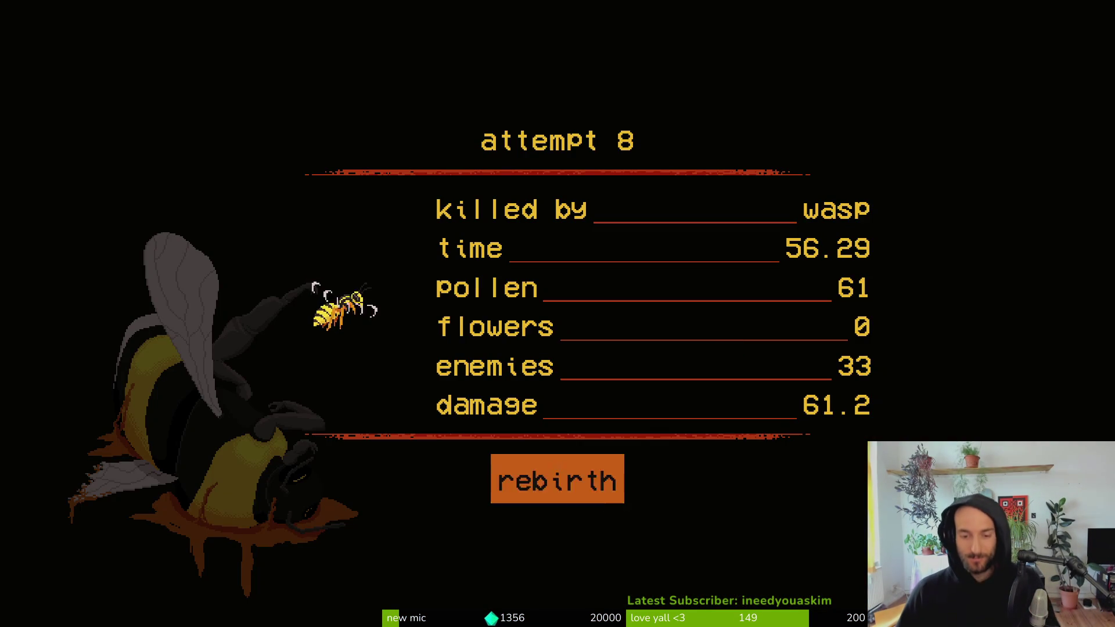
# - Rebirth into a new run, quit it to the main menu, then close the game
pyautogui.click(557, 478)
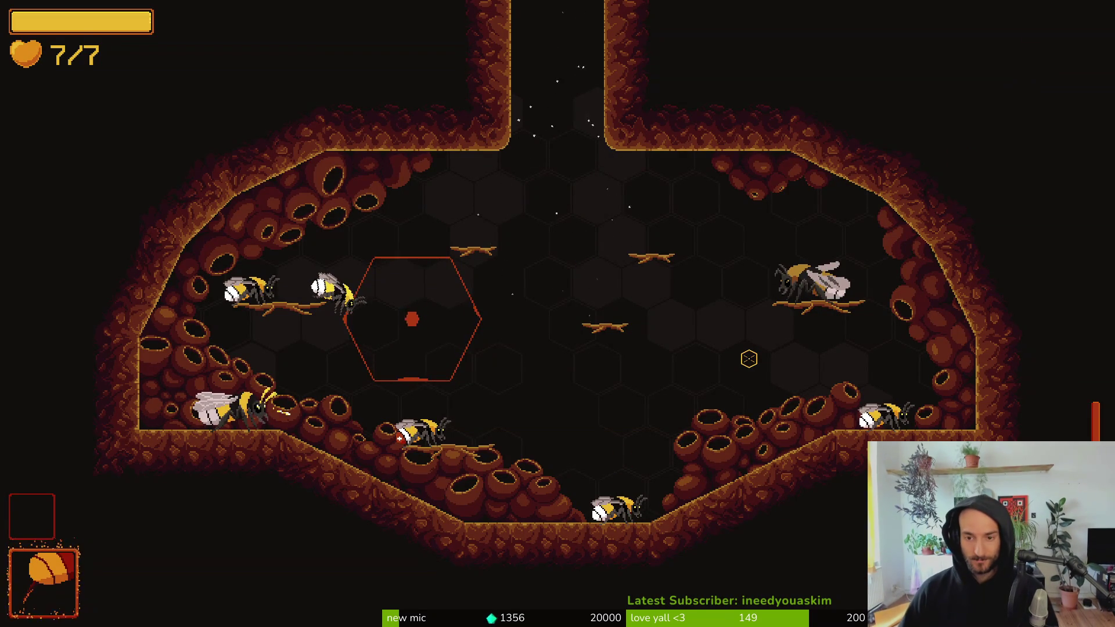
pyautogui.press('Escape')
pyautogui.press('Down')
pyautogui.press('Down')
pyautogui.press('Down')
pyautogui.press('Return')
pyautogui.press('Down')
pyautogui.press('Down')
pyautogui.press('Down')
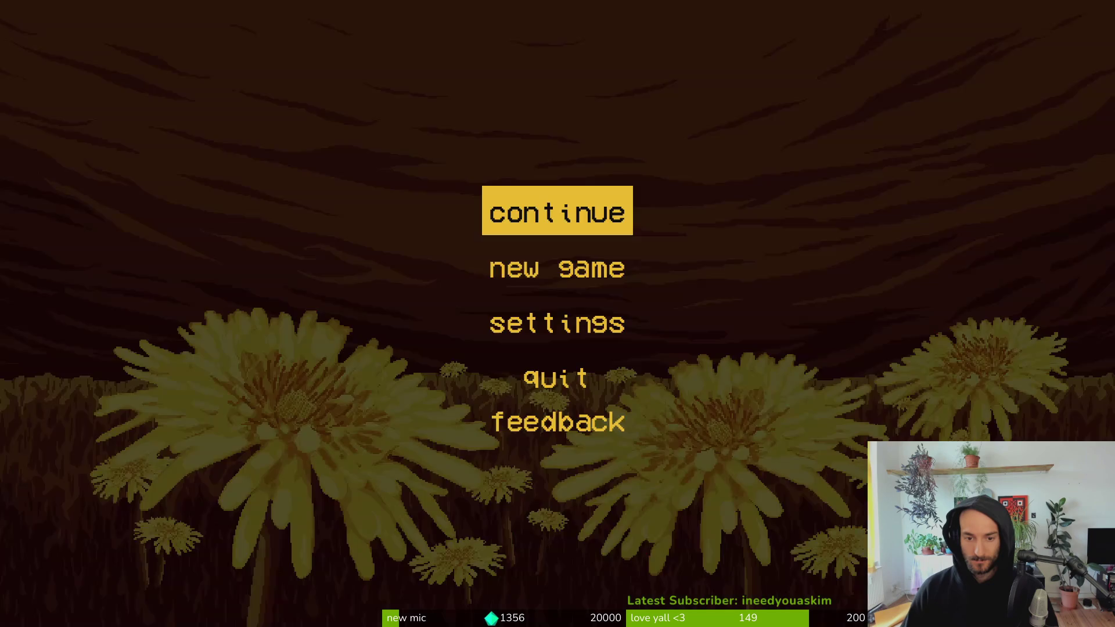
pyautogui.hotkey('alt', 'F4')
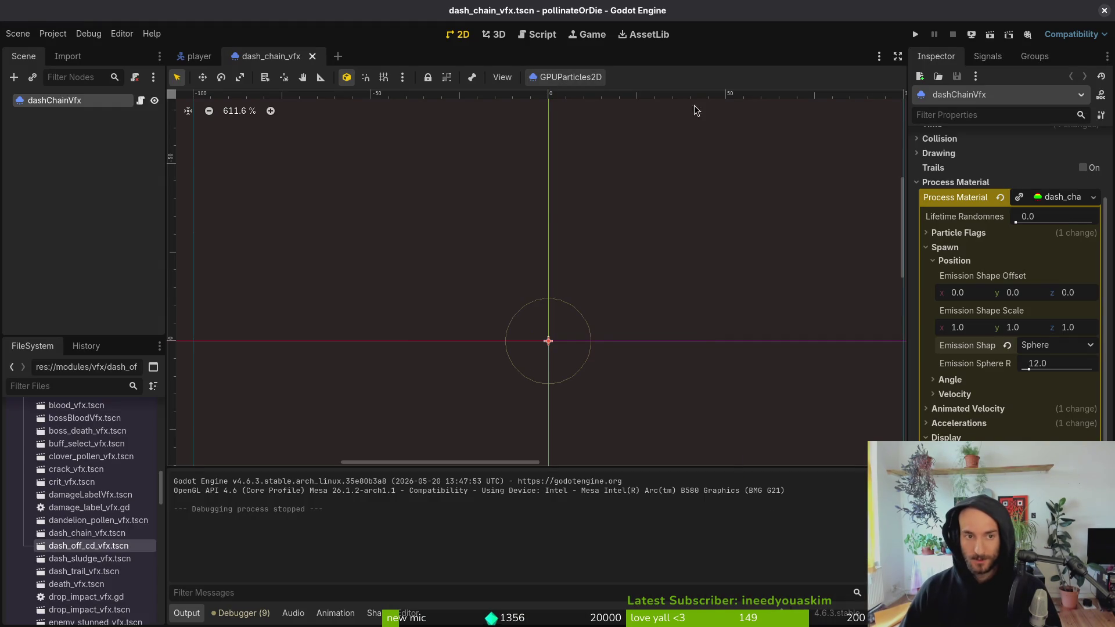
pyautogui.press('super+1')
# - Review the changed files and the spider_egg.tscn diff in tig
pyautogui.write('tig')
pyautogui.press('Return')
pyautogui.press('Down')
pyautogui.press('Down')
pyautogui.press('Down')
pyautogui.press('Down')
pyautogui.press('Down')
pyautogui.press('Down')
pyautogui.press('Down')
pyautogui.press('Return')
pyautogui.press('Up')
pyautogui.press('Up')
pyautogui.press('Up')
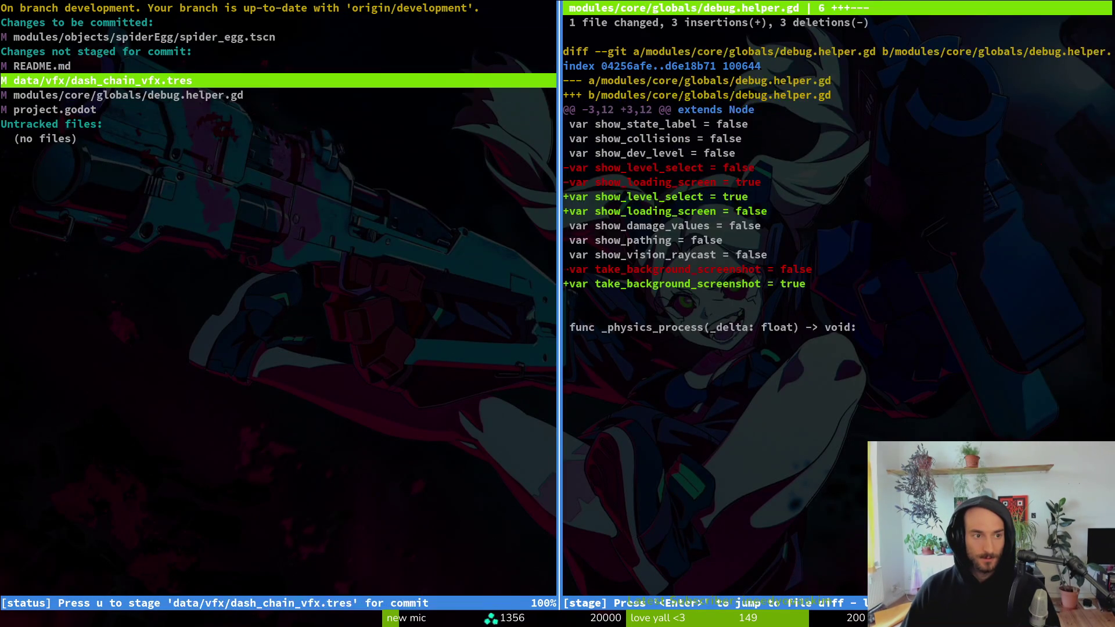
# - Commit with message 'reverted timer of spidereggs hatching and increasxed vfx radius dasdh chain'
pyautogui.write('qgit comi5')
pyautogui.press('BackSpace')
pyautogui.press('BackSpace')
pyautogui.press('BackSpace')
pyautogui.write('mit -m "reverted timer of spi')
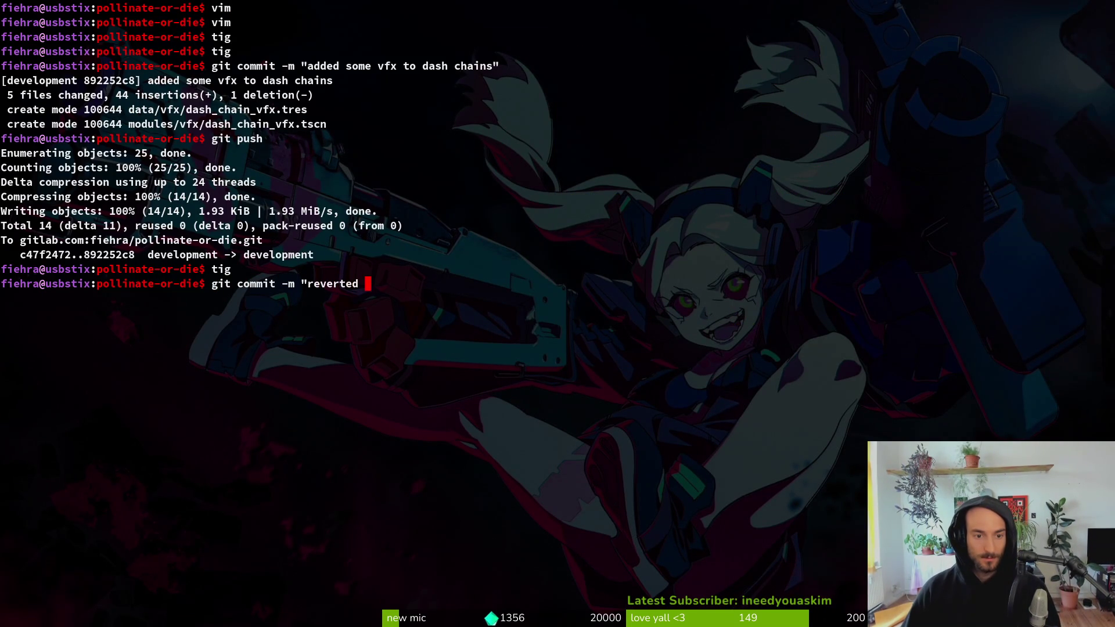
pyautogui.write('dere')
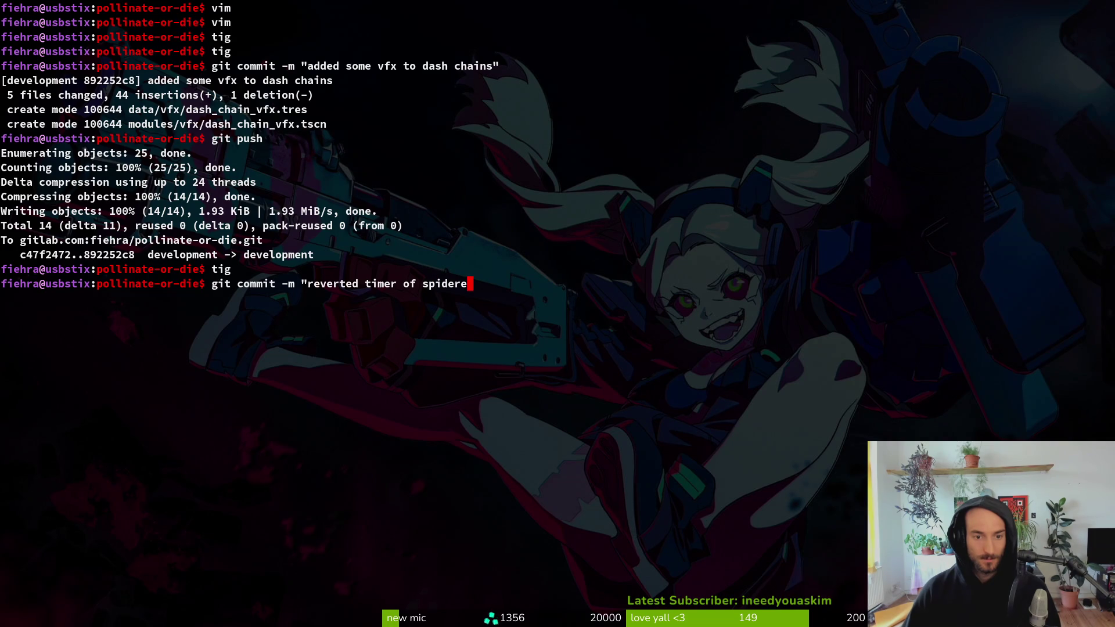
pyautogui.write('ggs hatch')
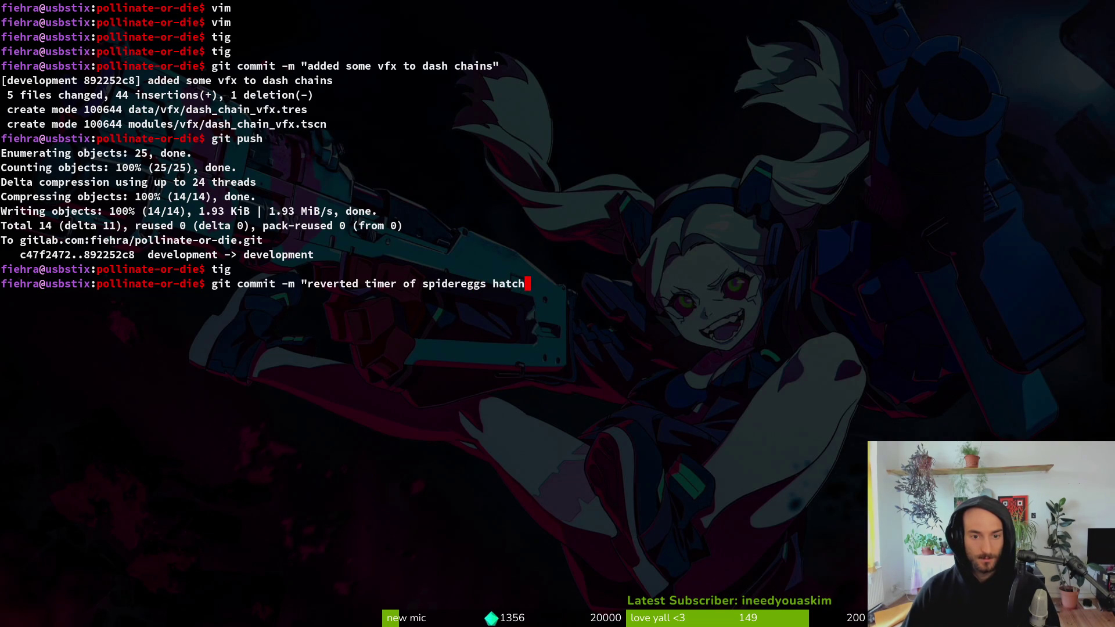
pyautogui.write('ing and increasxe')
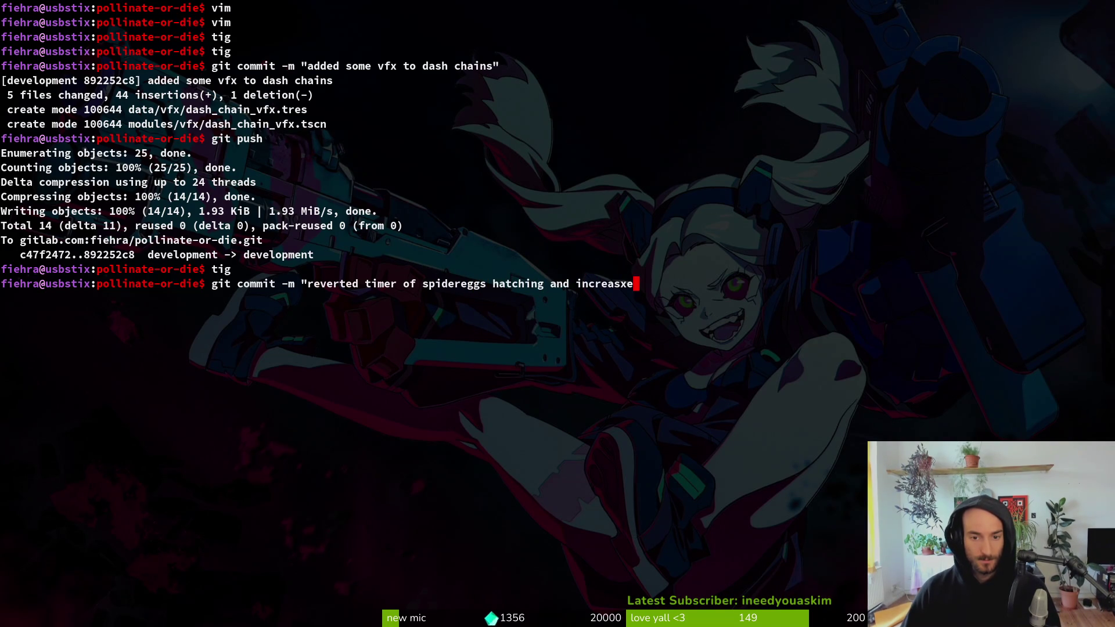
pyautogui.write('d vfx radius ')
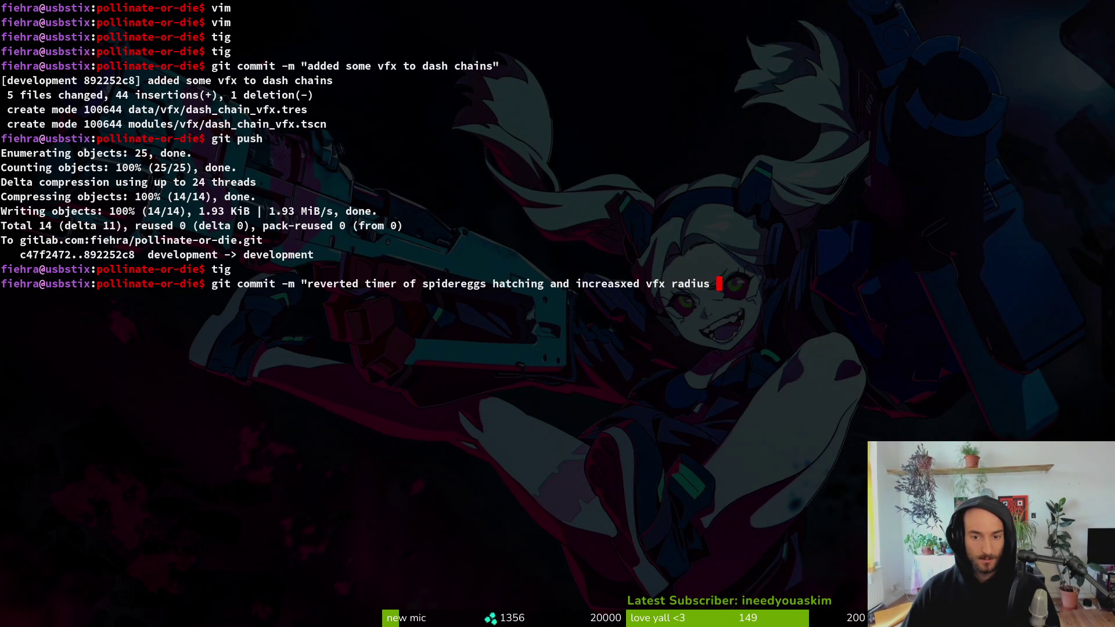
pyautogui.write('dasdh chain"')
pyautogui.press('Return')
# - Push the new commit to the remote with git push
pyautogui.write('git push')
pyautogui.press('Return')
pyautogui.hotkey('alt', 'Tab')
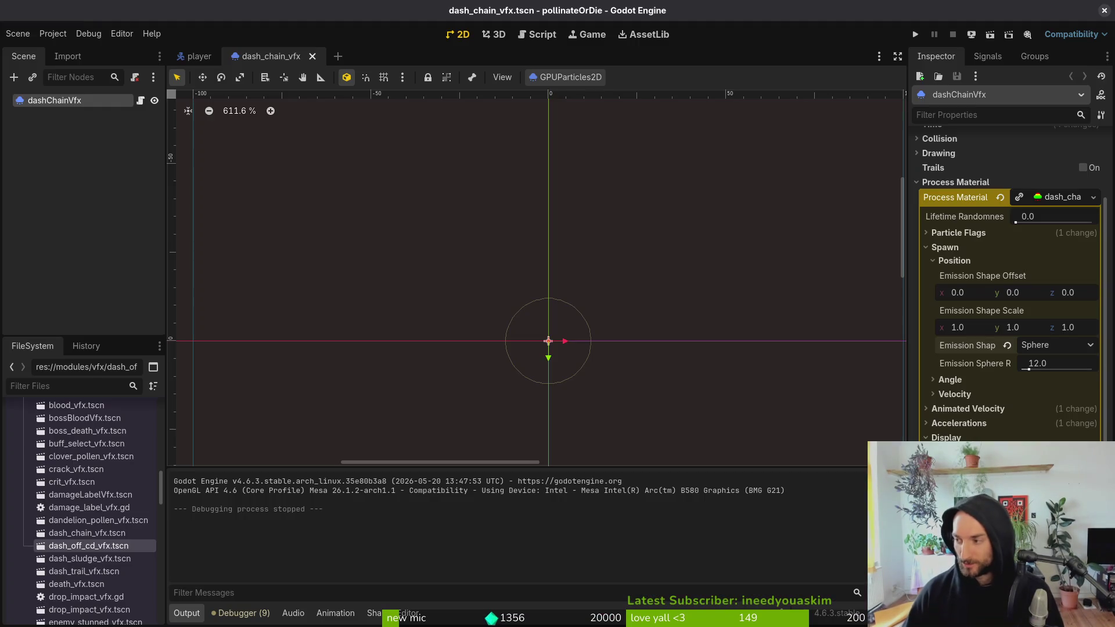
# - Deselect the dashChainVfx node, then open the pollinate or die project on GitLab
pyautogui.click(24, 152)
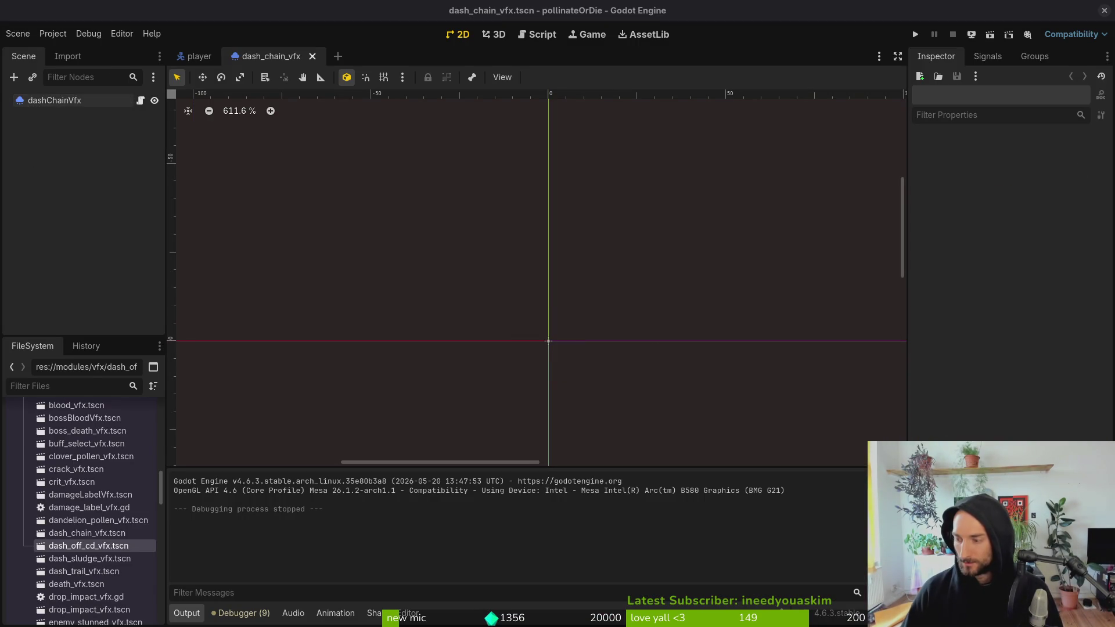
pyautogui.hotkey('alt', 'Tab')
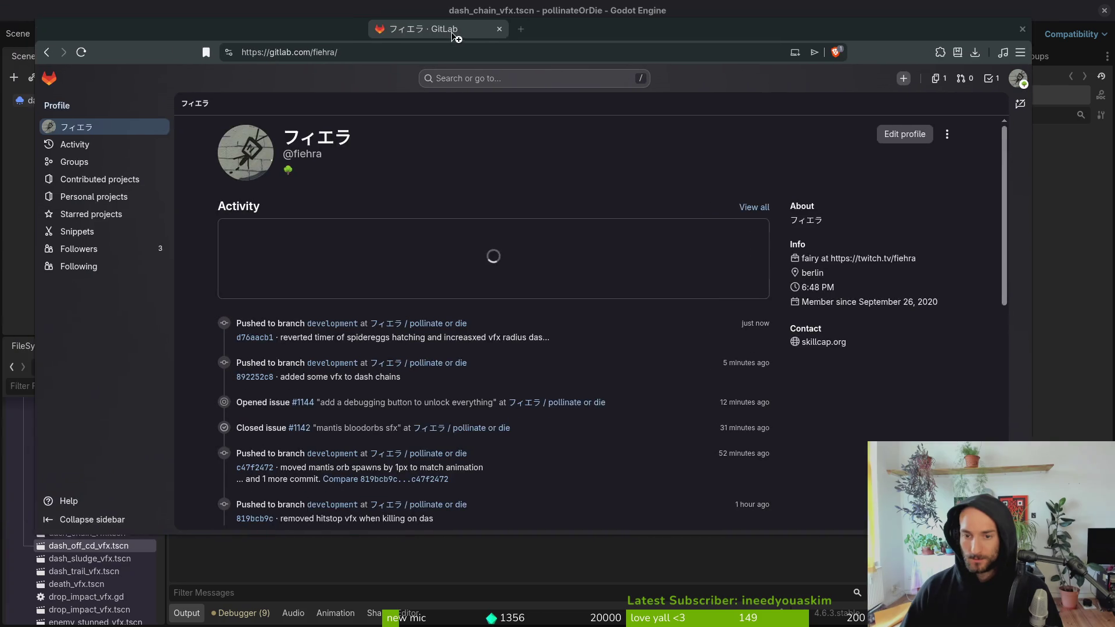
pyautogui.click(430, 335)
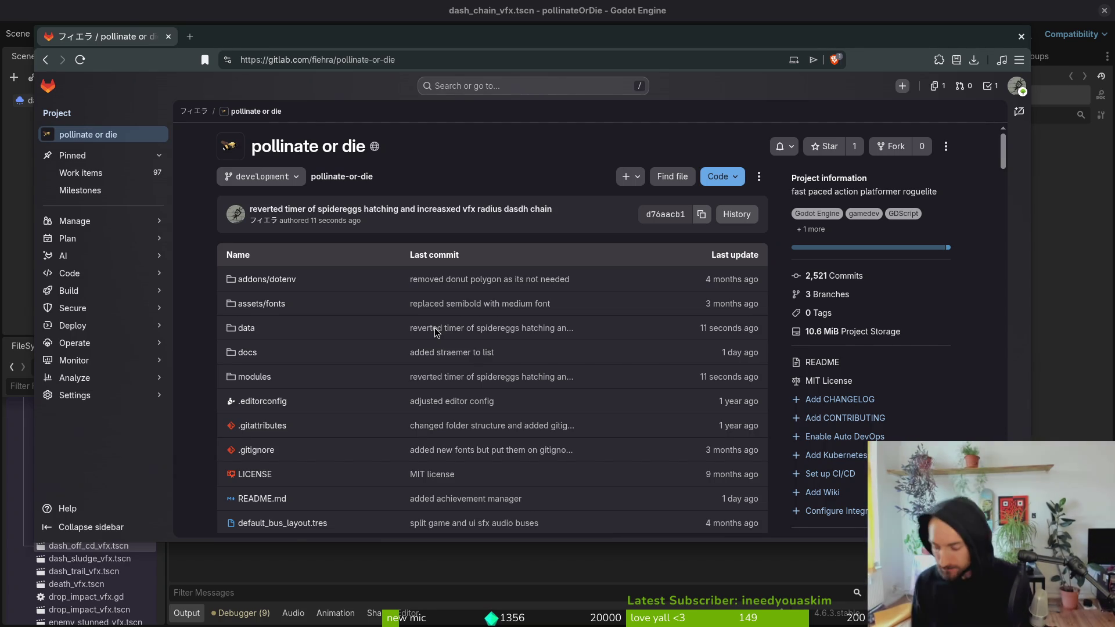
# - Browse the work items, then view the steam nextfest demo (forest area) milestone's items
pyautogui.moveTo(87, 273)
pyautogui.click(81, 173)
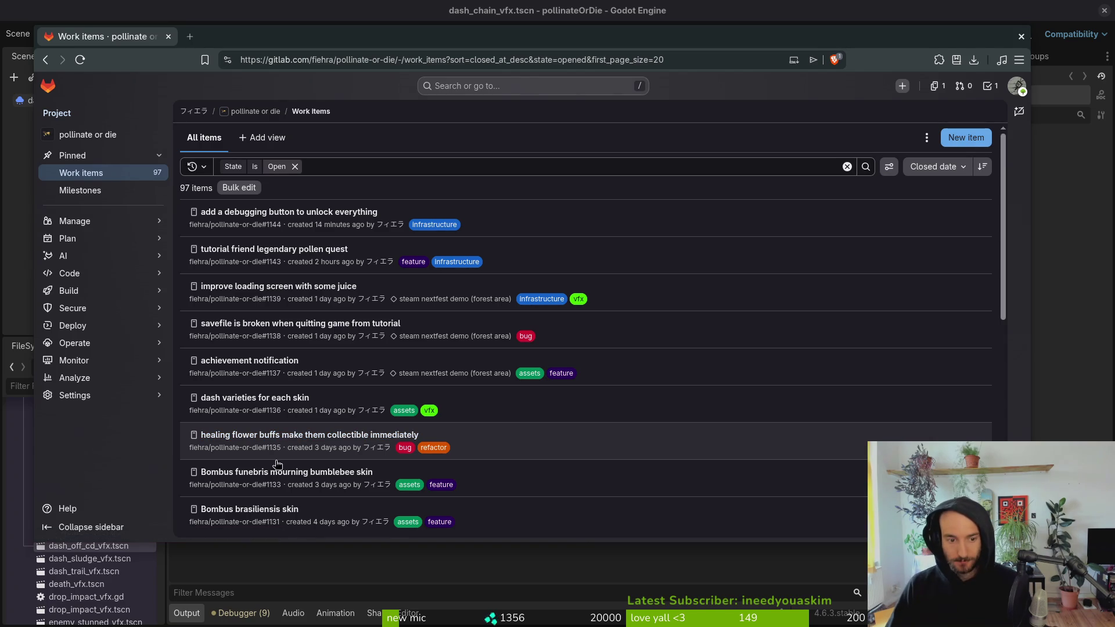
pyautogui.moveTo(82, 223)
pyautogui.moveTo(125, 240)
pyautogui.click(208, 276)
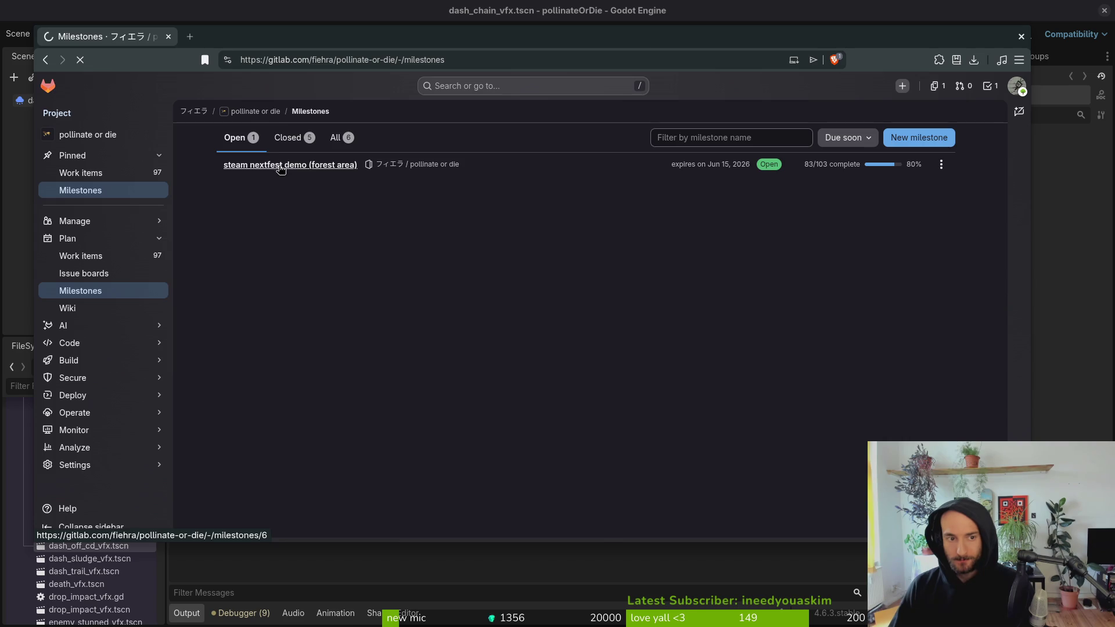
pyautogui.click(278, 166)
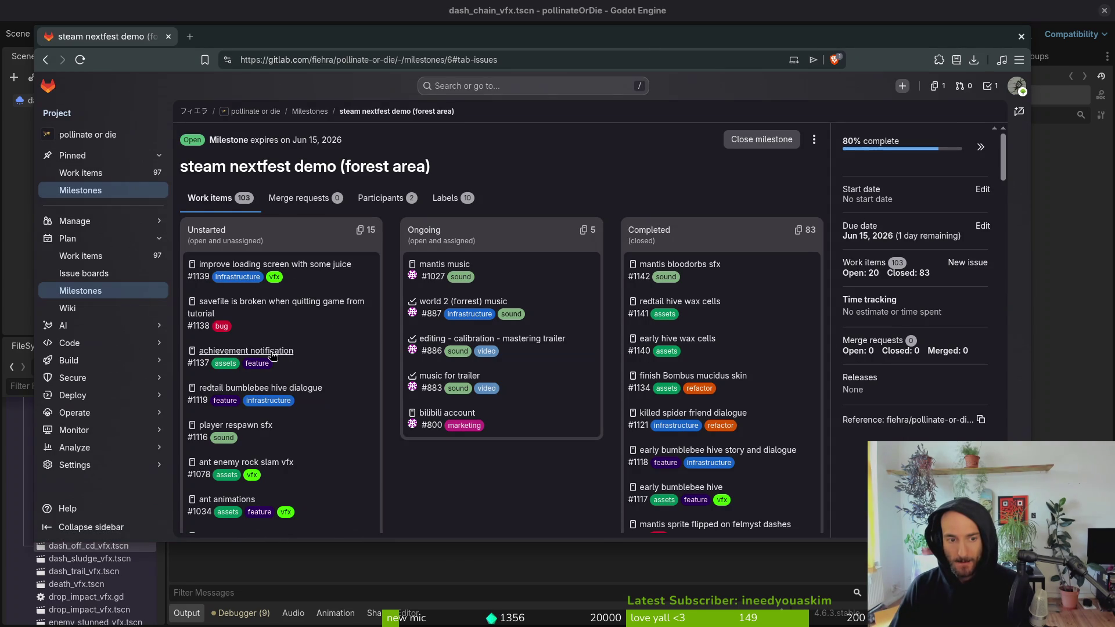
pyautogui.scroll(-6, 267, 355)
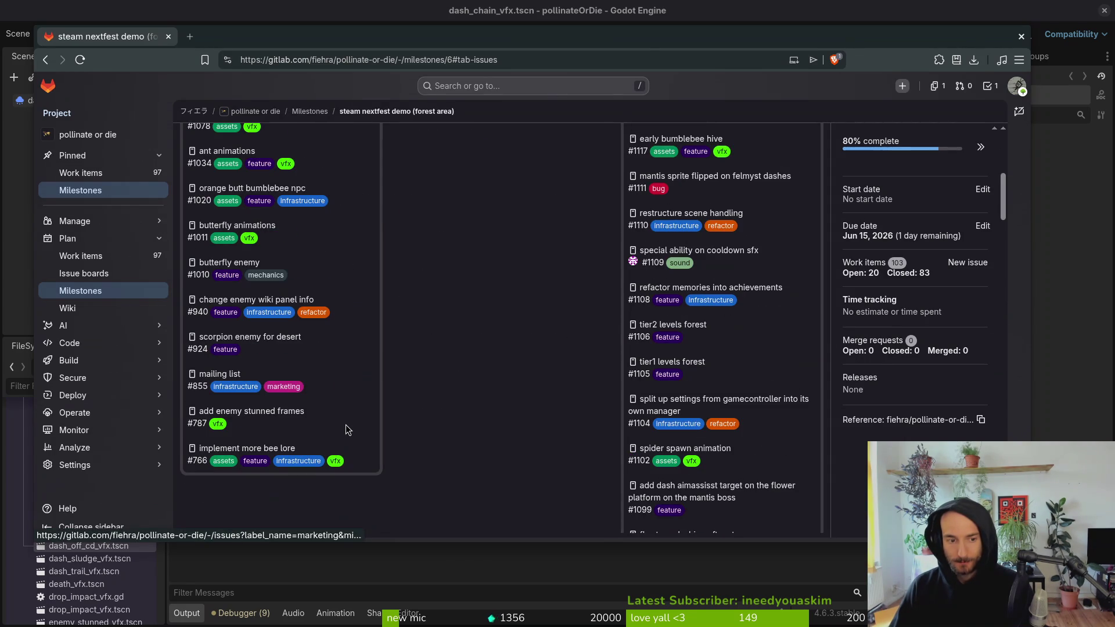
pyautogui.scroll(5, 490, 341)
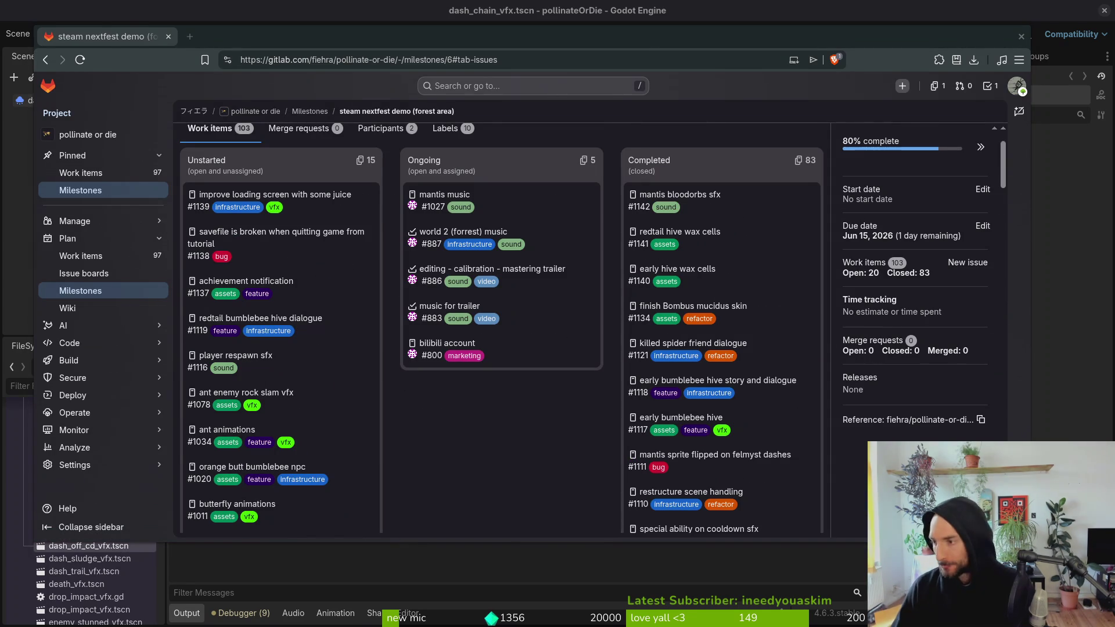
pyautogui.hotkey('alt', 'Tab')
# - Launch vim and open enemy.gd through the file finder
pyautogui.write('vim')
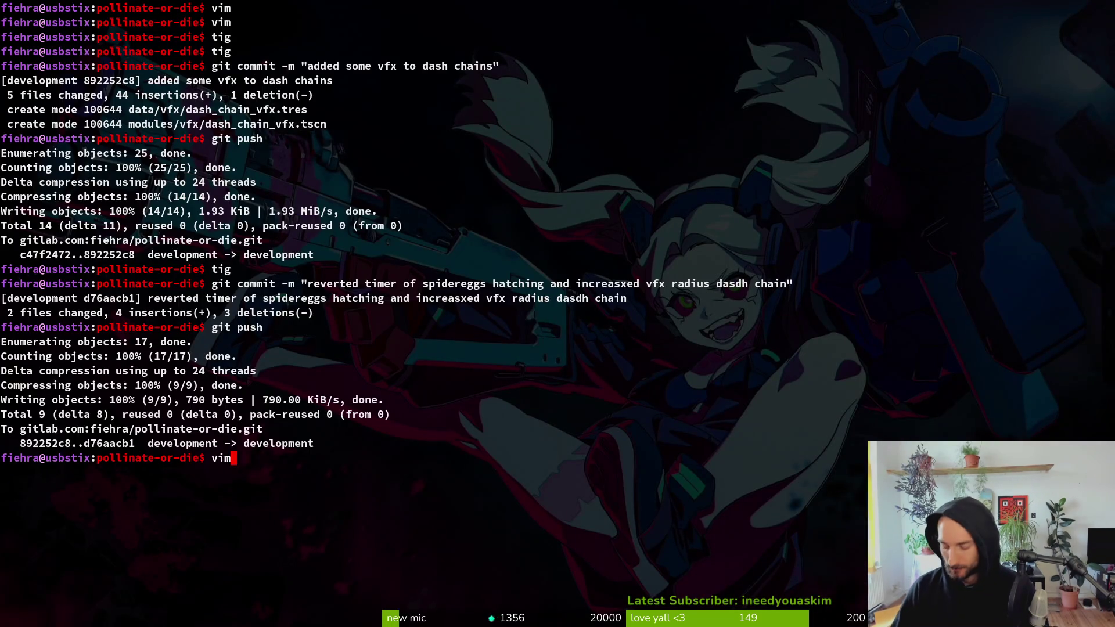
pyautogui.press('Return')
pyautogui.write('ene')
pyautogui.press('Return')
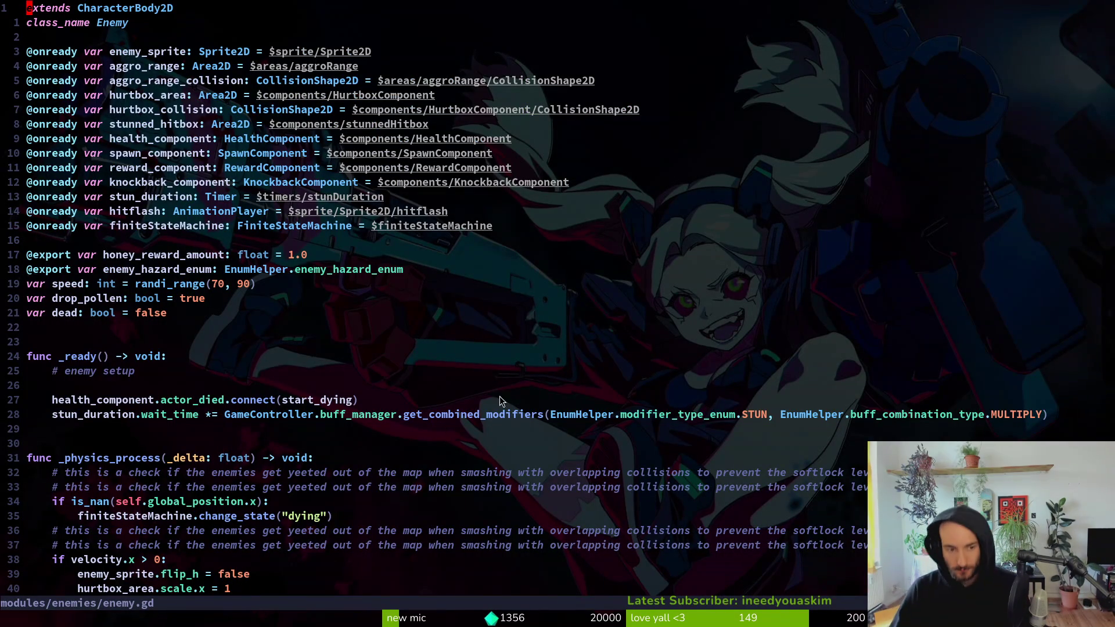
pyautogui.scroll(-1, 368, 298)
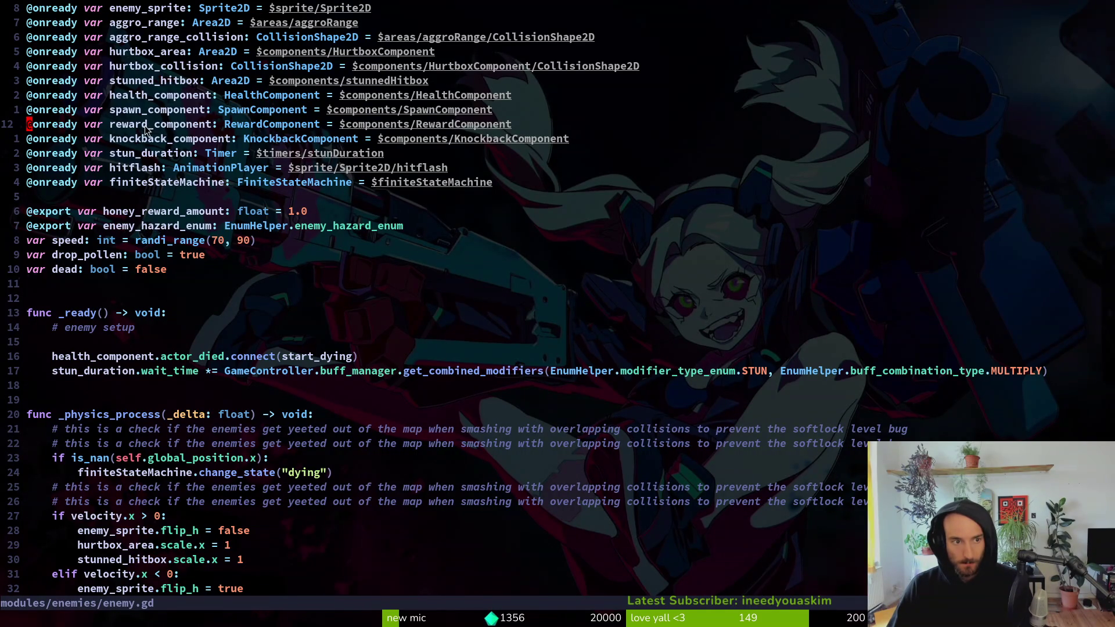
# - Duplicate the actor_died connect line and change the copy to max_health
pyautogui.click(138, 97)
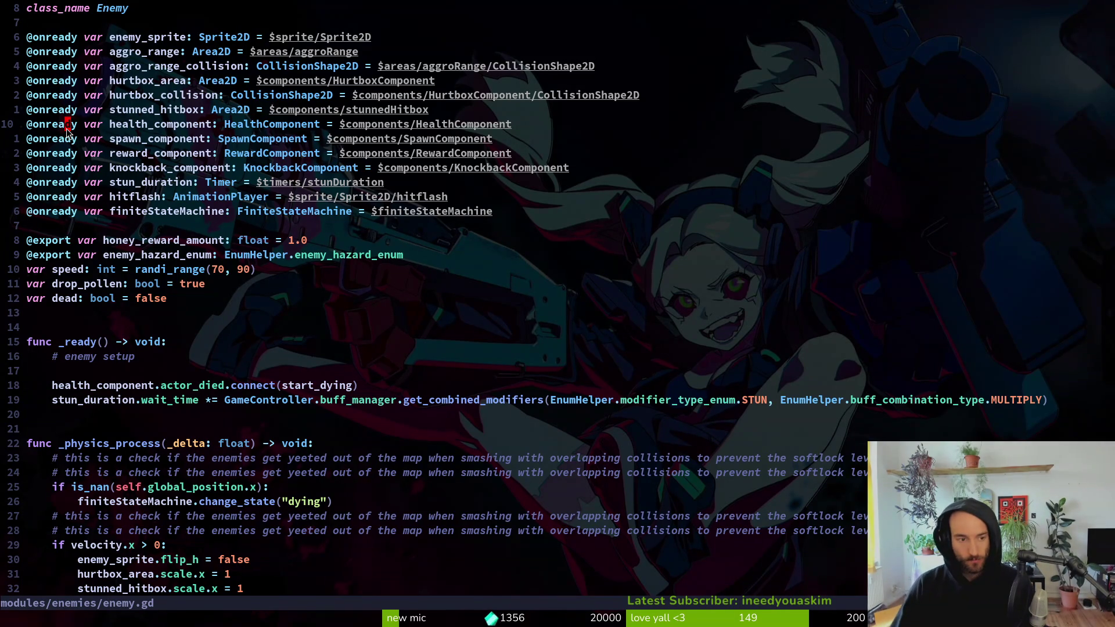
pyautogui.press('j')
pyautogui.press('}')
pyautogui.press('}')
pyautogui.press('}')
pyautogui.press('j')
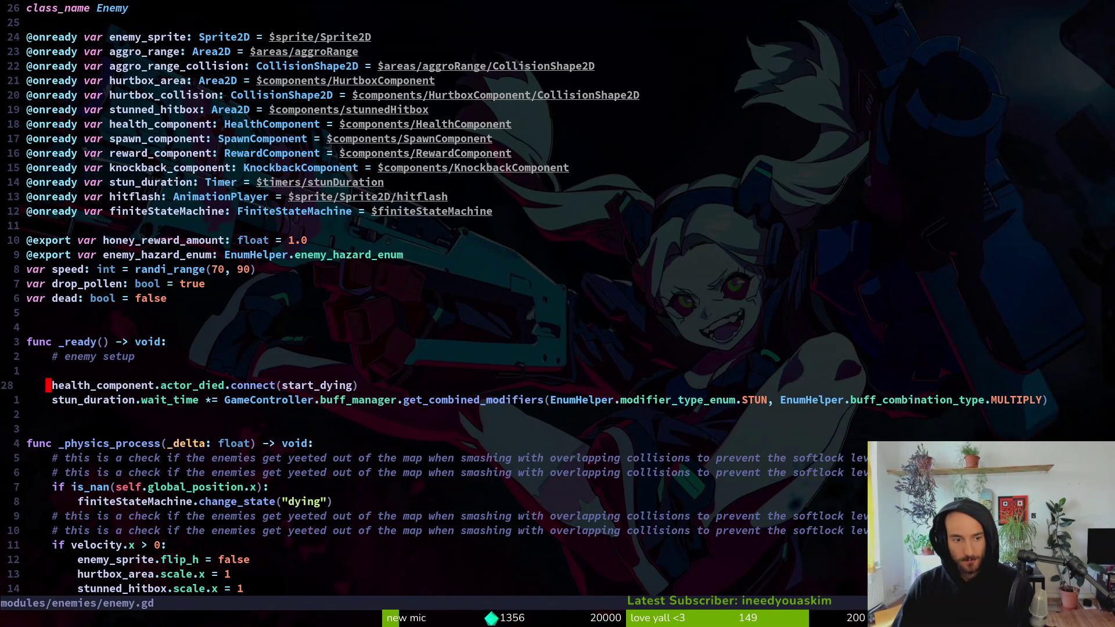
pyautogui.press('y')
pyautogui.press('y')
pyautogui.press('P')
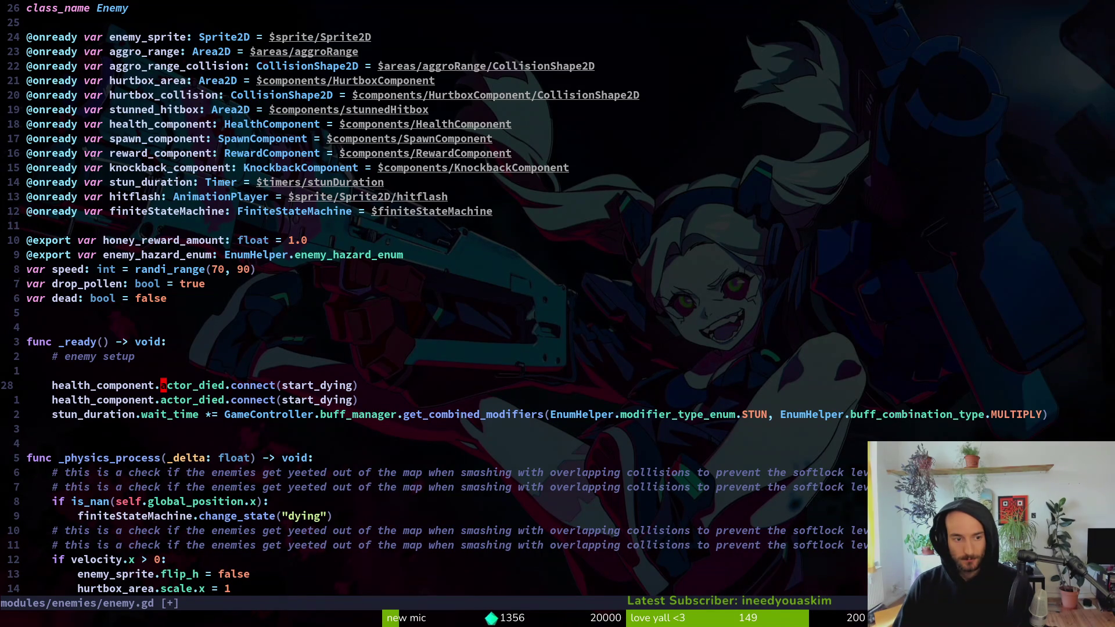
pyautogui.write('cwmax_health')
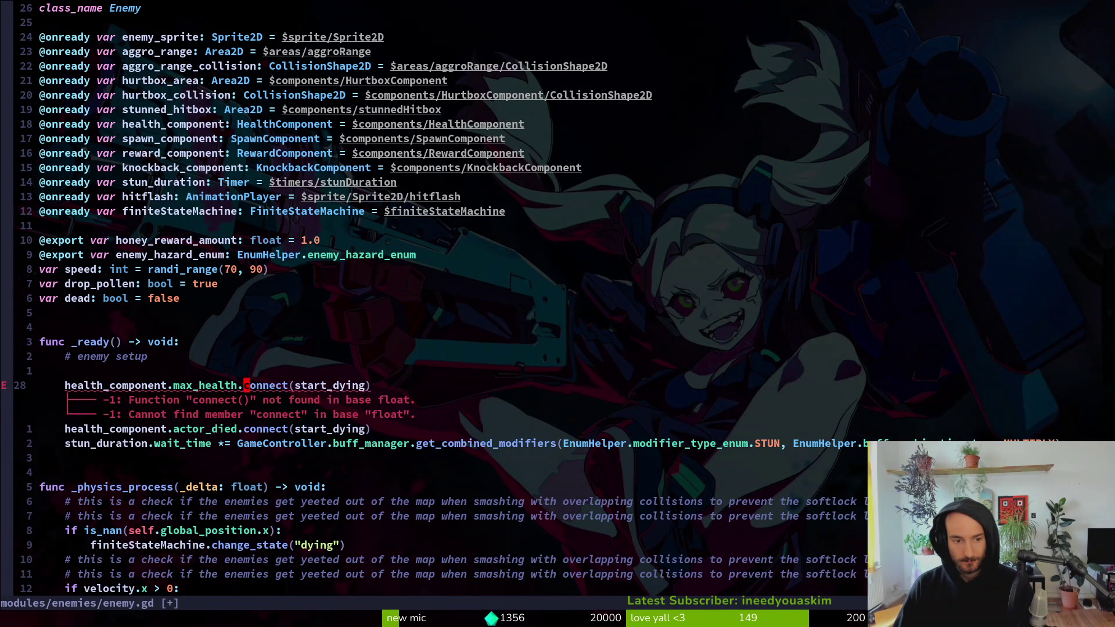
pyautogui.write('ct')
# - Set max_health to archive_manager.get_enemy_hazard_by_enum(enemy_hazard_enum).base_health and save
pyautogui.press(')')
pyautogui.press('BackSpace')
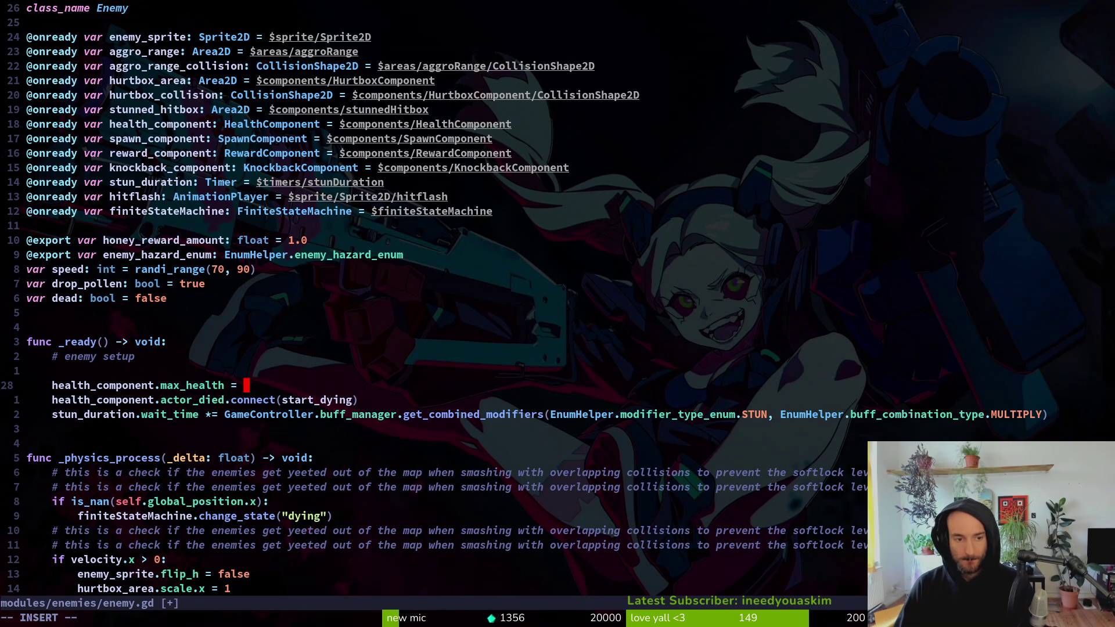
pyautogui.write('GameController.')
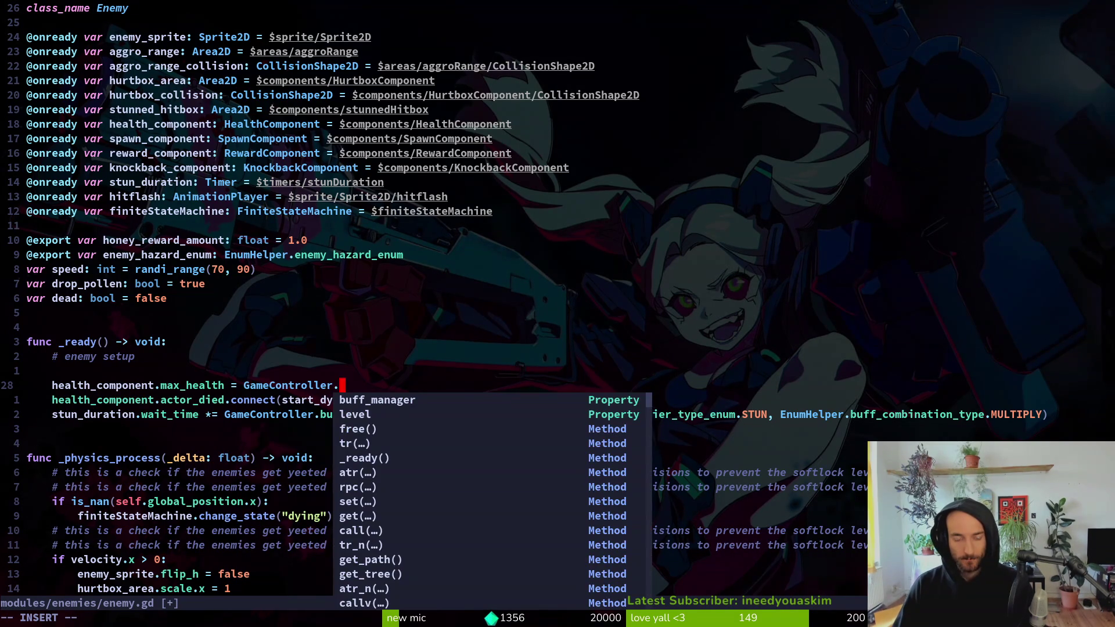
pyautogui.write('archive_manager.')
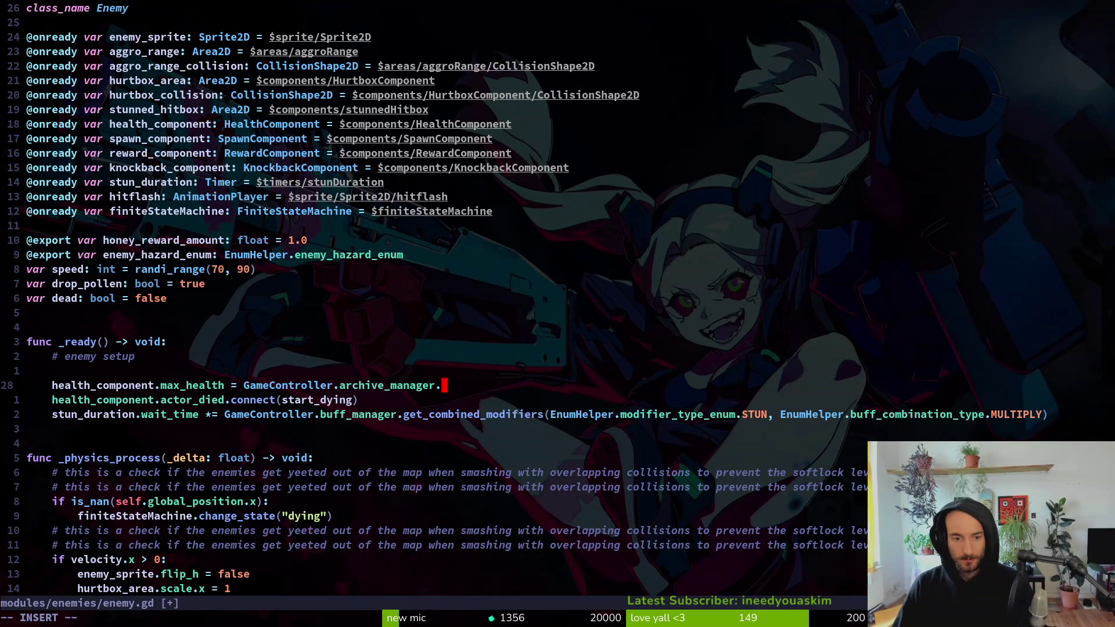
pyautogui.write('geten')
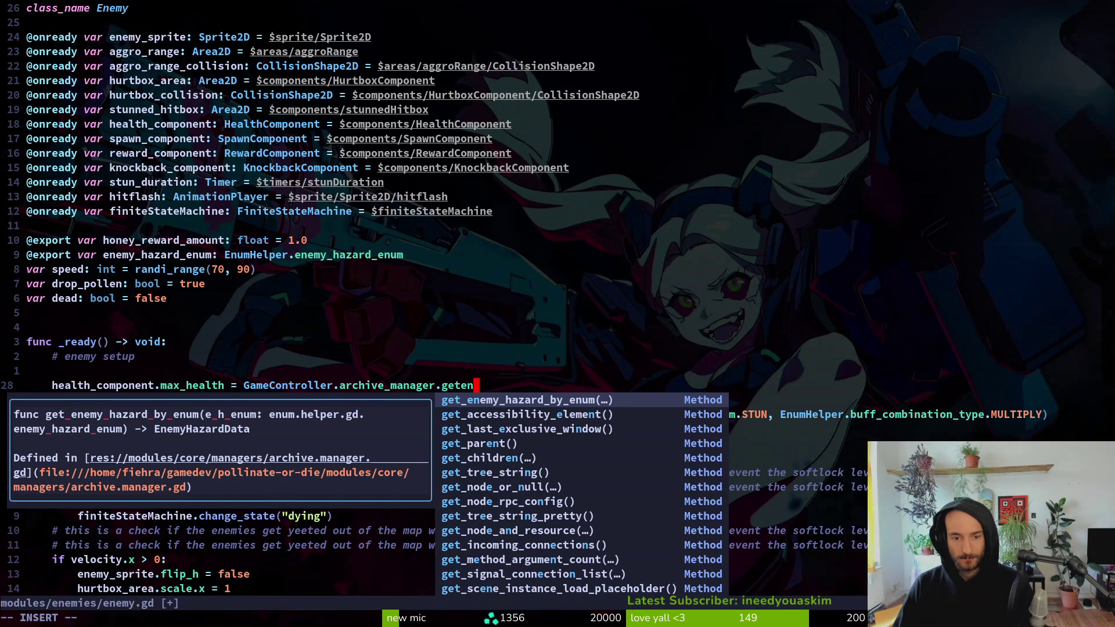
pyautogui.press('Return')
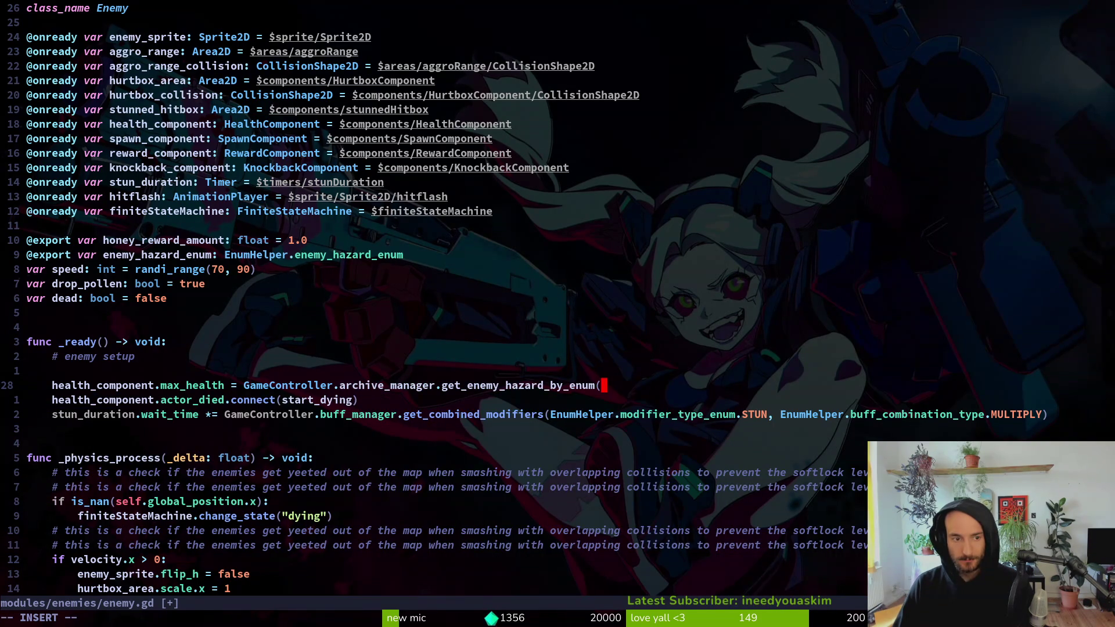
pyautogui.write('enemy_hazard_enum).')
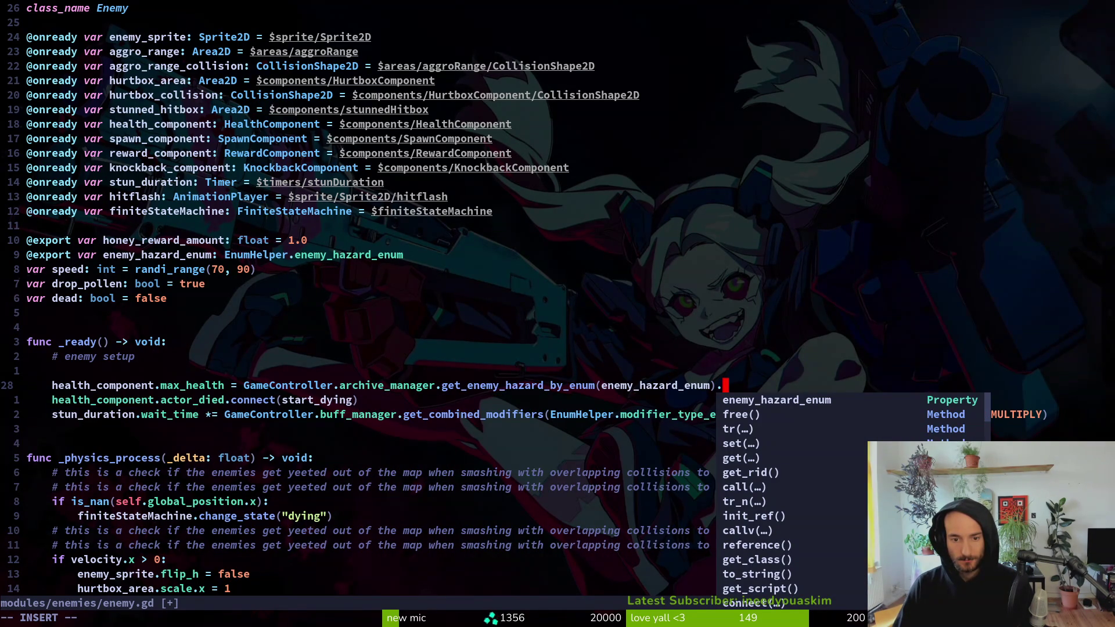
pyautogui.write('he')
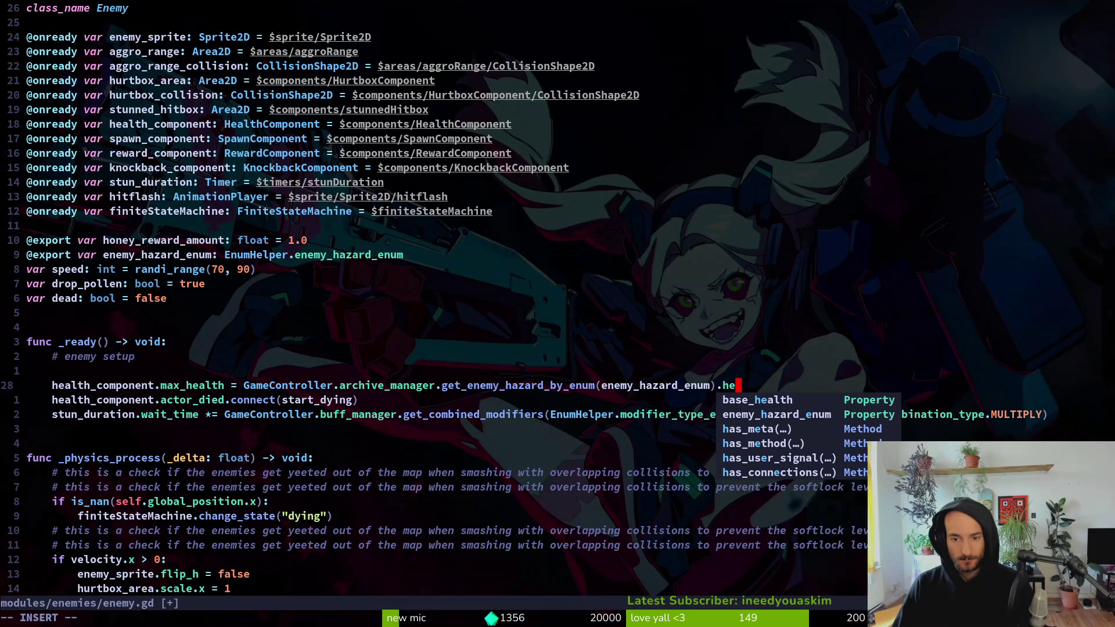
pyautogui.press('Return')
pyautogui.press('Escape')
pyautogui.write(':w')
pyautogui.press('Return')
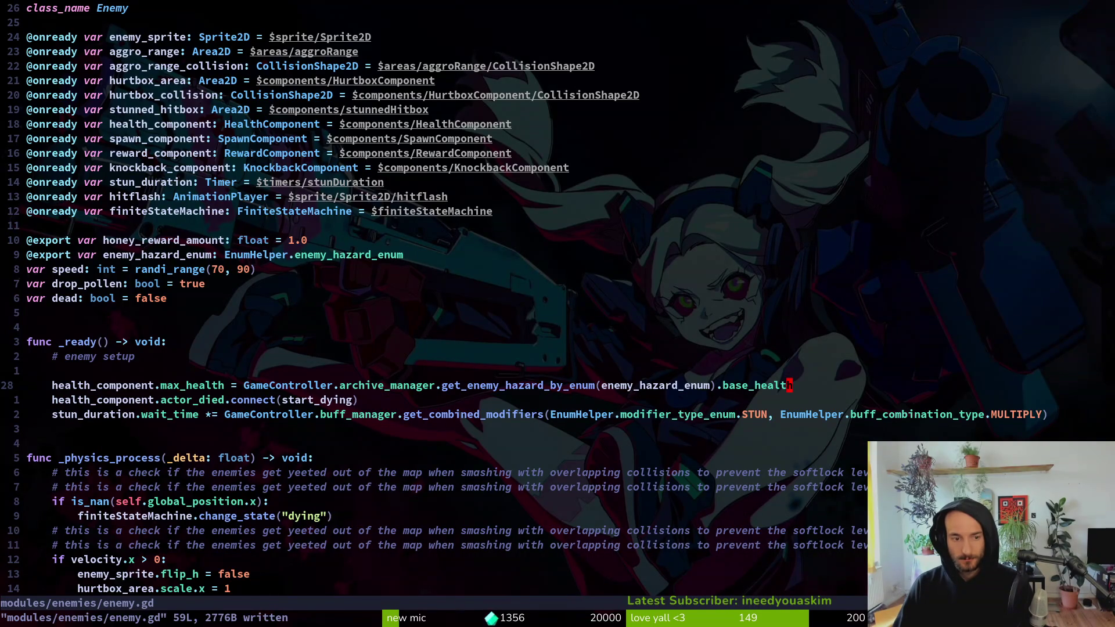
# - Add print_debug(health_component.max_health) lines after and before the assignment, then save
pyautogui.write('oprint_debug(')
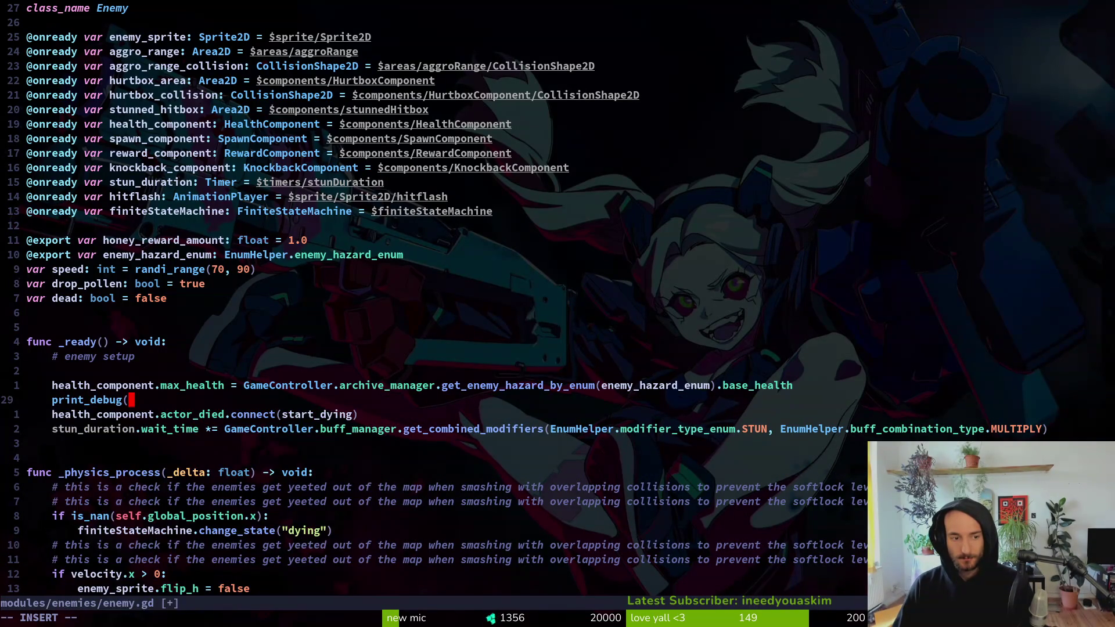
pyautogui.write('health_component.ma')
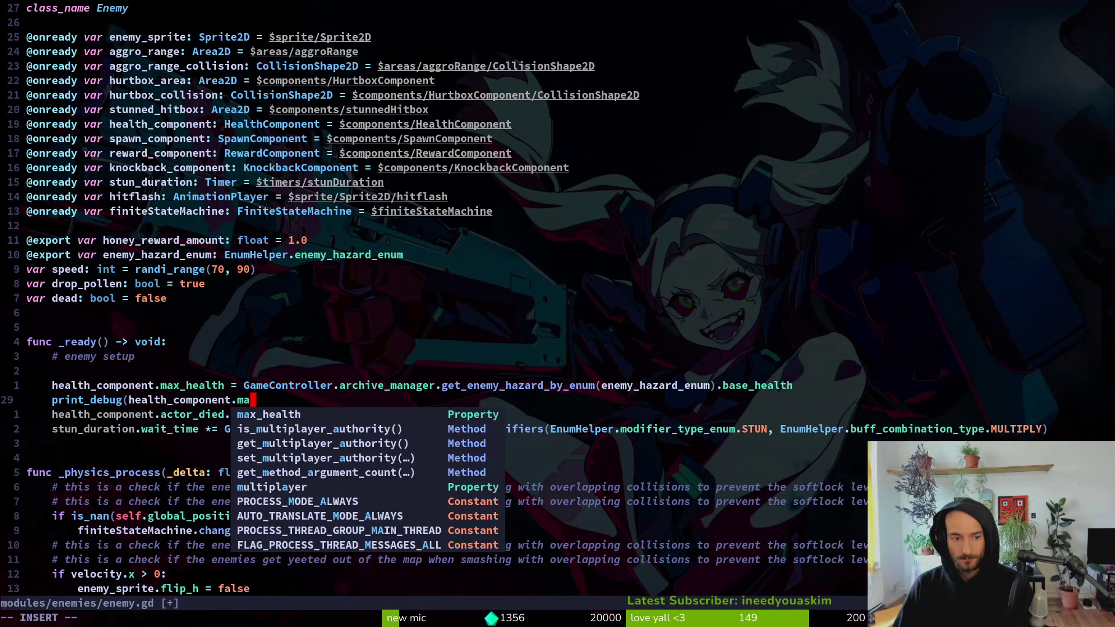
pyautogui.write('x_health)')
pyautogui.press('Escape')
pyautogui.write(':w')
pyautogui.press('Return')
pyautogui.press('y')
pyautogui.press('y')
pyautogui.press('k')
pyautogui.press('k')
pyautogui.write('p:w')
pyautogui.press('Return')
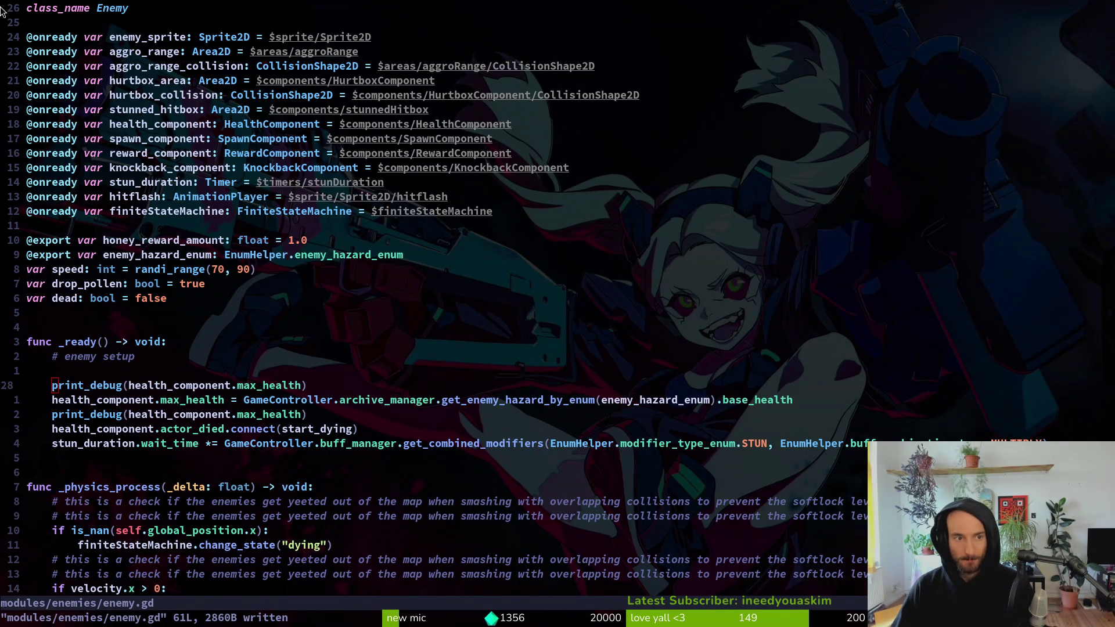
# - Look at health_component.gd, then quit vim
pyautogui.press('space')
pyautogui.press('f')
pyautogui.press('f')
pyautogui.write('healcom')
pyautogui.press('Return')
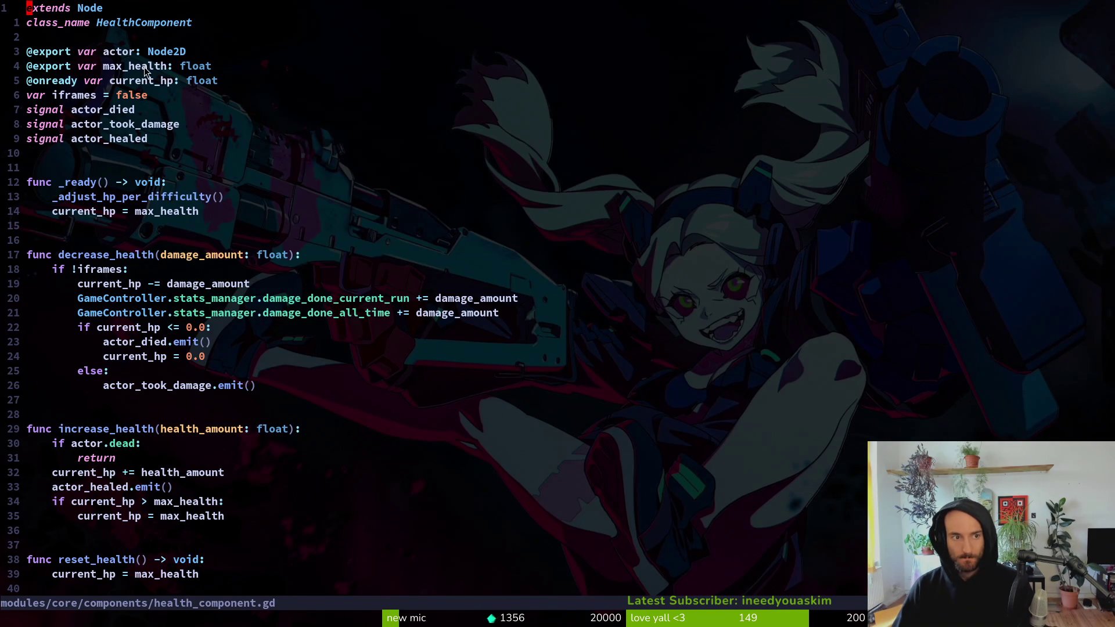
pyautogui.write(':q')
pyautogui.press('Return')
# - Run the project from Godot and continue the saved game
pyautogui.hotkey('alt', 'Tab')
pyautogui.hotkey('alt', 'Tab')
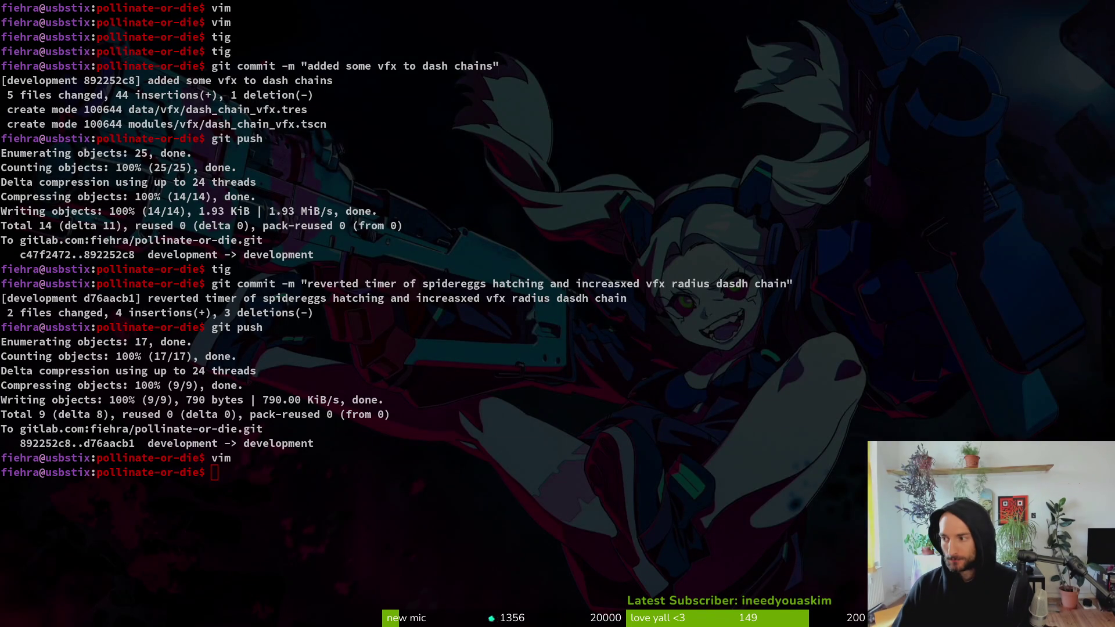
pyautogui.hotkey('alt', 'Tab')
pyautogui.click(920, 37)
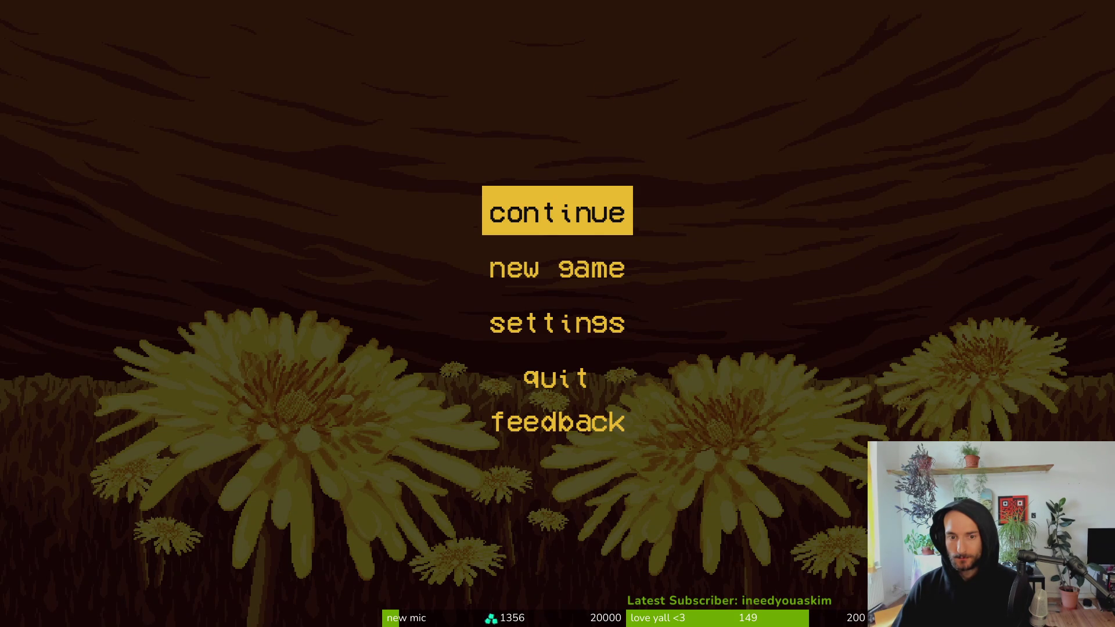
pyautogui.click(587, 210)
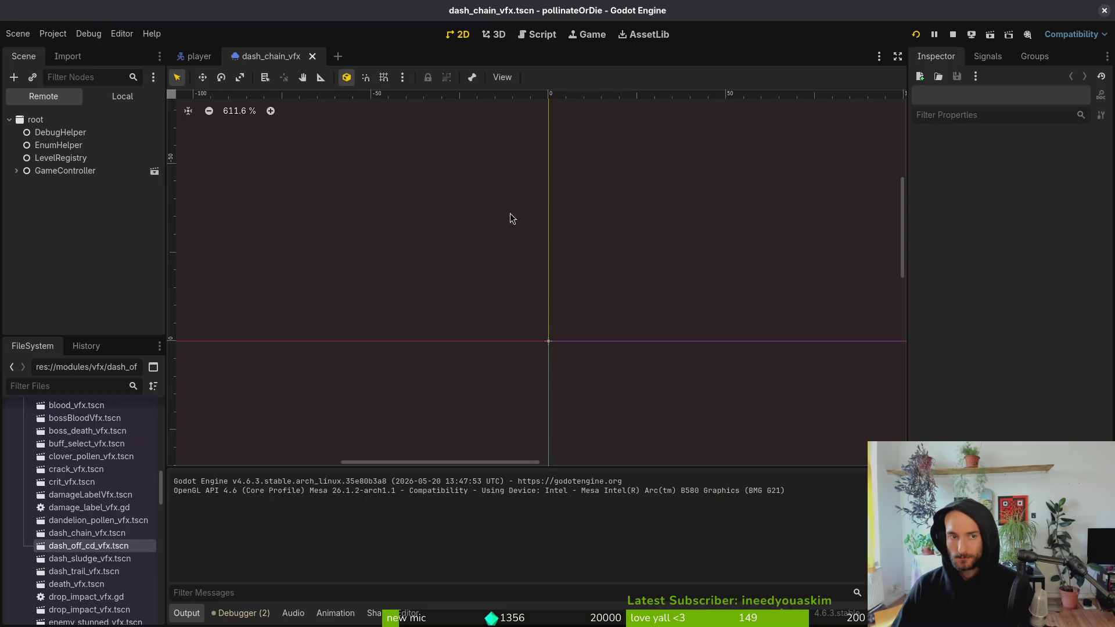
# - Open Project Settings at the Display > Window section
pyautogui.click(52, 33)
pyautogui.click(64, 54)
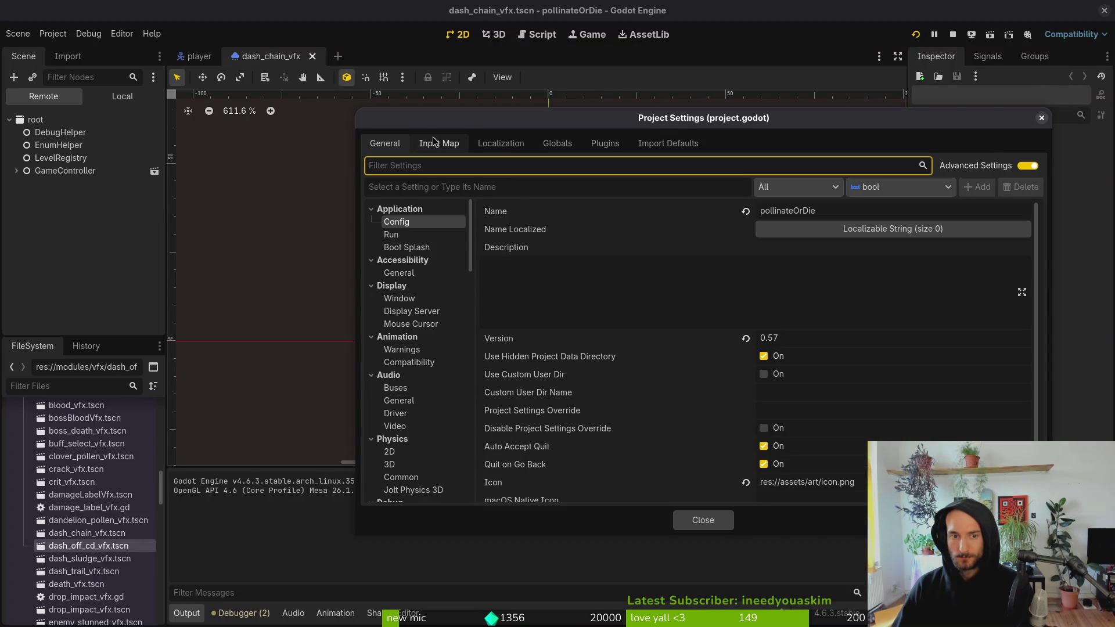
pyautogui.click(466, 299)
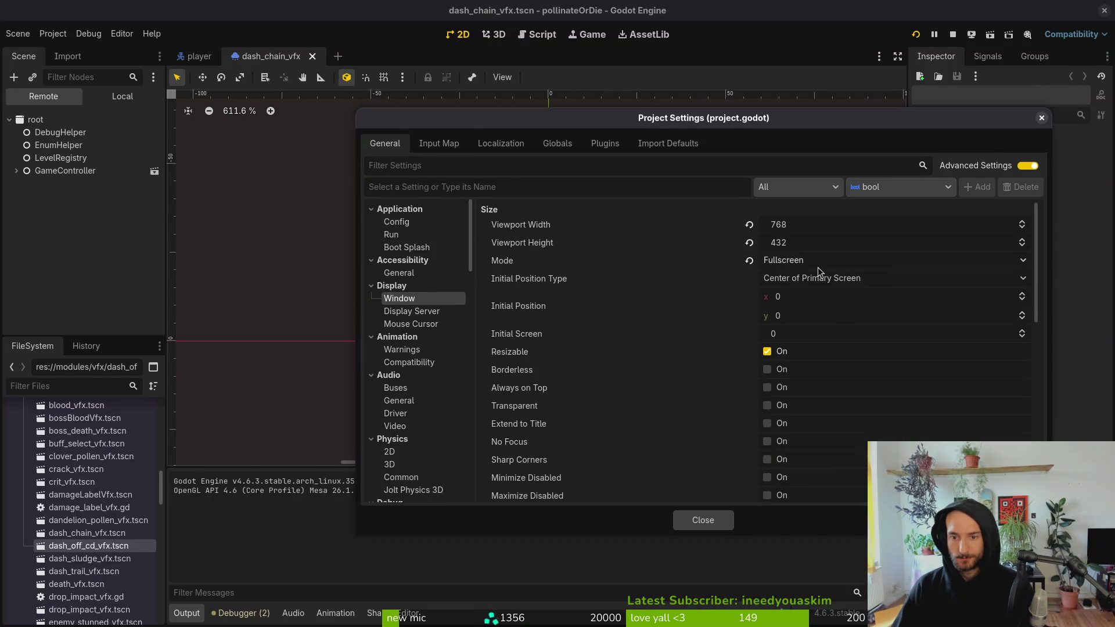
pyautogui.scroll(-5, 844, 407)
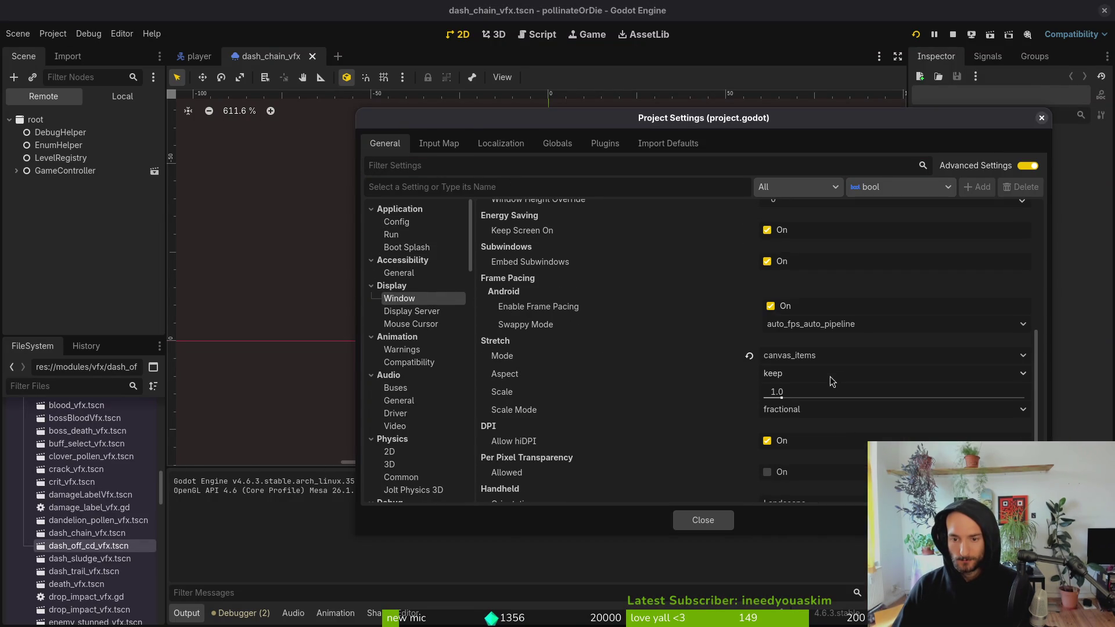
pyautogui.scroll(2, 813, 383)
# - Set the window width override to 1536 and height override to 864
pyautogui.click(813, 328)
pyautogui.write('768*2')
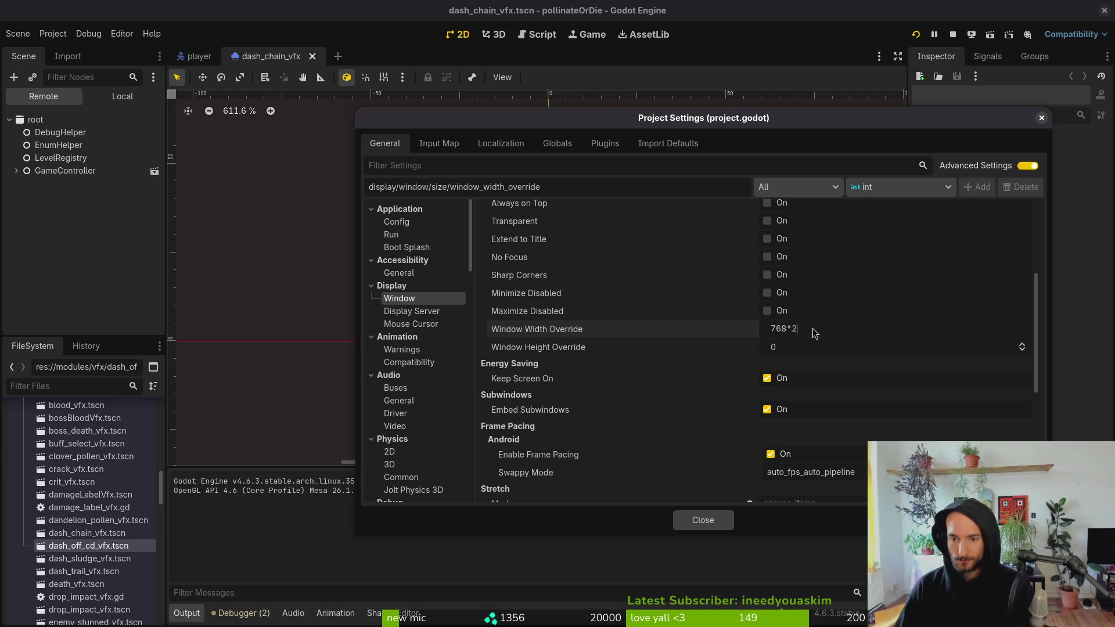
pyautogui.press('Tab')
pyautogui.write('432*w')
pyautogui.press('Return')
pyautogui.click(789, 349)
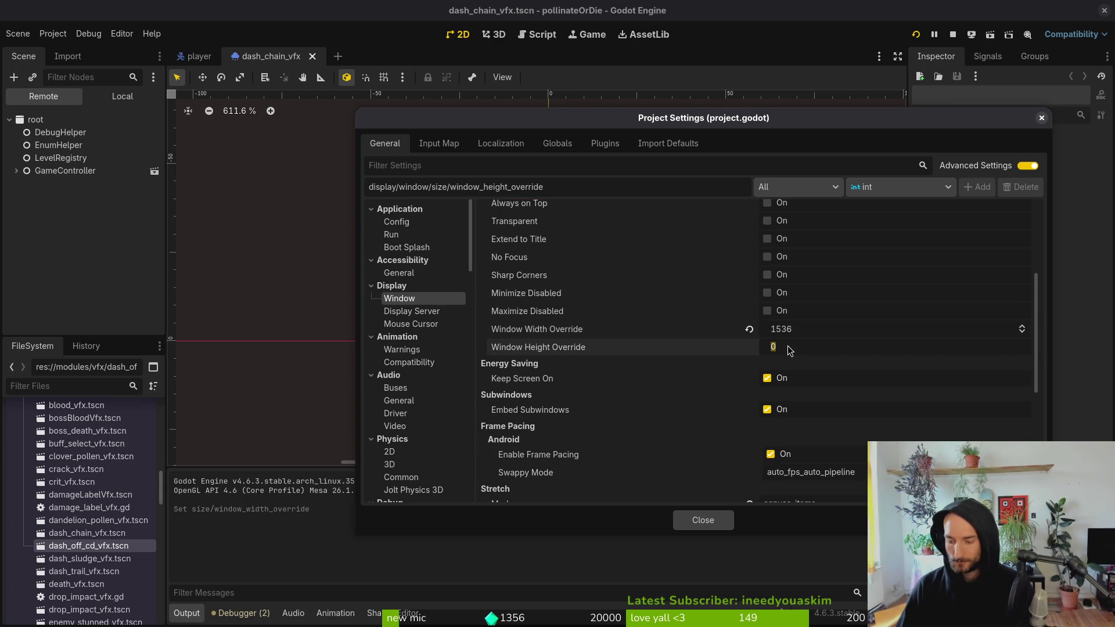
pyautogui.write('2')
pyautogui.press('Return')
# - Set the window mode to Windowed and close Project Settings
pyautogui.scroll(4, 803, 332)
pyautogui.click(807, 261)
pyautogui.click(834, 281)
pyautogui.click(701, 521)
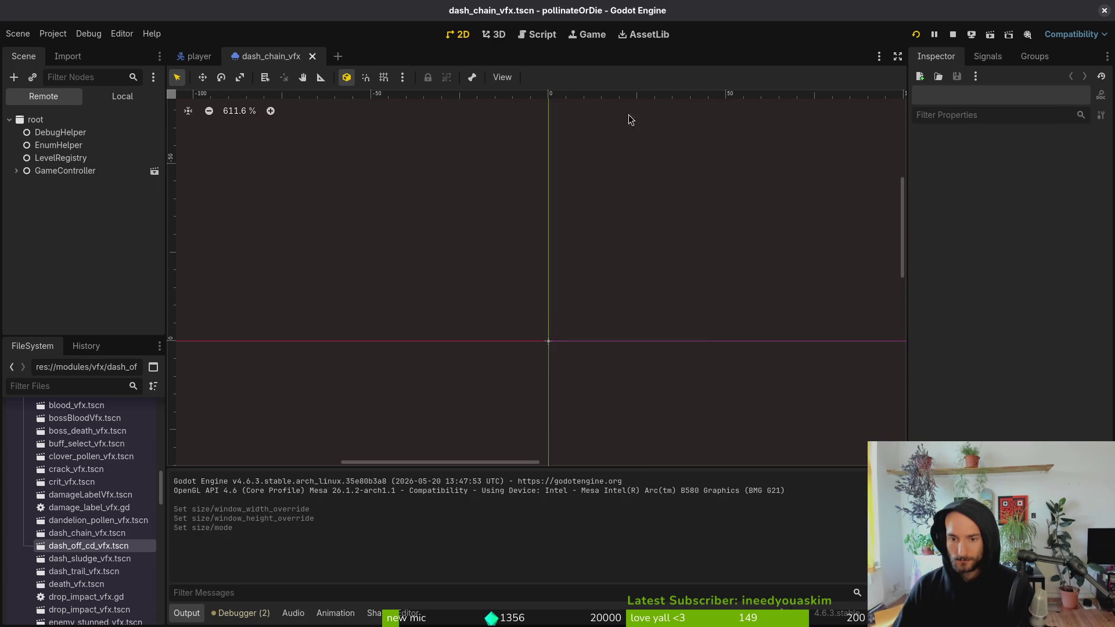
# - Rerun the game, continue, and load level 3-4 from the debug level select
pyautogui.click(918, 35)
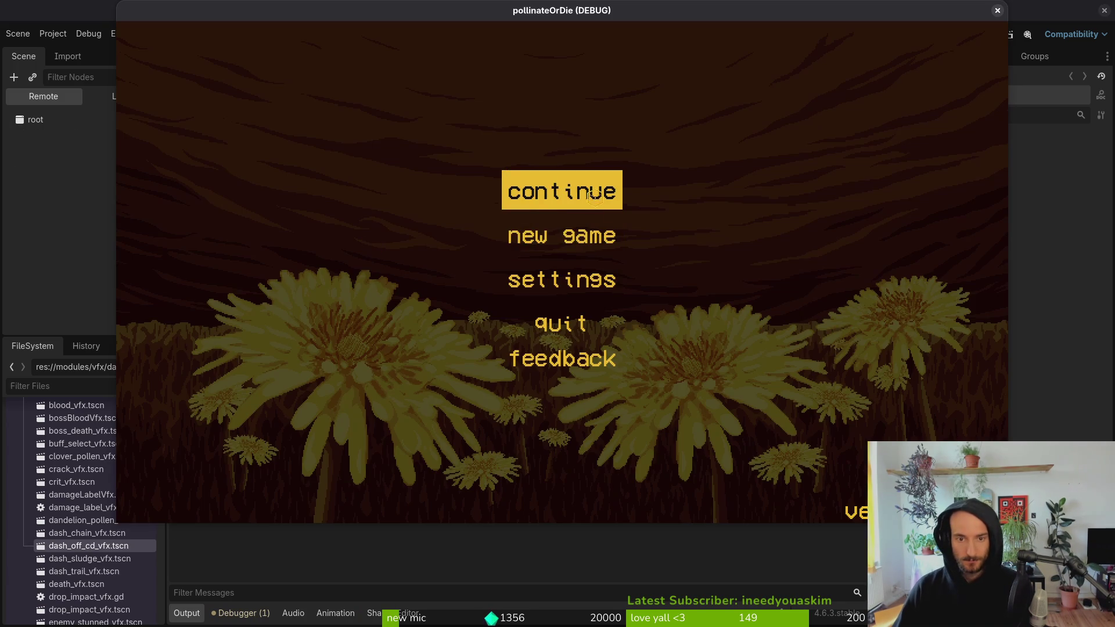
pyautogui.click(590, 194)
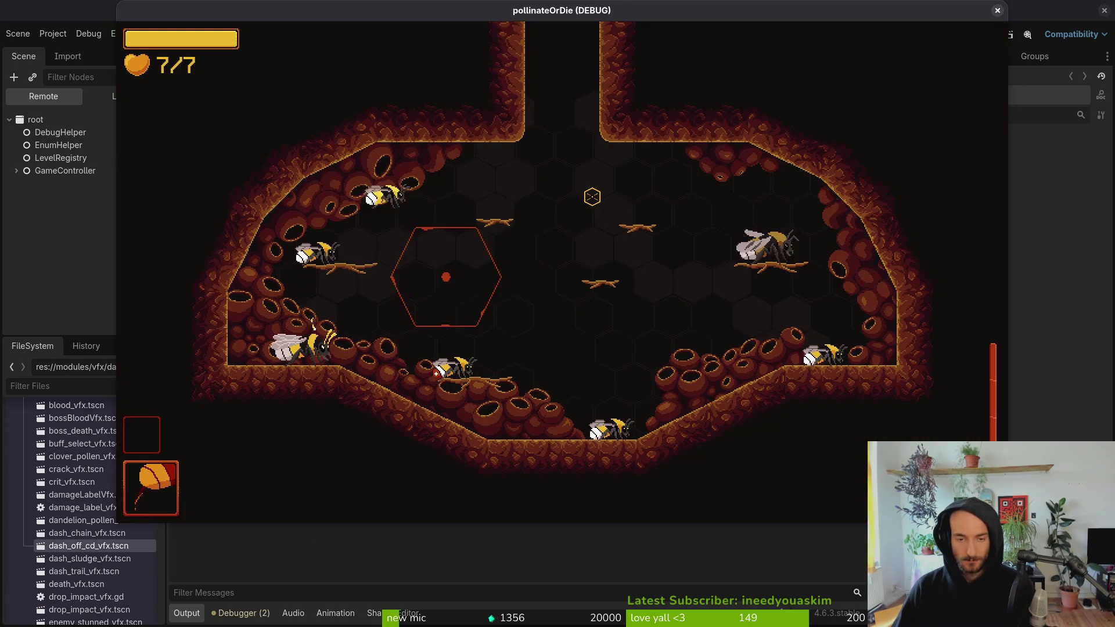
pyautogui.press('F1')
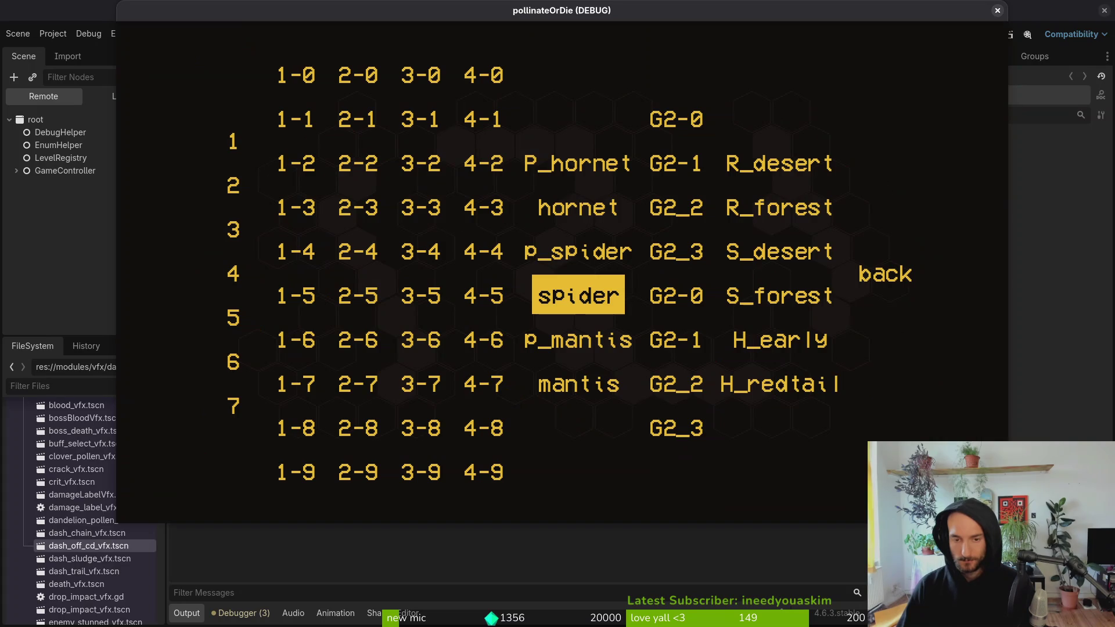
pyautogui.press('Up')
pyautogui.press('Left')
pyautogui.press('Left')
pyautogui.press('Return')
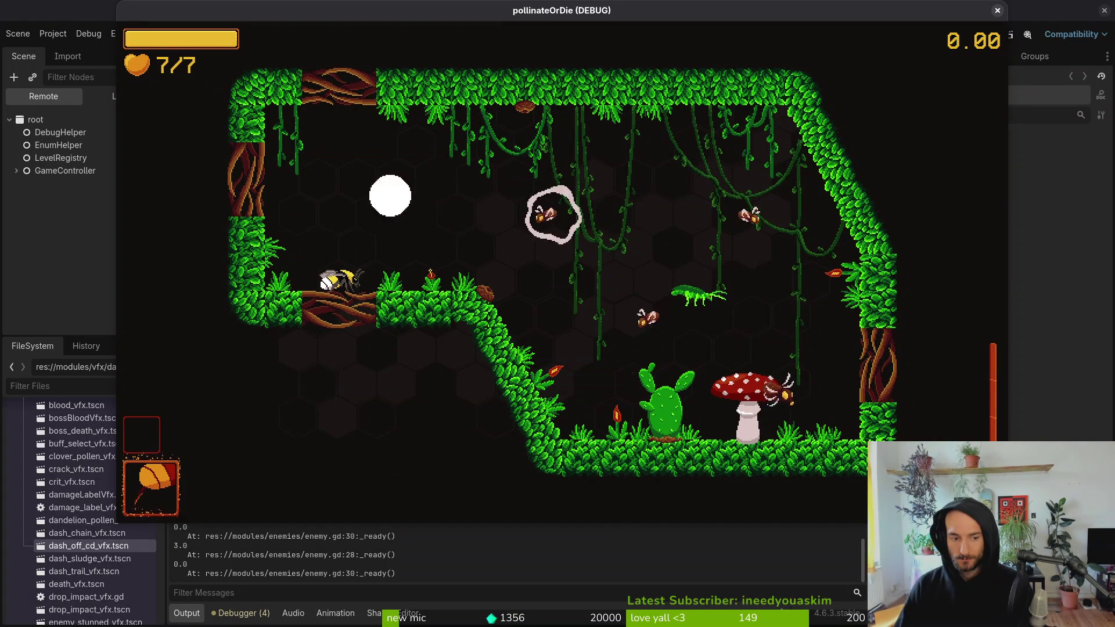
# - Play level 3-4 briefly to trigger the max_health prints, then pause and return to the editor
pyautogui.press('Right')
pyautogui.press('Left')
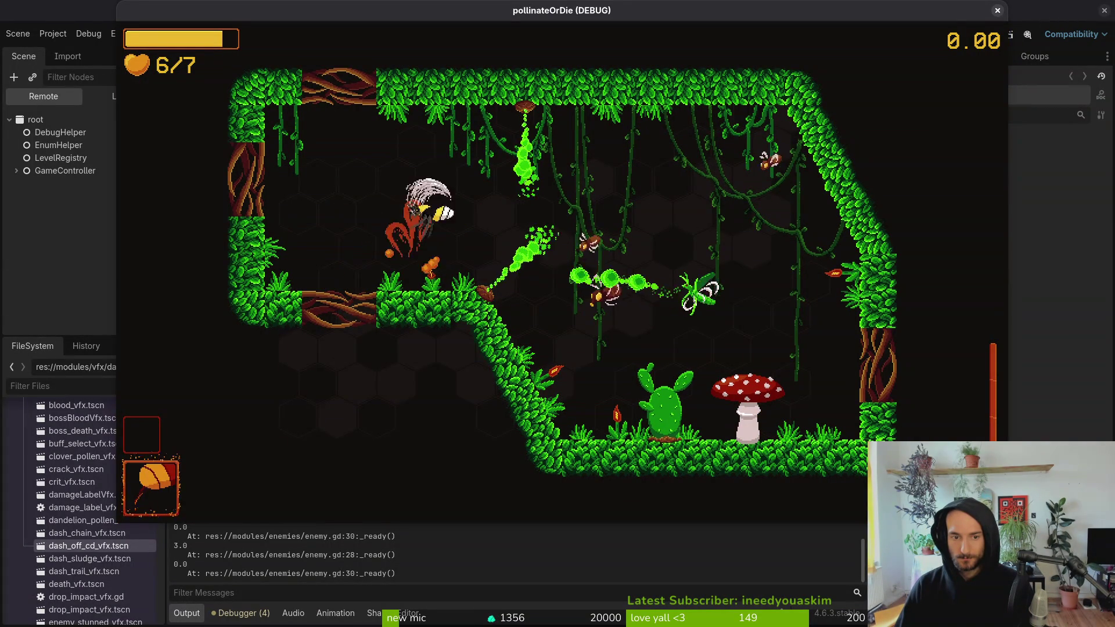
pyautogui.press('Left')
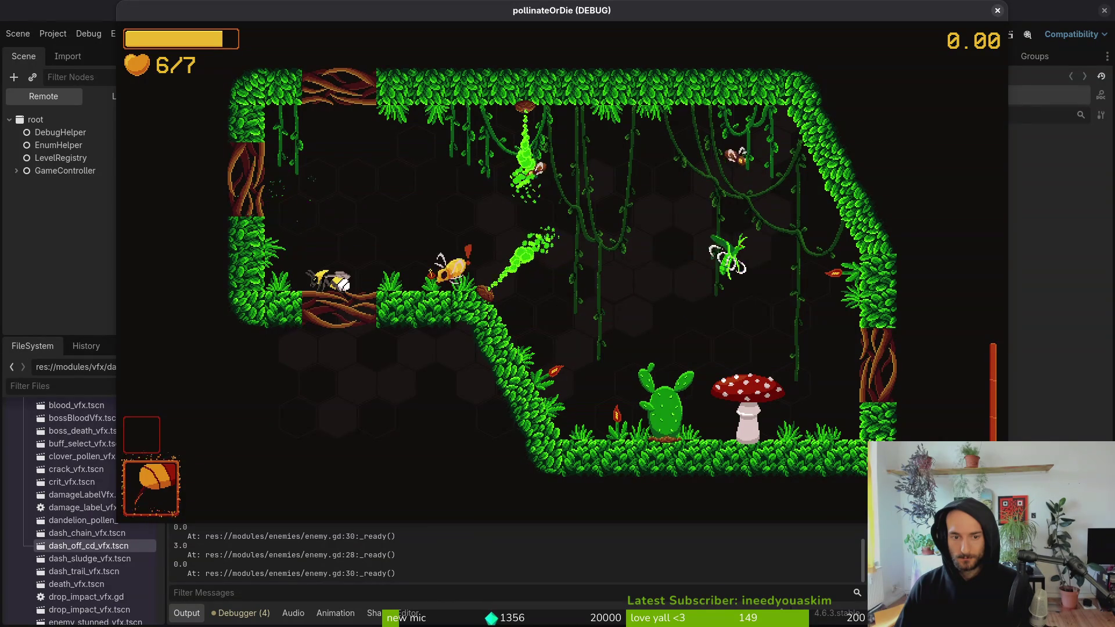
pyautogui.press('Right')
pyautogui.press('Escape')
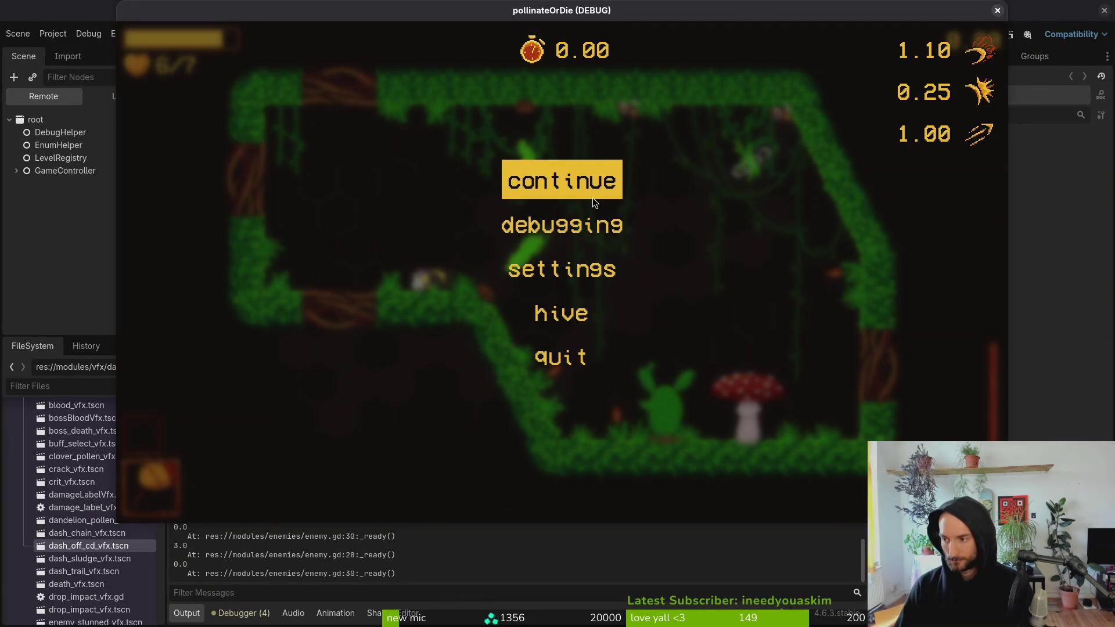
pyautogui.hotkey('alt', 'Tab')
pyautogui.hotkey('shift', 'alt', 'o')
# - Open fly.tscn through Quick Open
pyautogui.write('fel')
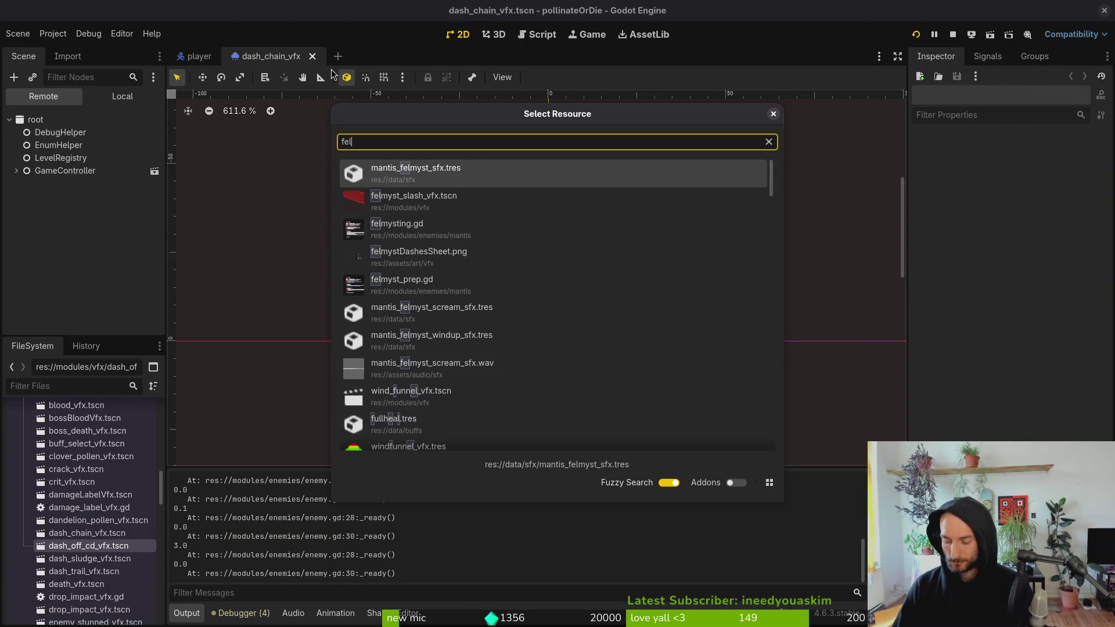
pyautogui.press('BackSpace')
pyautogui.press('BackSpace')
pyautogui.write('lyts')
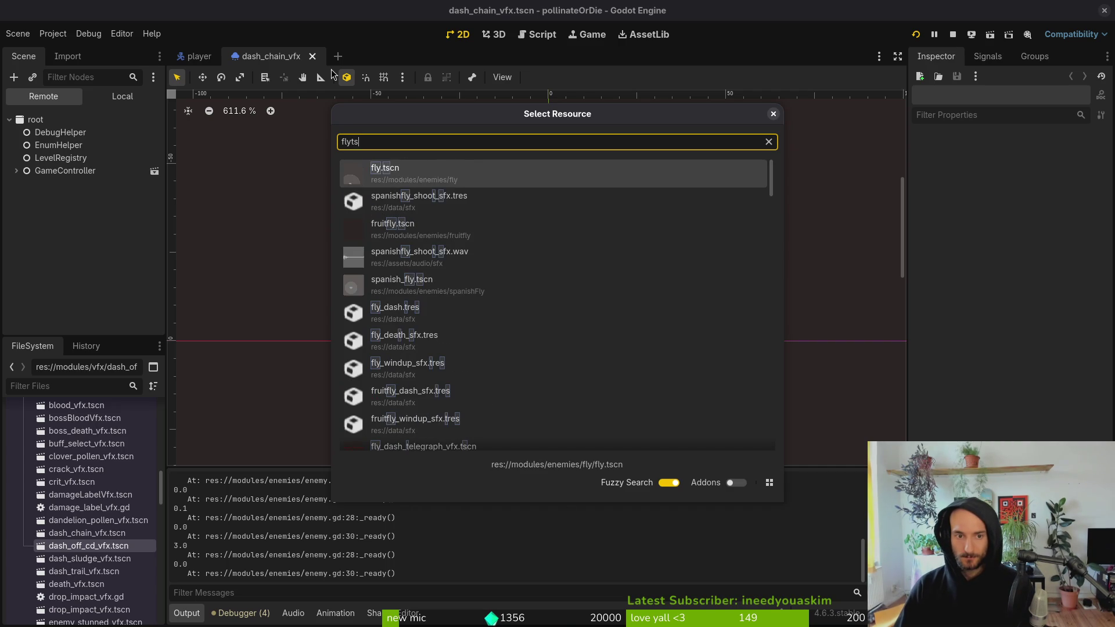
pyautogui.press('Up')
pyautogui.press('Return')
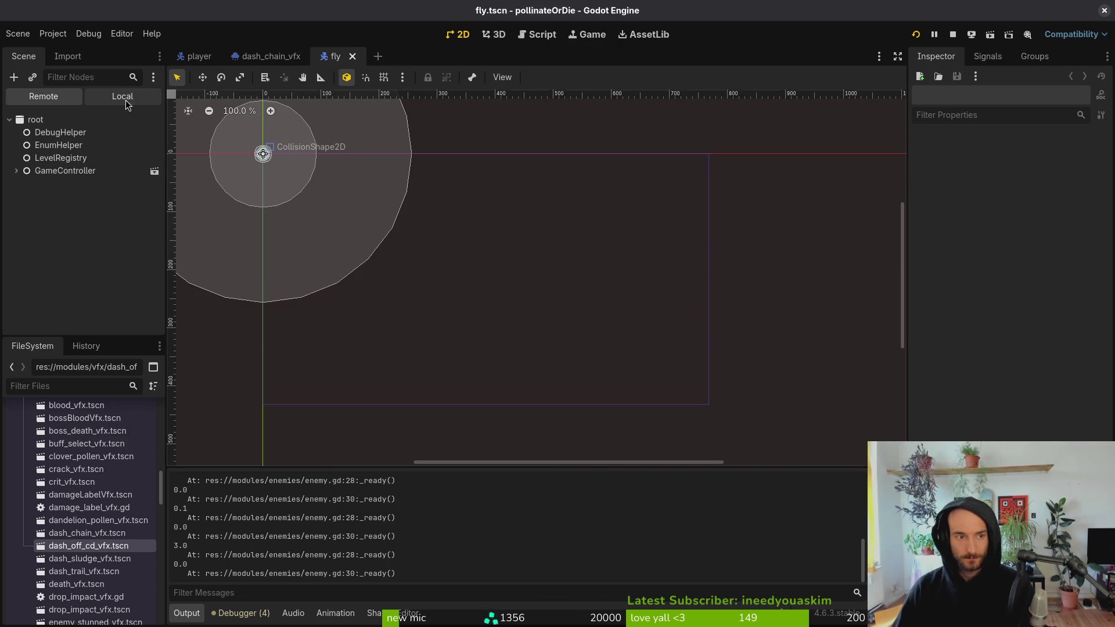
# - Set the fly HealthComponent's Max Health to 20.0, then stop and relaunch the game
pyautogui.click(134, 97)
pyautogui.click(16, 145)
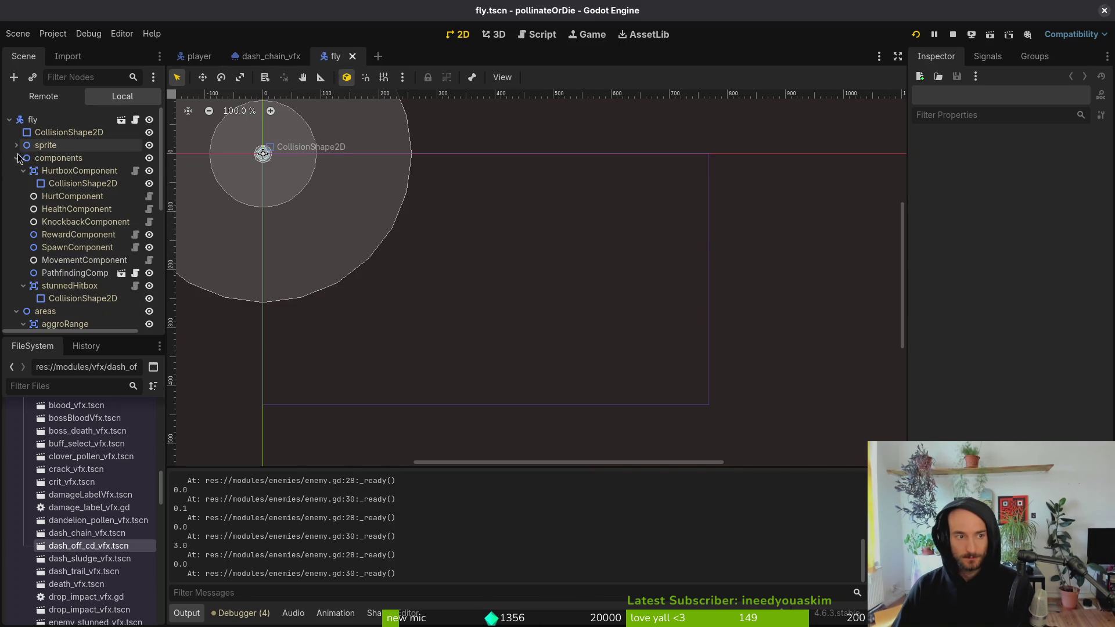
pyautogui.click(71, 209)
pyautogui.click(1067, 174)
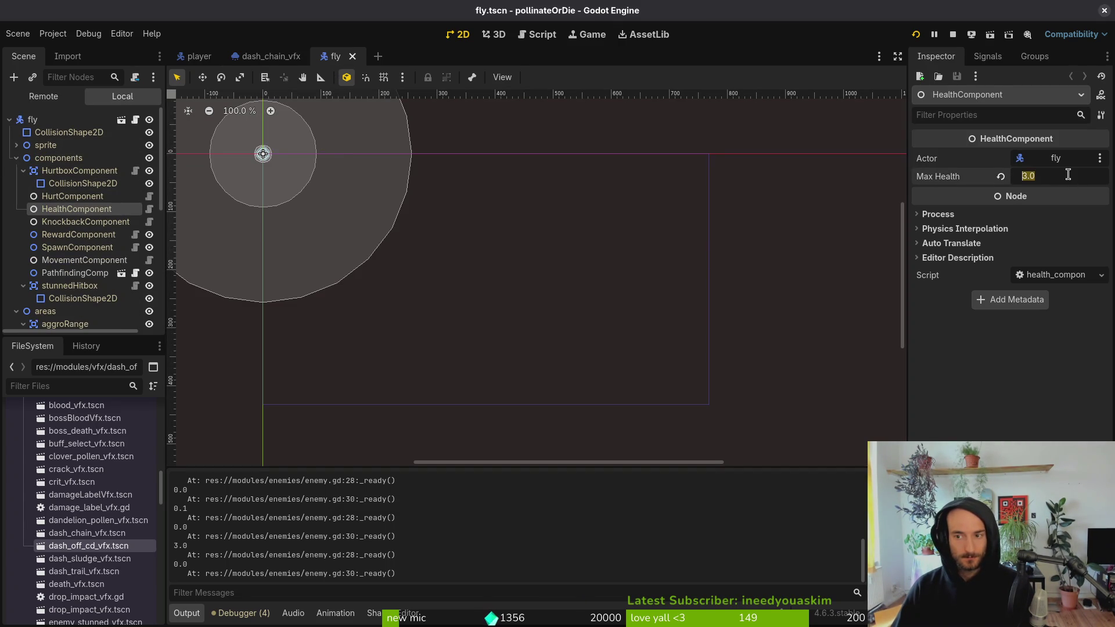
pyautogui.write('20')
pyautogui.press('Return')
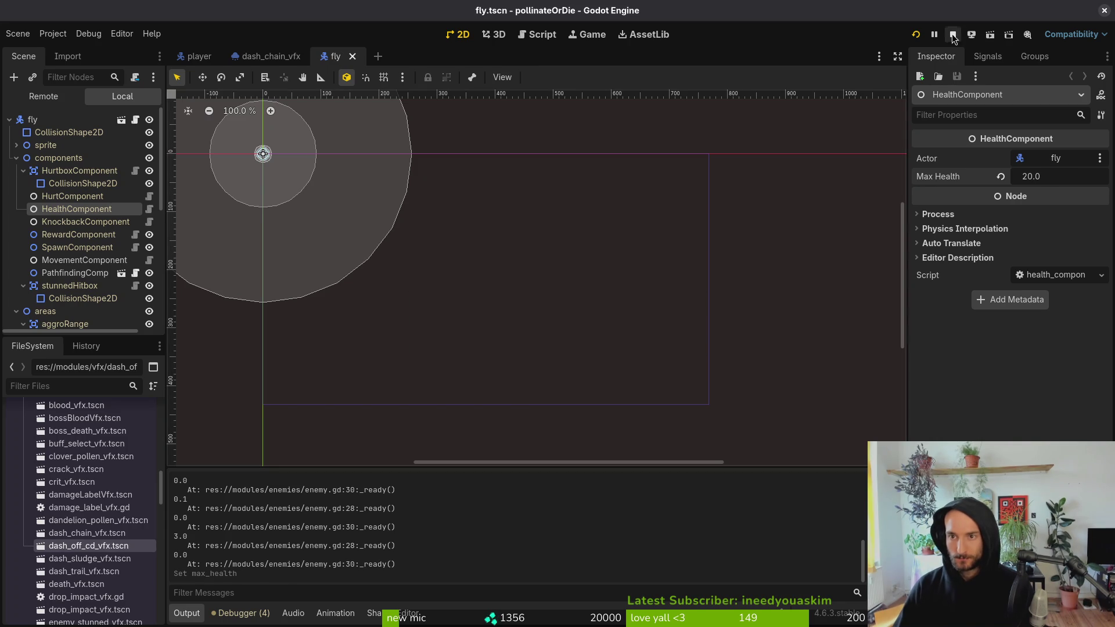
pyautogui.click(952, 35)
pyautogui.click(915, 34)
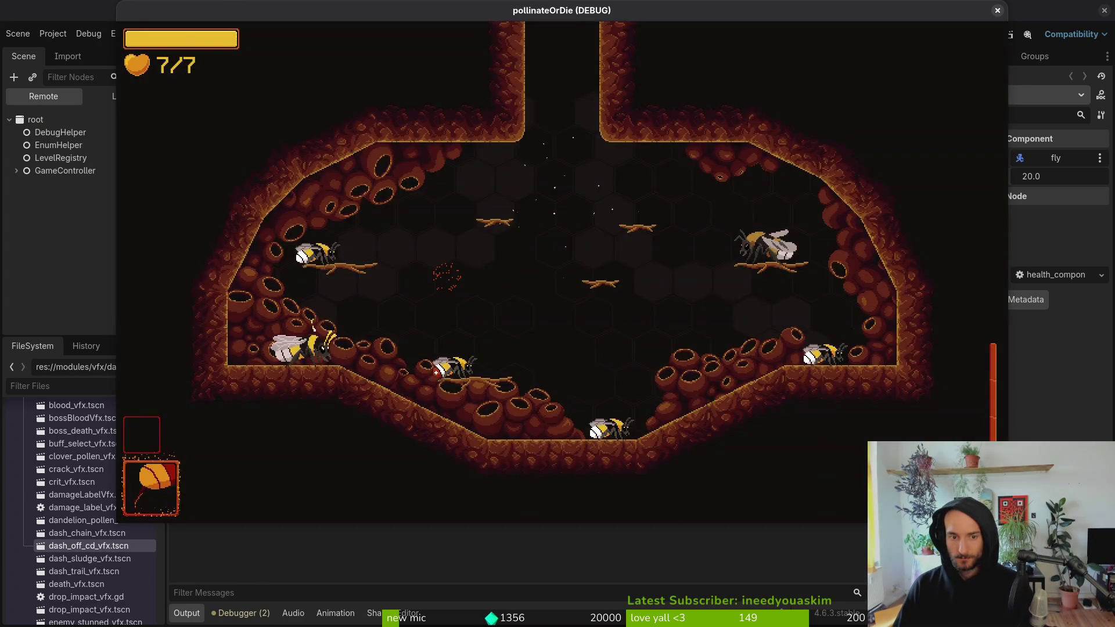
# - Load level 2-4 from the debug level select
pyautogui.press('F1')
pyautogui.press('Left')
pyautogui.press('Left')
pyautogui.press('Return')
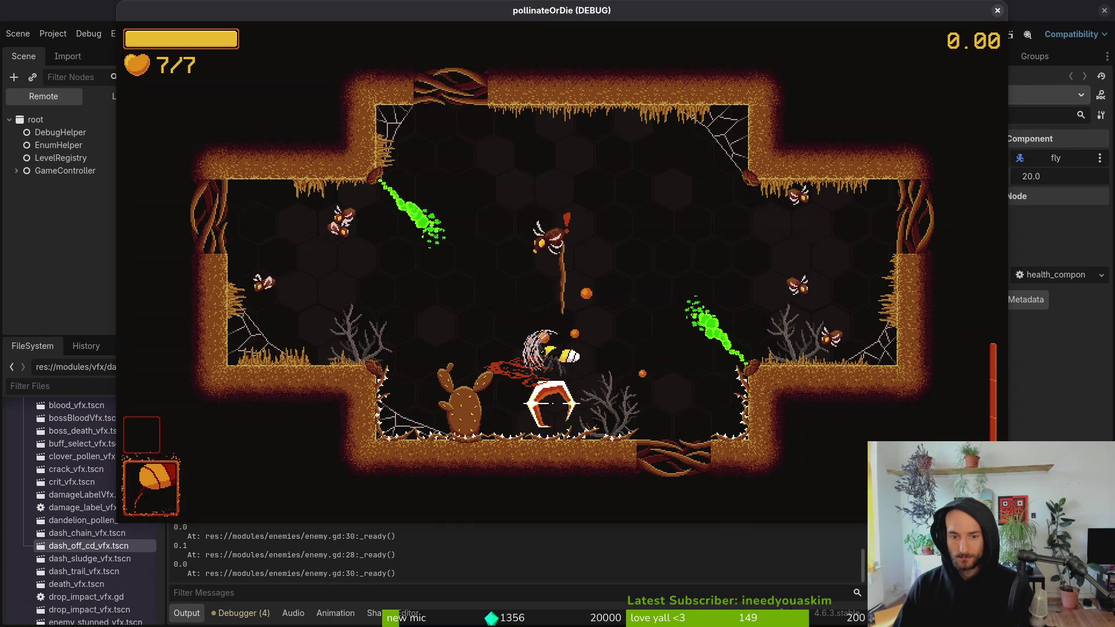
# - Fly and slash at the enemies in level 2-4, then pause and stop the game
pyautogui.press('Left')
pyautogui.press('Up')
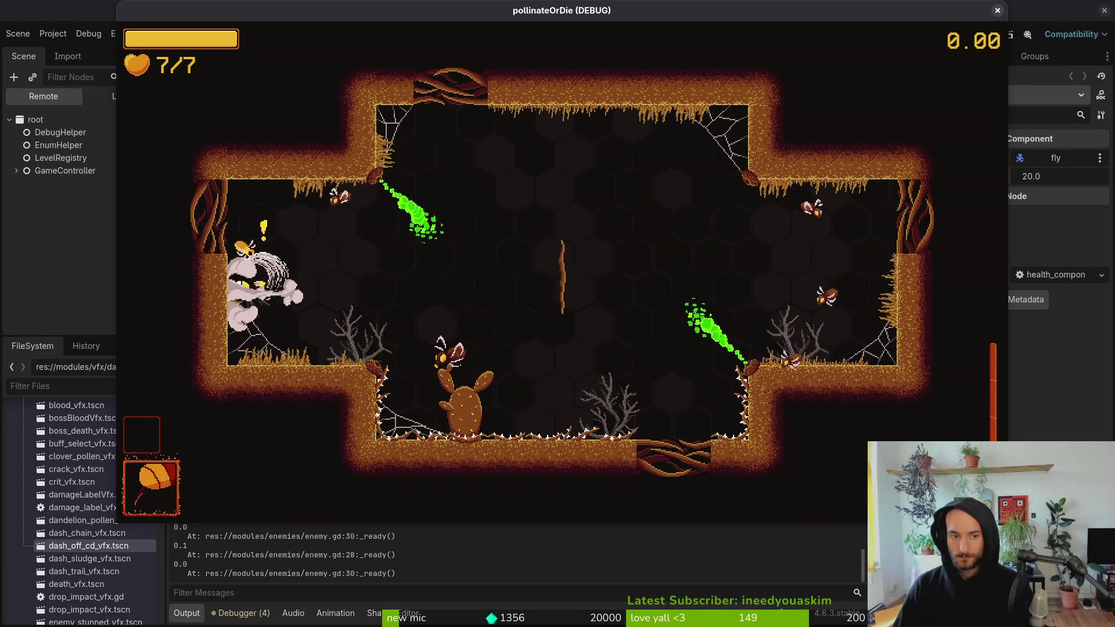
pyautogui.press('Left')
pyautogui.press('Down')
pyautogui.press('Right')
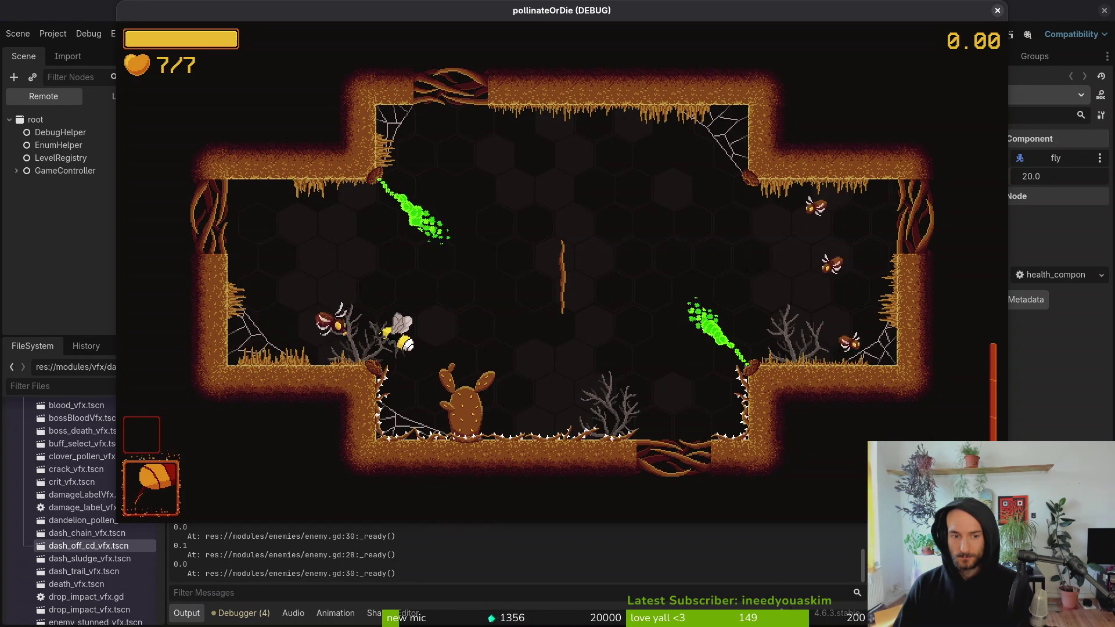
pyautogui.press('Right')
pyautogui.press('Down')
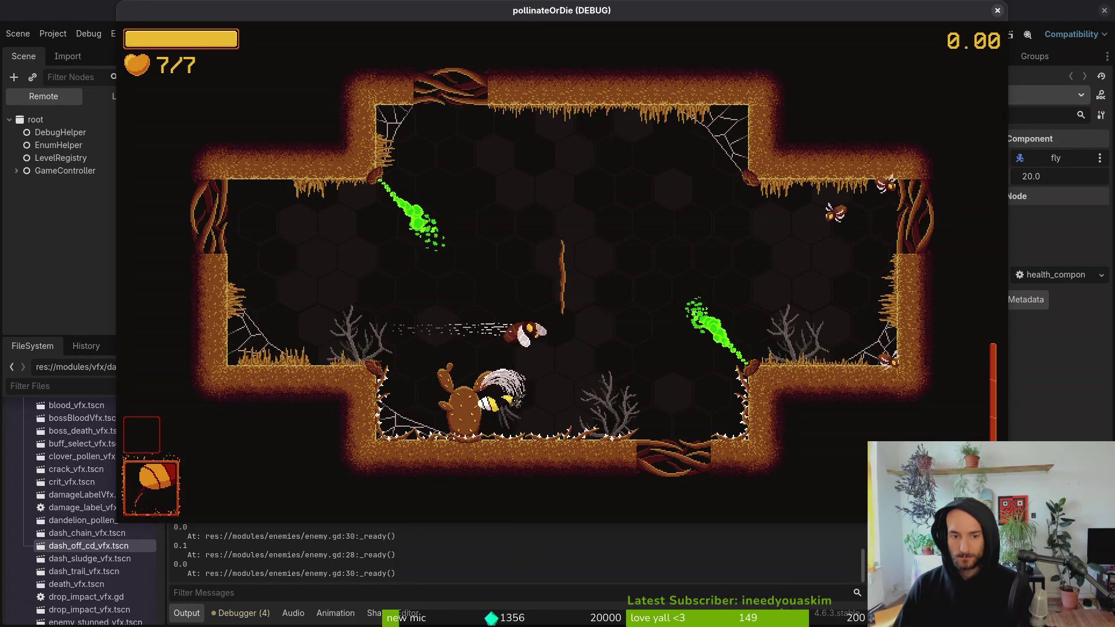
pyautogui.press('Up')
pyautogui.press('Right')
pyautogui.press('Left')
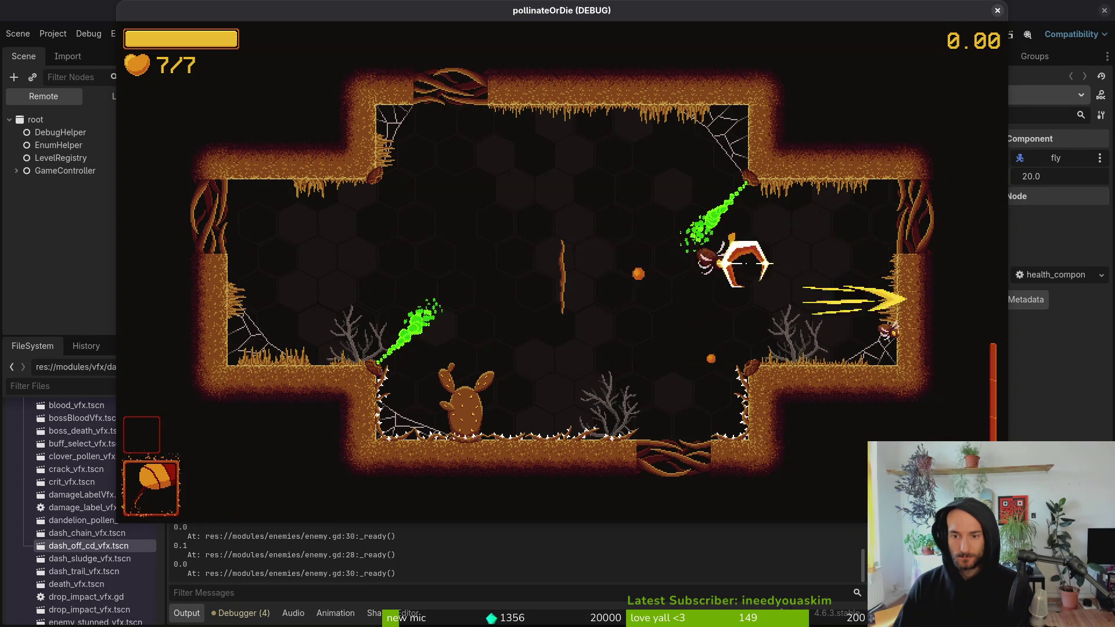
pyautogui.press('Down')
pyautogui.press('Left')
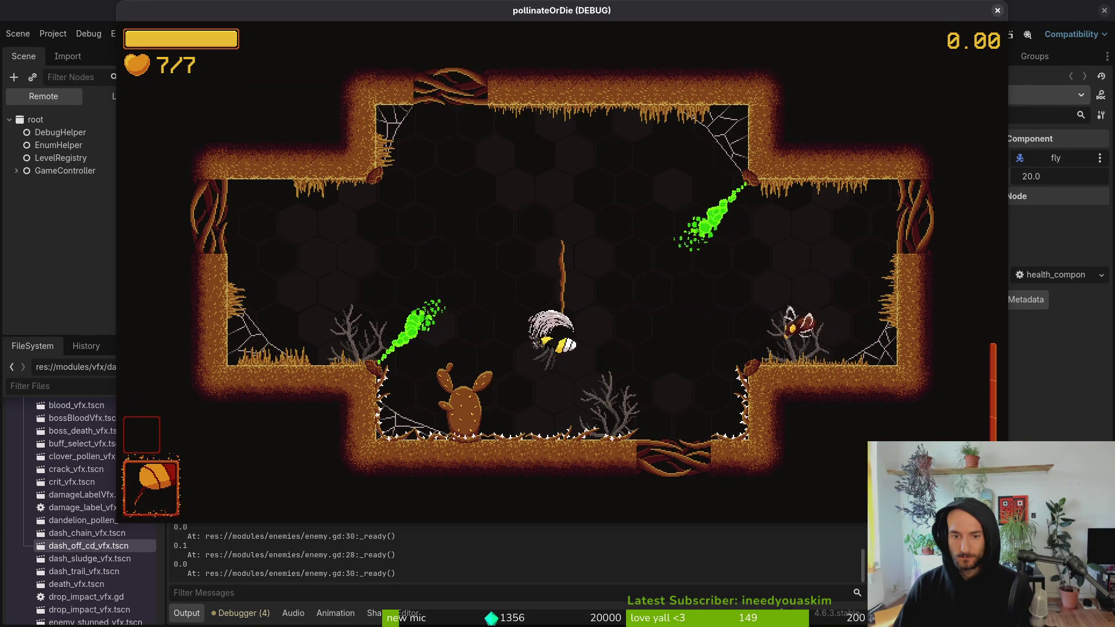
pyautogui.press('Up')
pyautogui.press('Right')
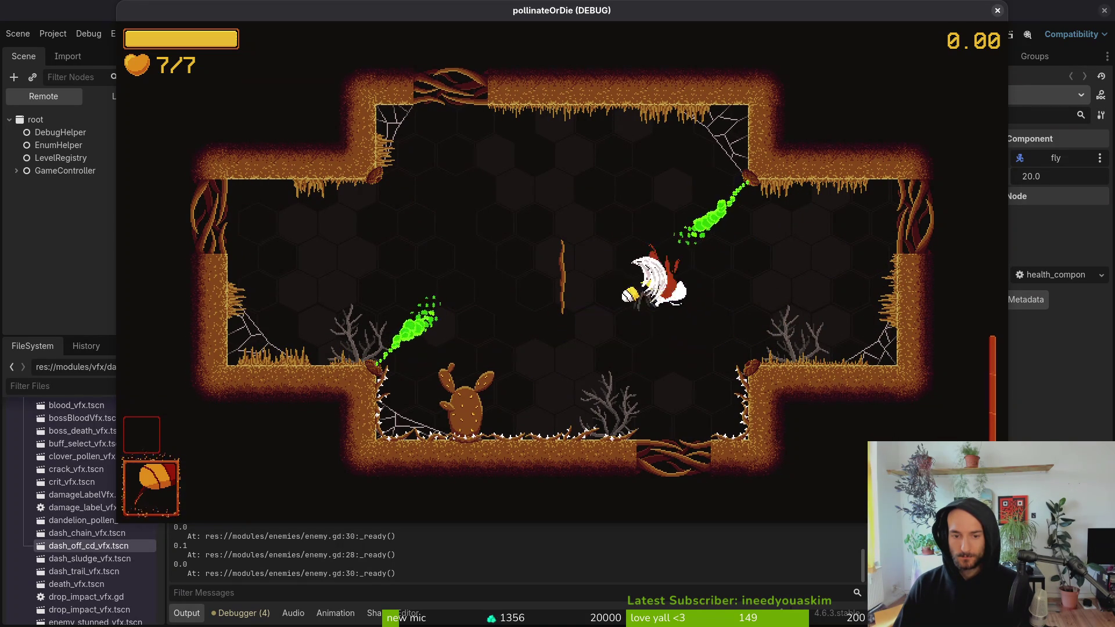
pyautogui.press('Down')
pyautogui.press('Left')
pyautogui.press('Escape')
pyautogui.press('F8')
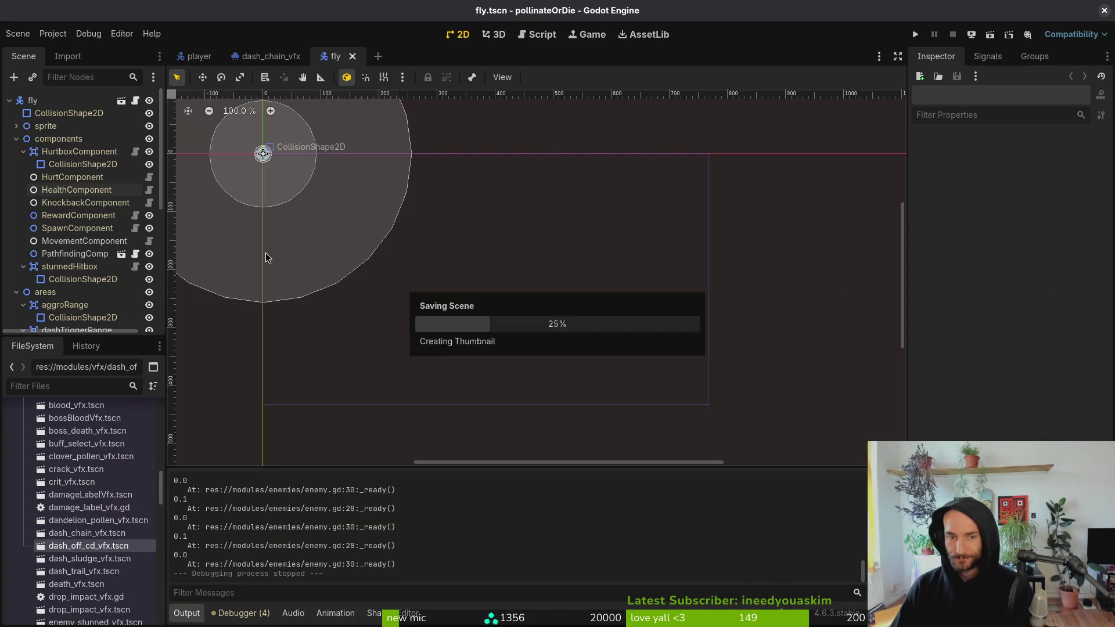
# - Open data/enemy_hazards/fly_data.tres, set its Base Health to 20, and save
pyautogui.hotkey('alt', 'Tab')
pyautogui.hotkey('alt', 'Tab')
pyautogui.click(23, 452)
pyautogui.scroll(15, 69, 493)
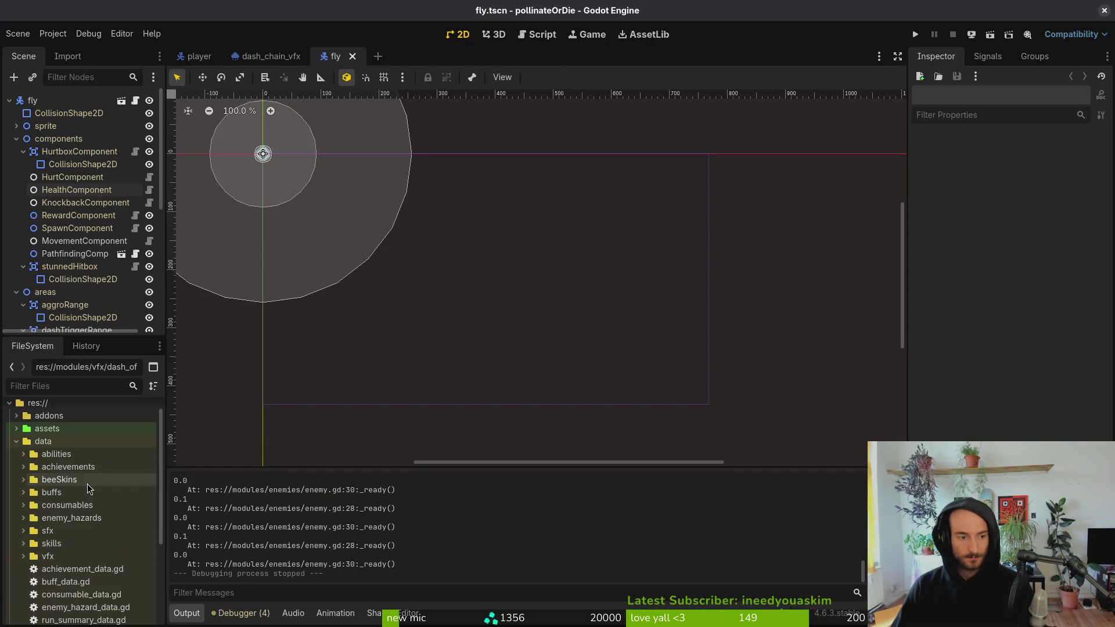
pyautogui.click(23, 517)
pyautogui.scroll(-3, 81, 539)
pyautogui.scroll(-2, 81, 542)
pyautogui.click(84, 435)
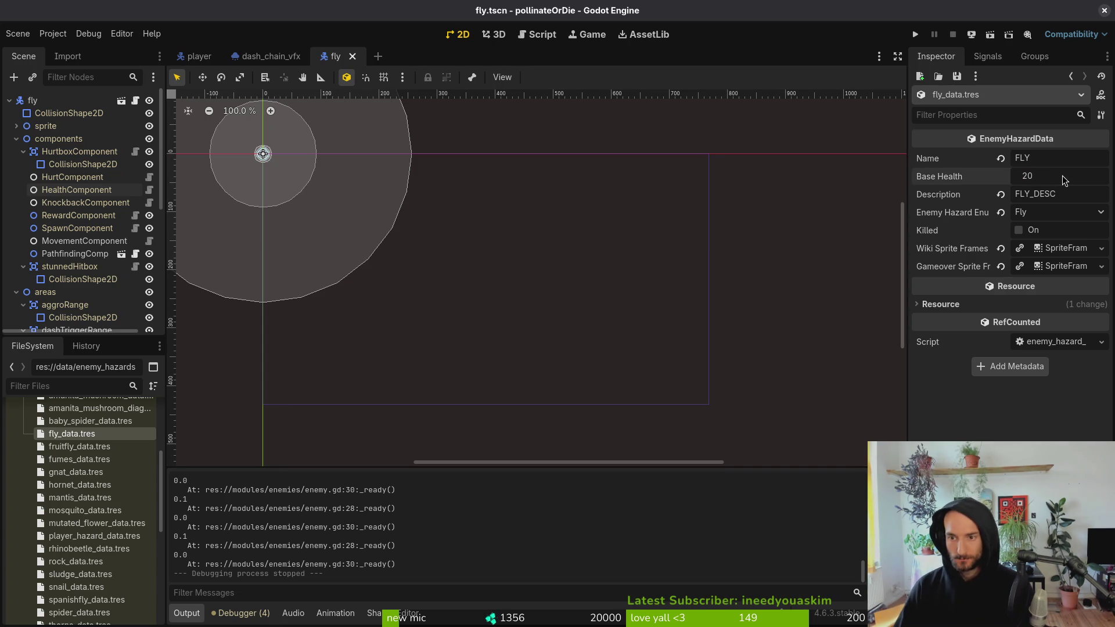
pyautogui.press('Return')
pyautogui.hotkey('ctrl', 's')
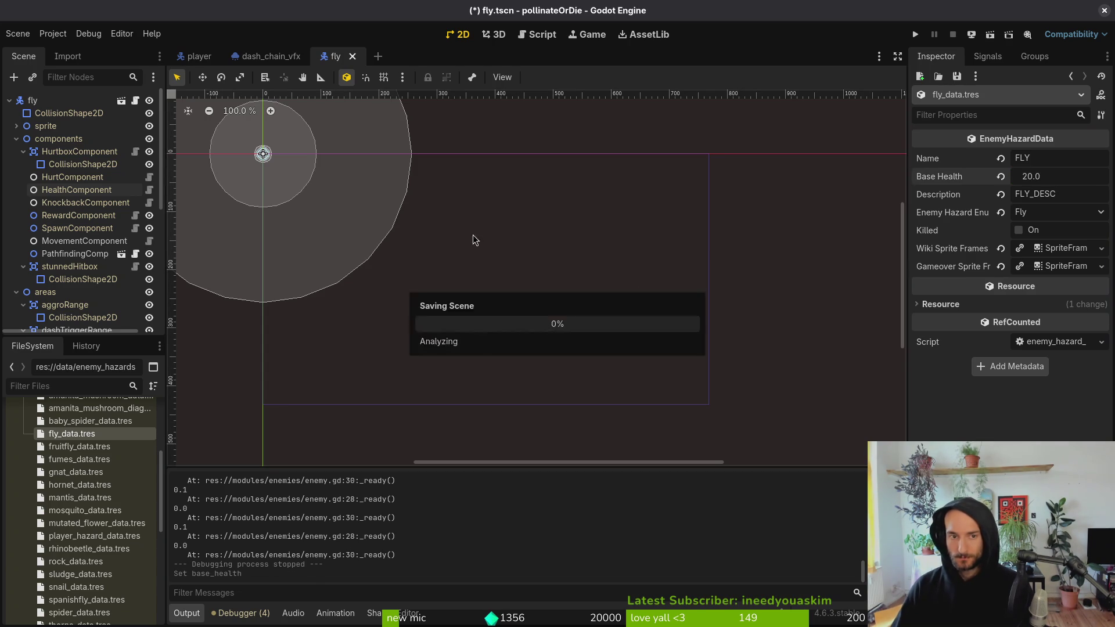
# - Set the fly's HealthComponent Max Health to 3.0
pyautogui.click(82, 192)
pyautogui.click(1068, 180)
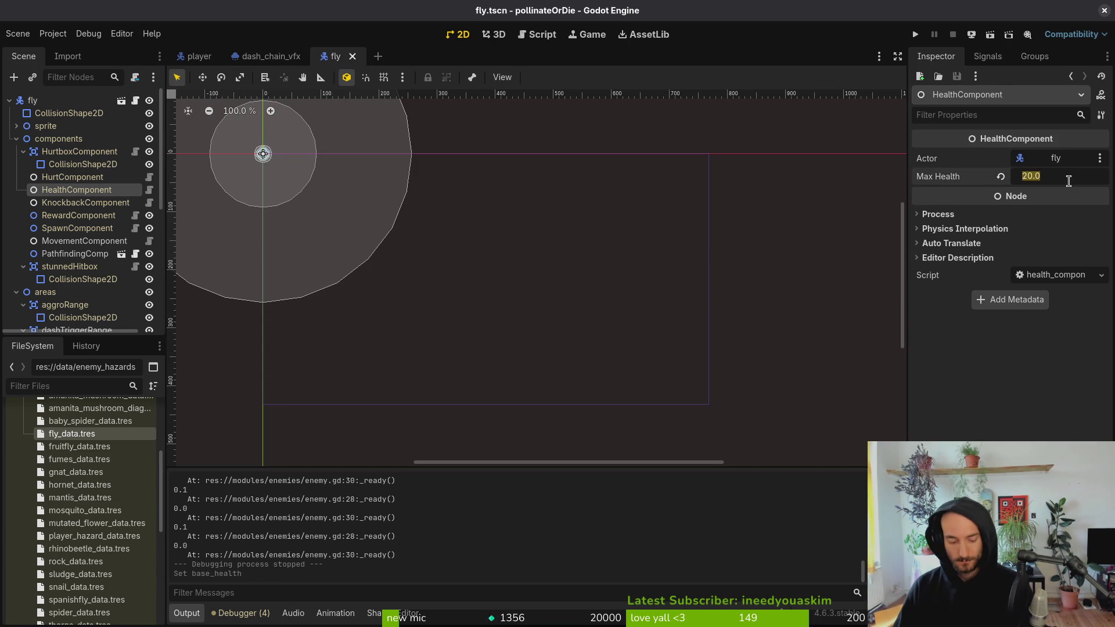
pyautogui.write('3')
pyautogui.press('Return')
pyautogui.click(916, 35)
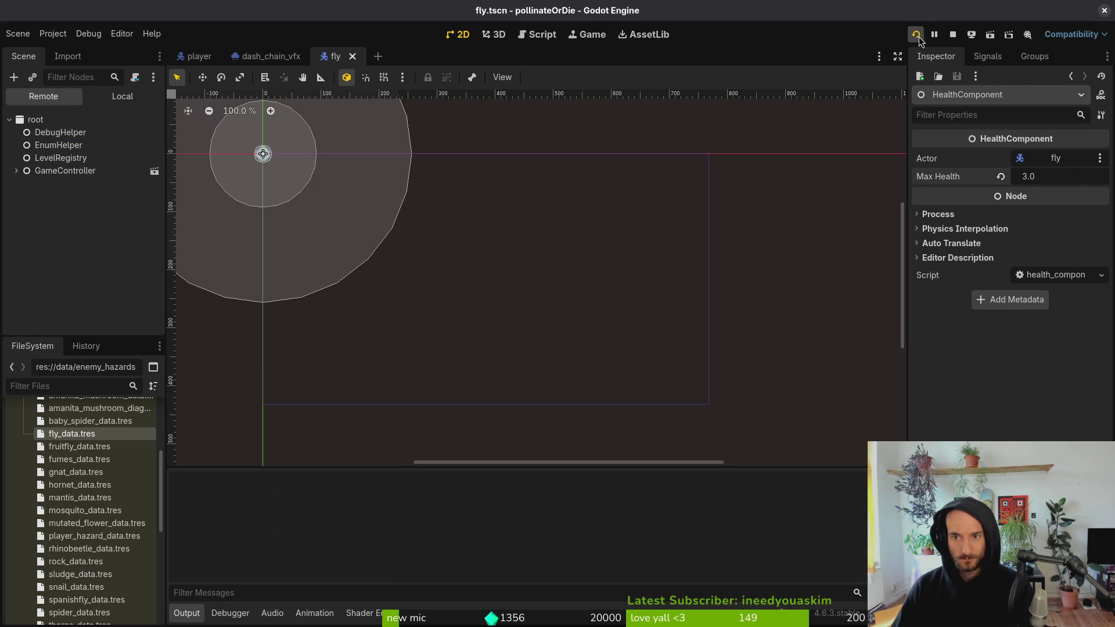
# - Start the game, fly the bee through the top exit into the next room, and pause briefly
pyautogui.press('Return')
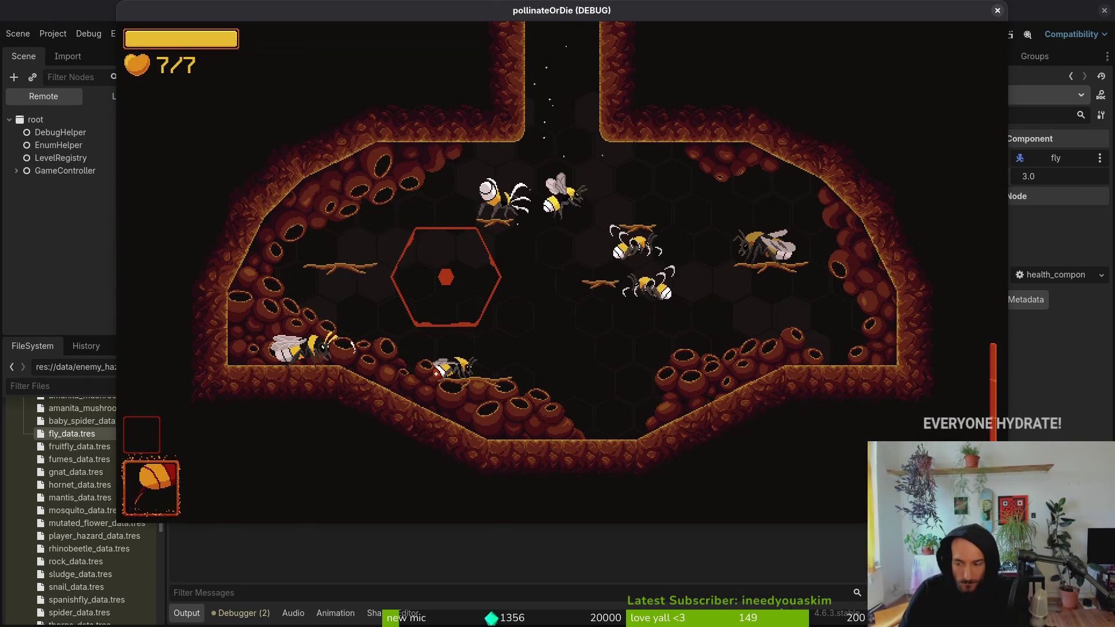
pyautogui.press('w')
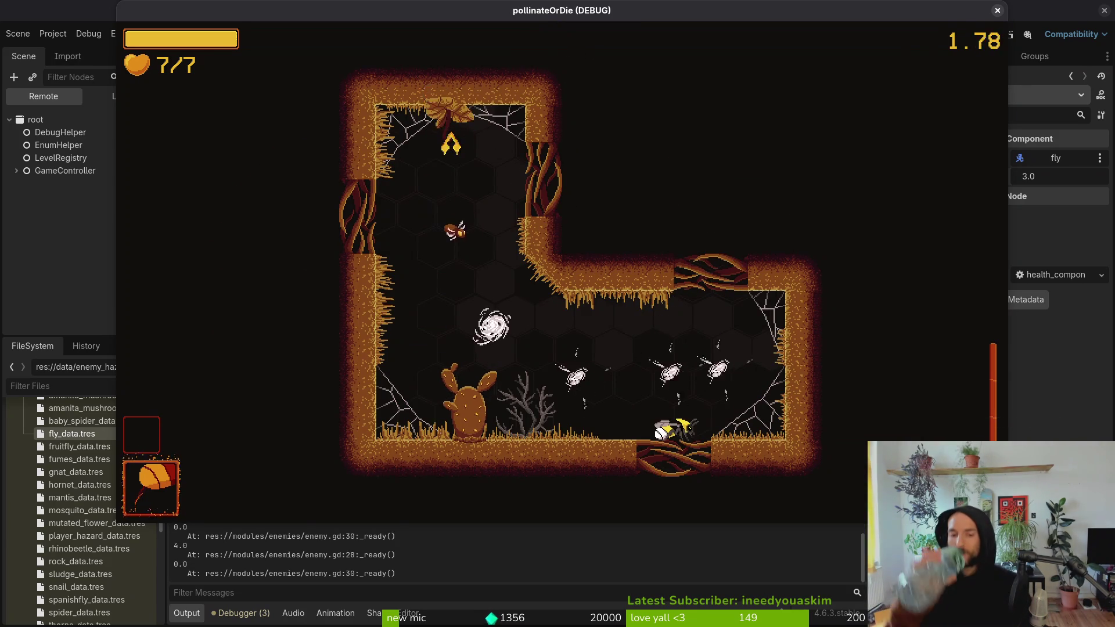
pyautogui.press('Escape')
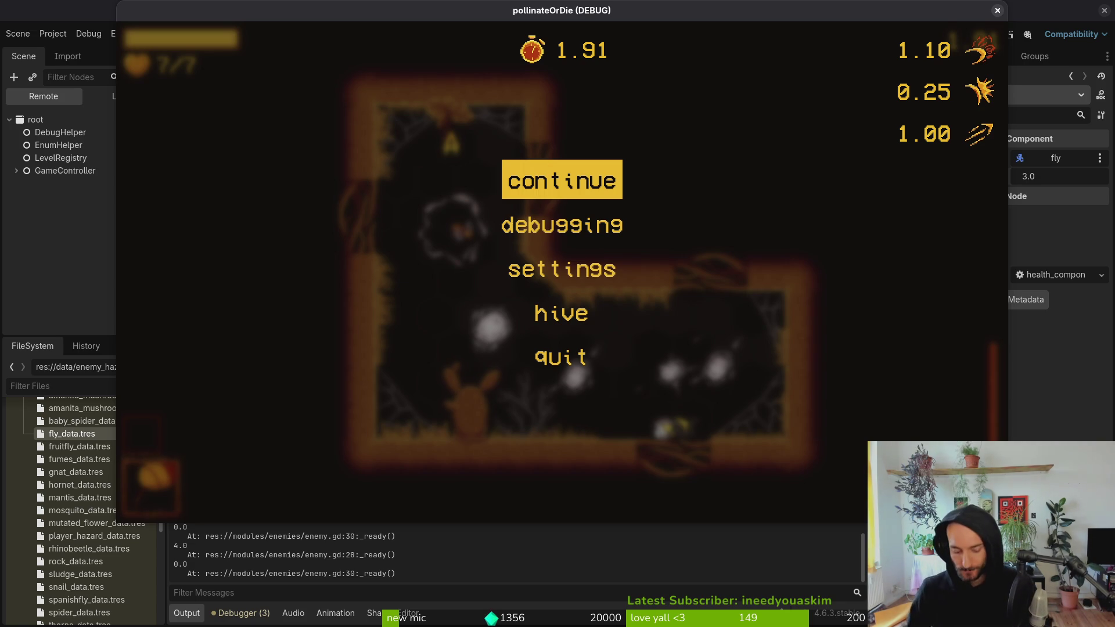
pyautogui.press('Return')
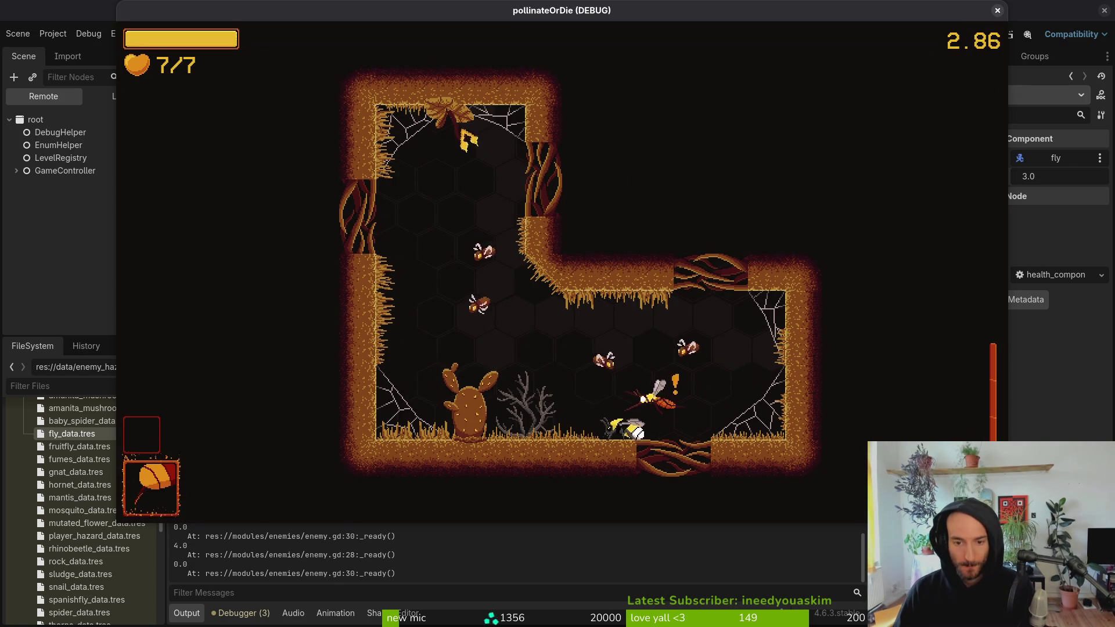
# - Fly the bee around the room, diving onto the cactus to attack it
pyautogui.press('d')
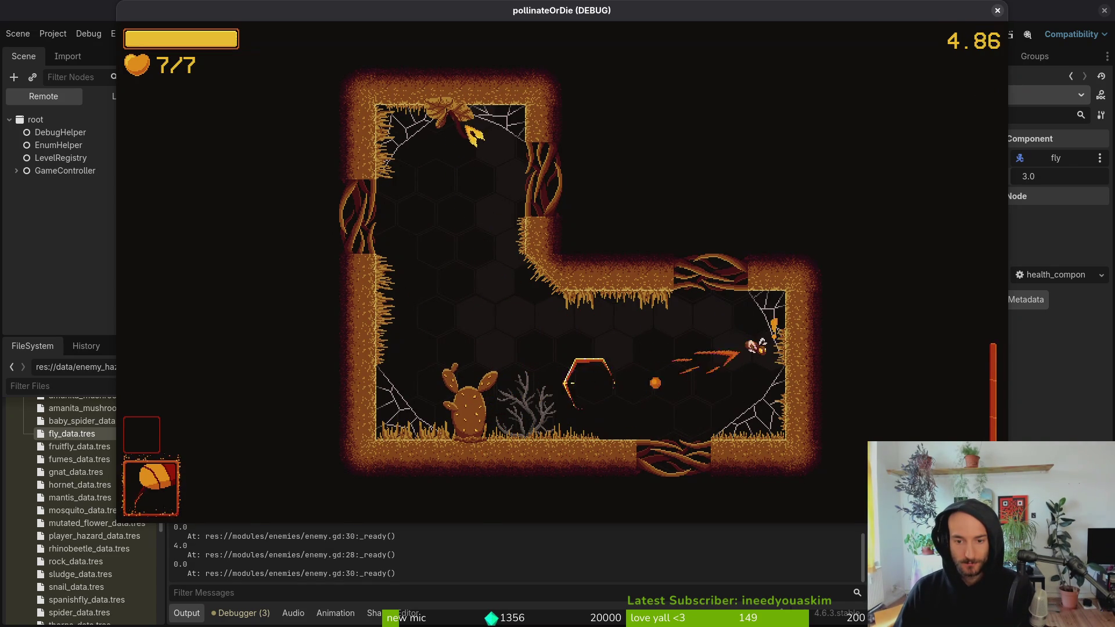
pyautogui.press('a')
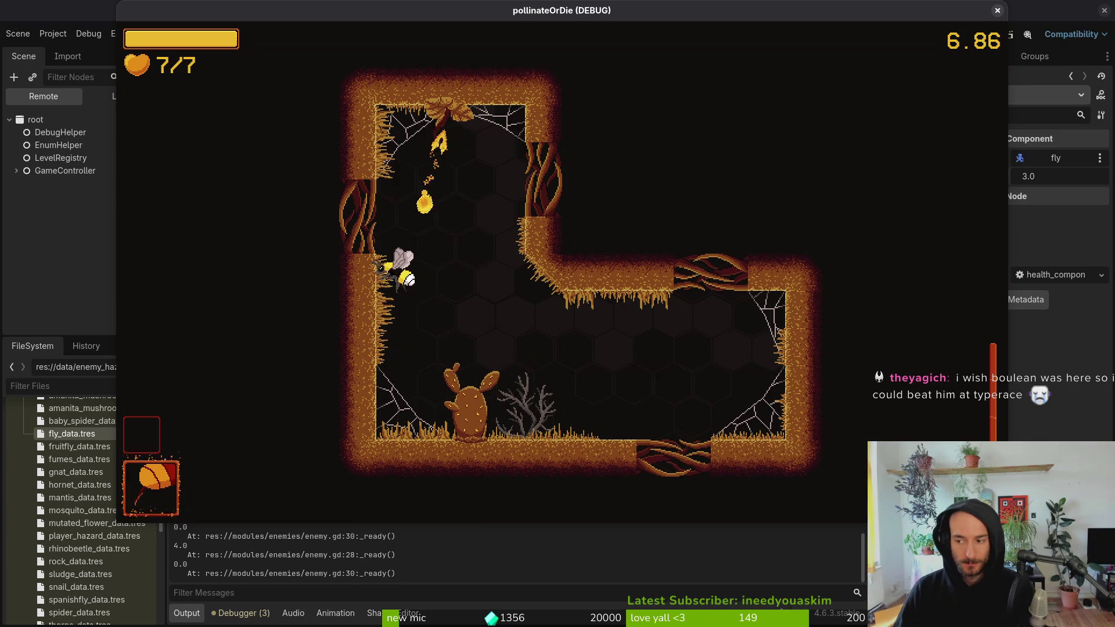
pyautogui.press('w')
pyautogui.press('s')
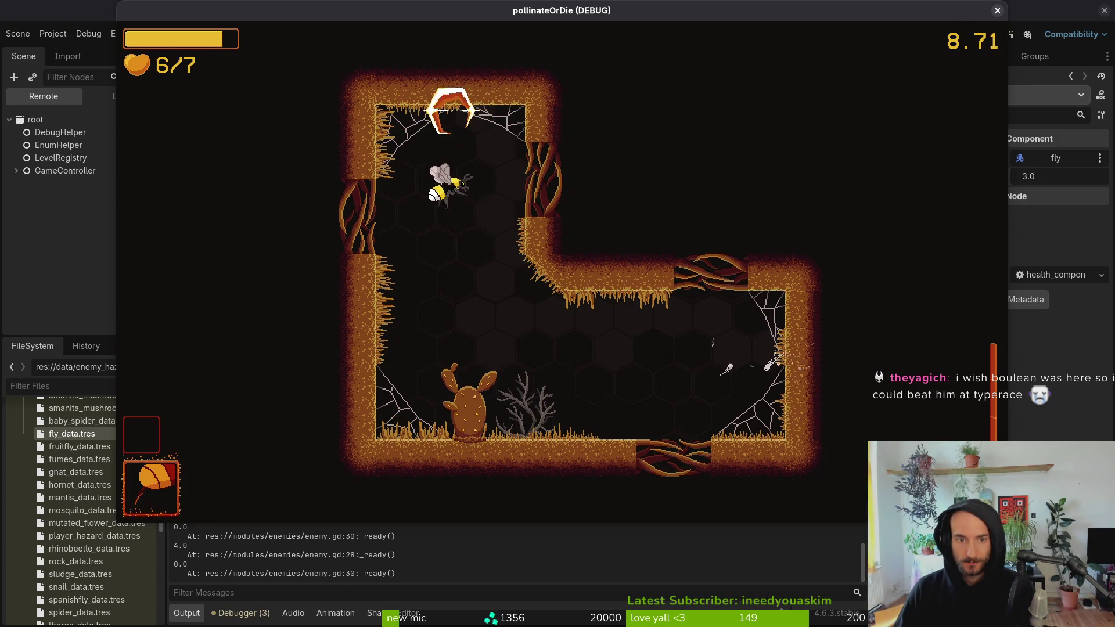
pyautogui.press('d')
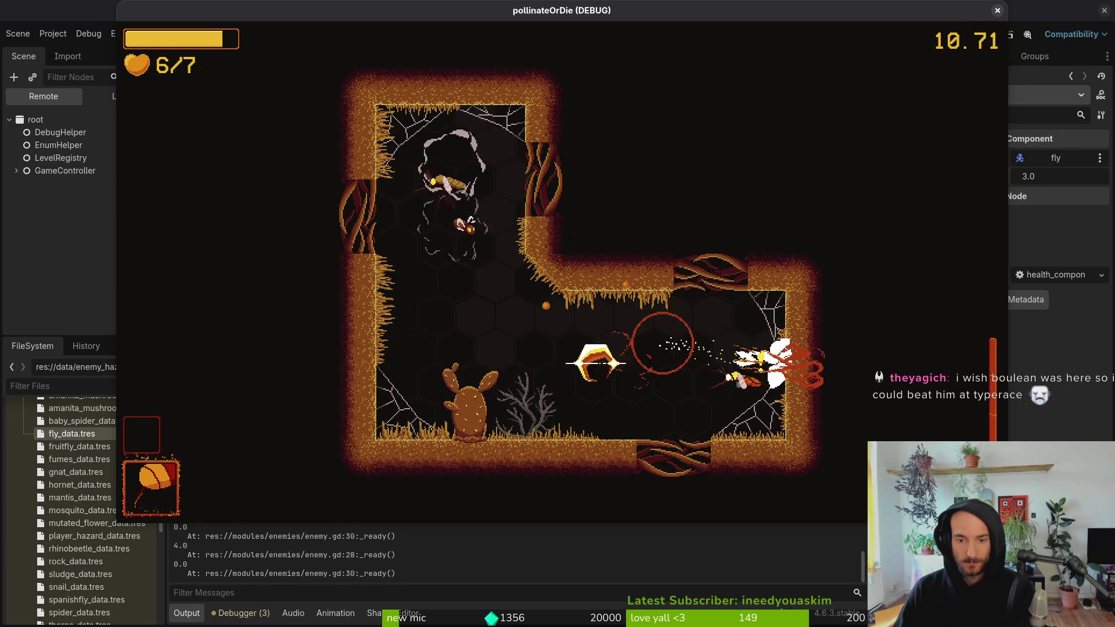
pyautogui.press('a')
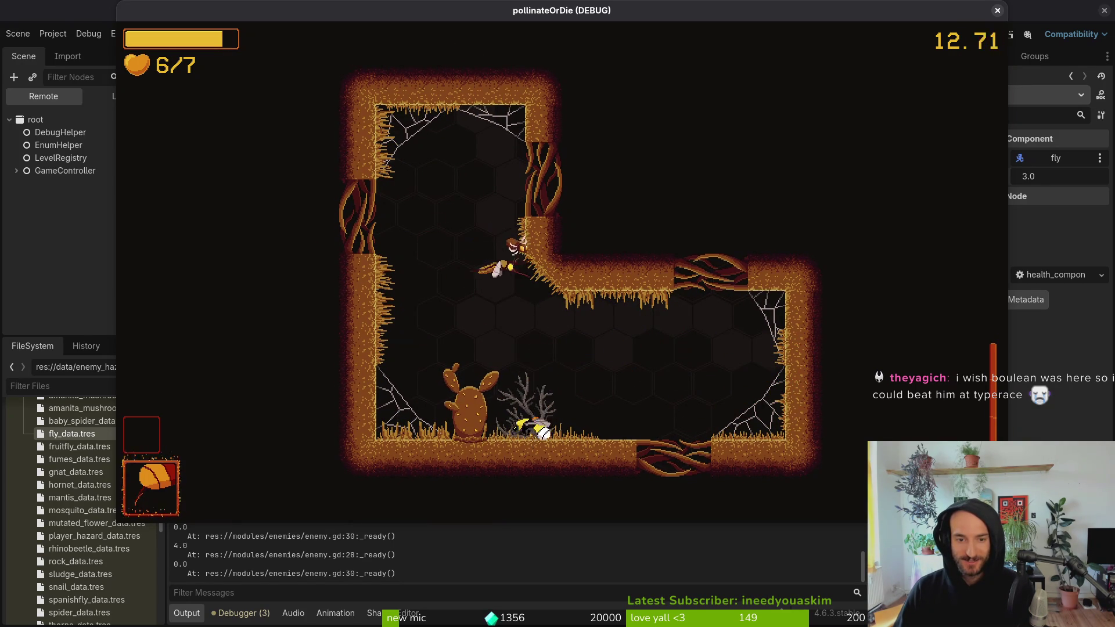
pyautogui.press('w')
pyautogui.press('s')
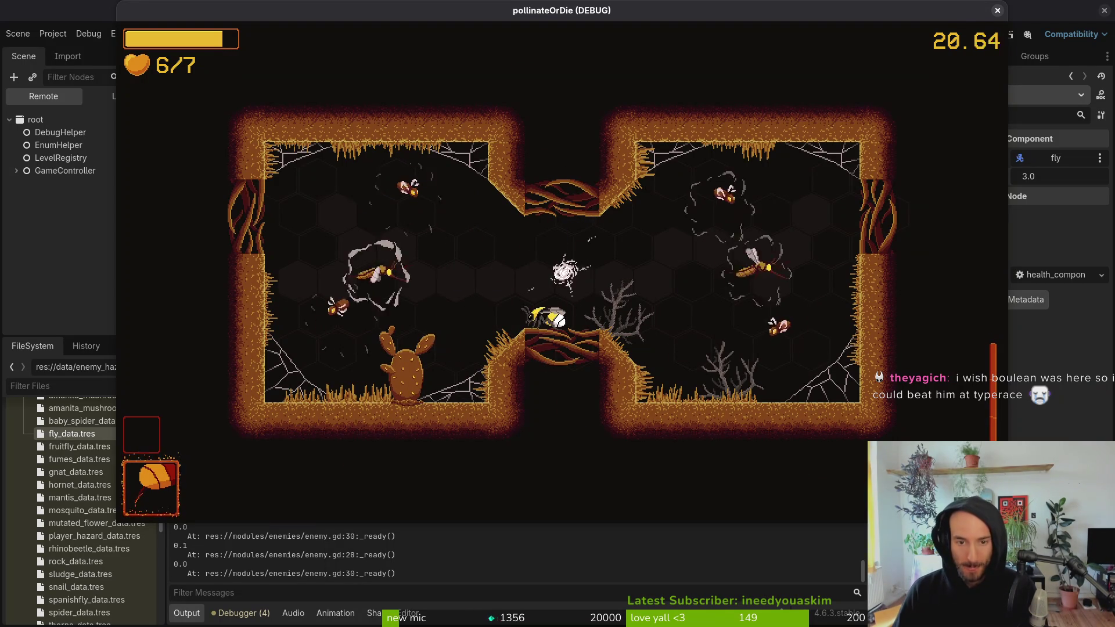
# - Fly the bee between the left and right chambers, striking an enemy along the way
pyautogui.press('d')
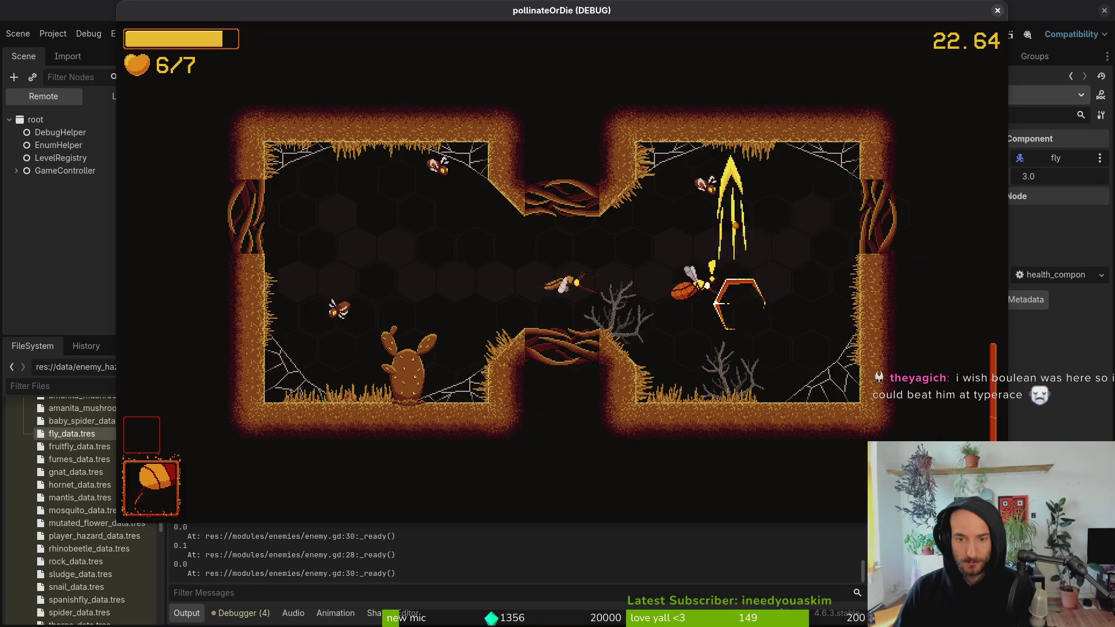
pyautogui.press('a')
pyautogui.press('s')
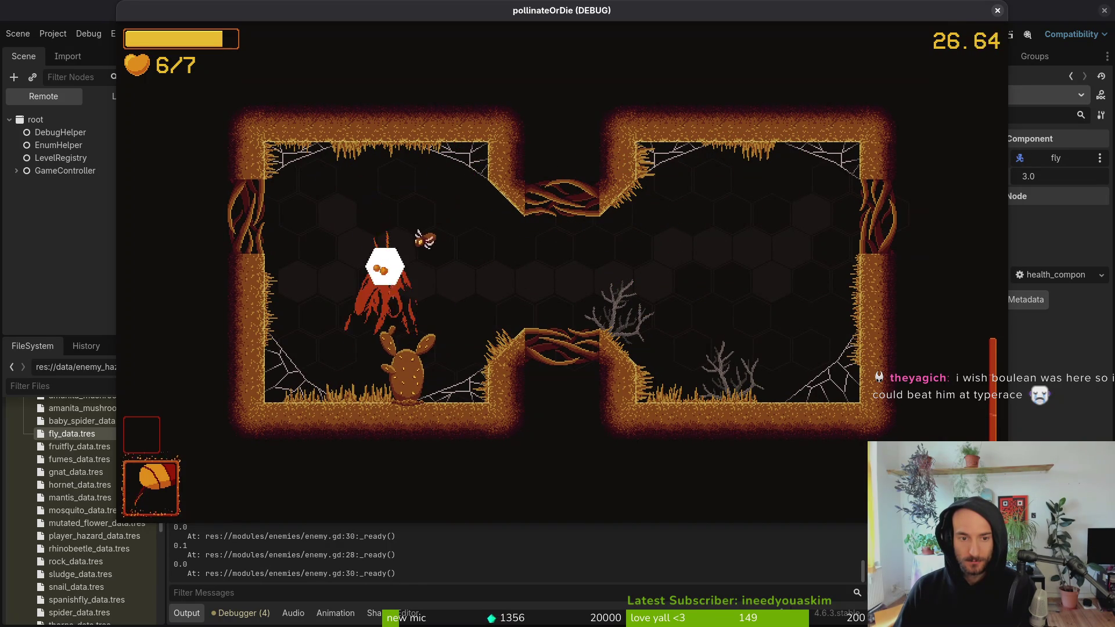
pyautogui.press('d')
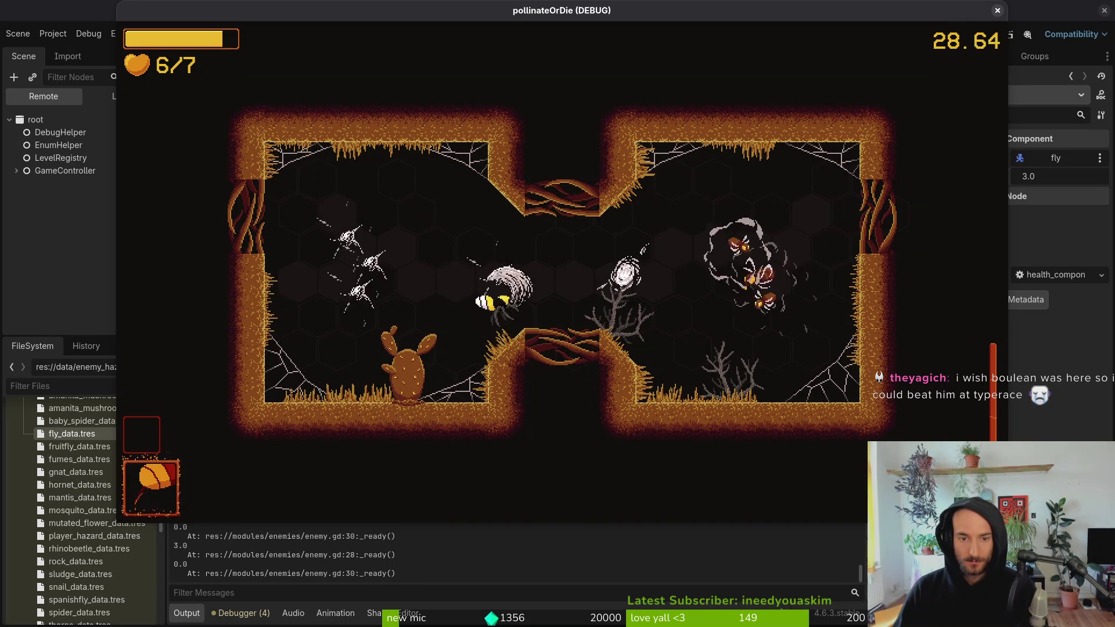
pyautogui.press('d')
pyautogui.press('s')
pyautogui.press('a')
pyautogui.press('w')
# - Dash left to attack the cactus enemy, then pause and switch to the terminal
pyautogui.press('a')
pyautogui.press('s')
pyautogui.press('w')
pyautogui.press('s')
pyautogui.press('Escape')
pyautogui.press('super+1')
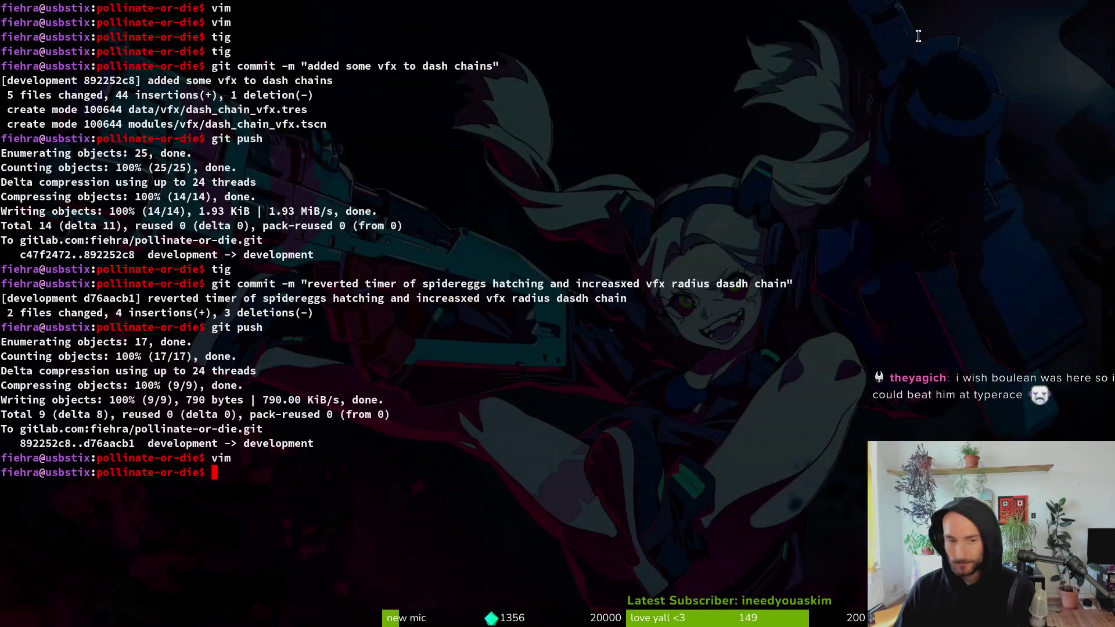
# - Launch vim in the project folder and open enemy.gd
pyautogui.write('im')
pyautogui.press('Return')
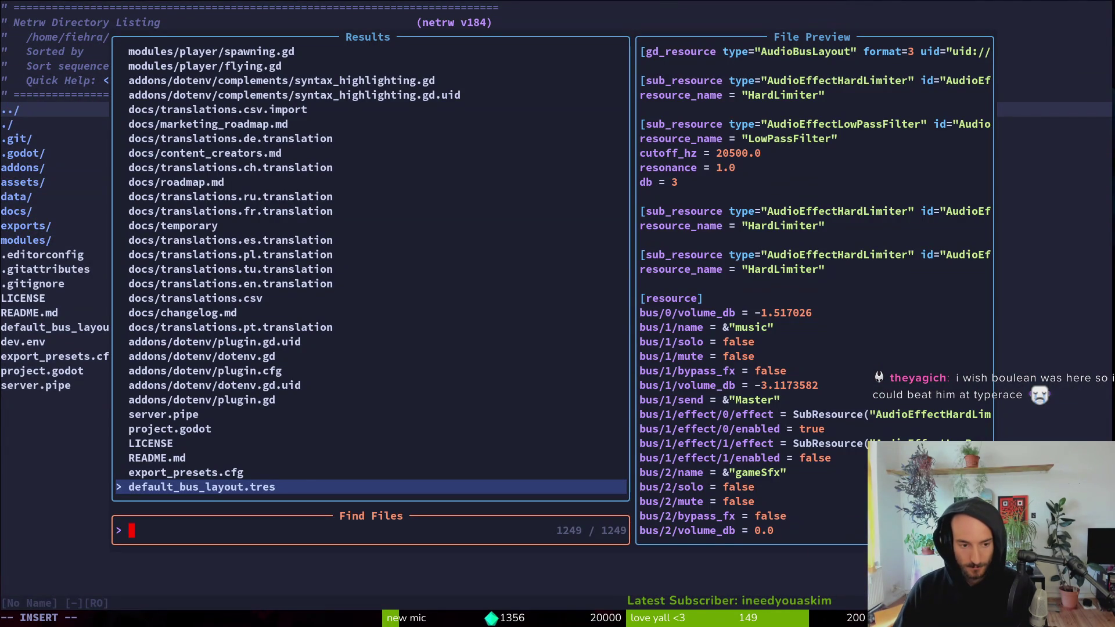
pyautogui.write('enemy')
pyautogui.press('Return')
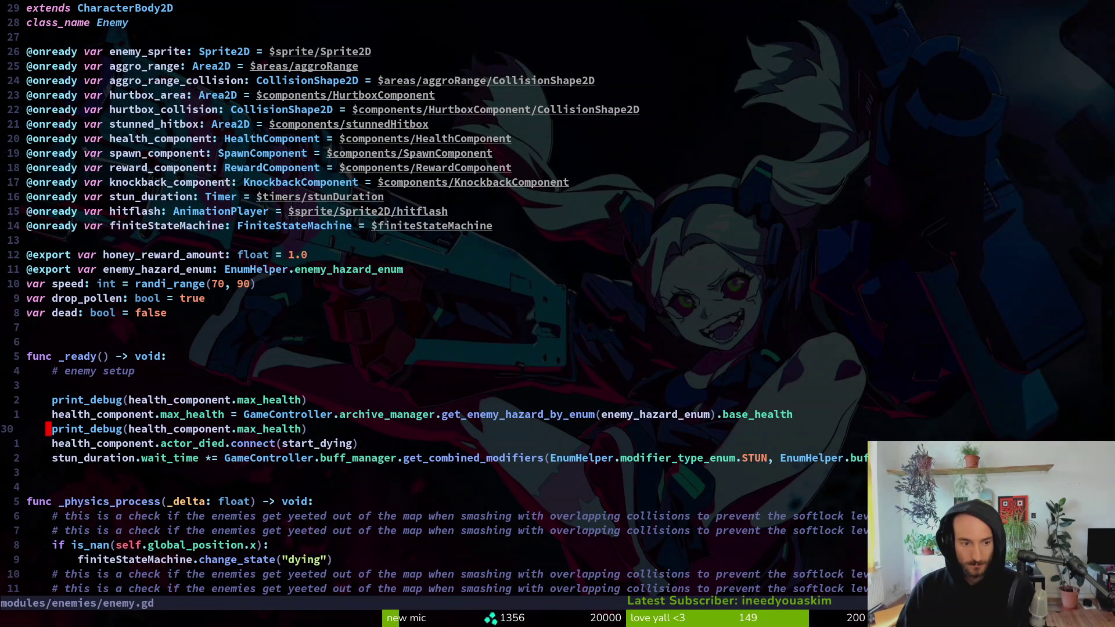
# - Add print_debug(GameController.archive_manager.get_enemy_hazard_by_enum(enemy_hazard_enum).base_health) below the max_health print
pyautogui.press('y')
pyautogui.press('y')
pyautogui.press('p')
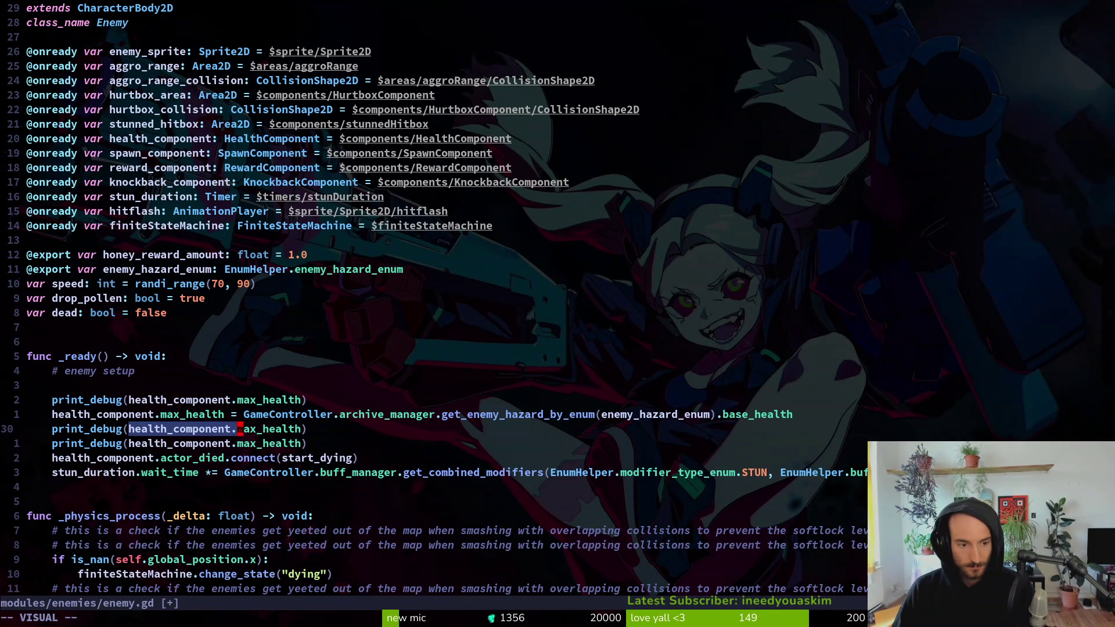
pyautogui.write('GameController.a')
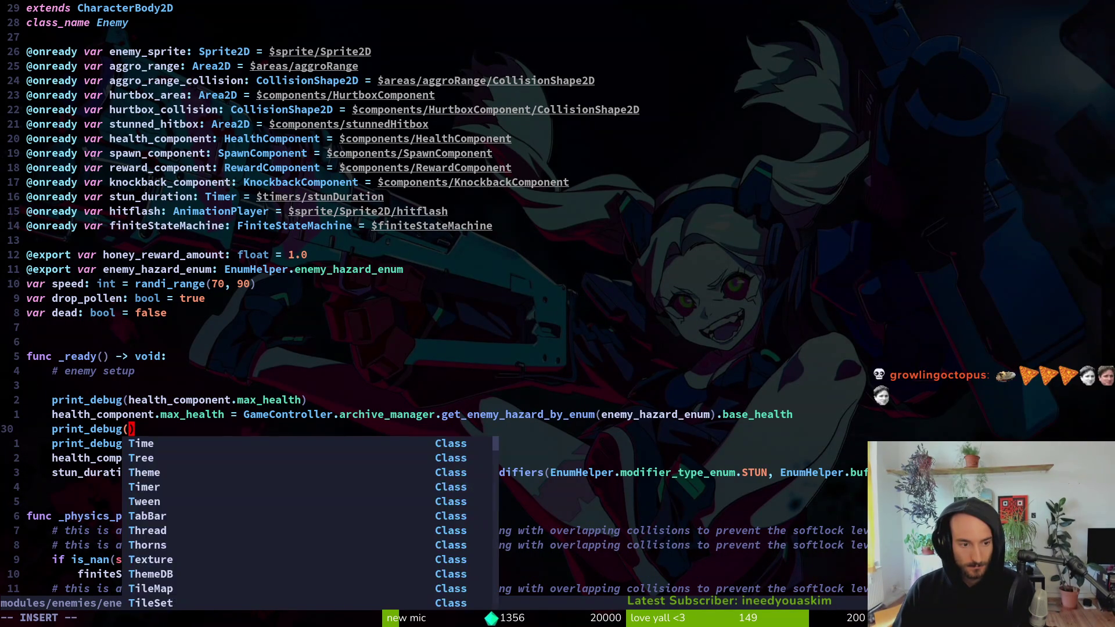
pyautogui.write('rchive_manager.geten')
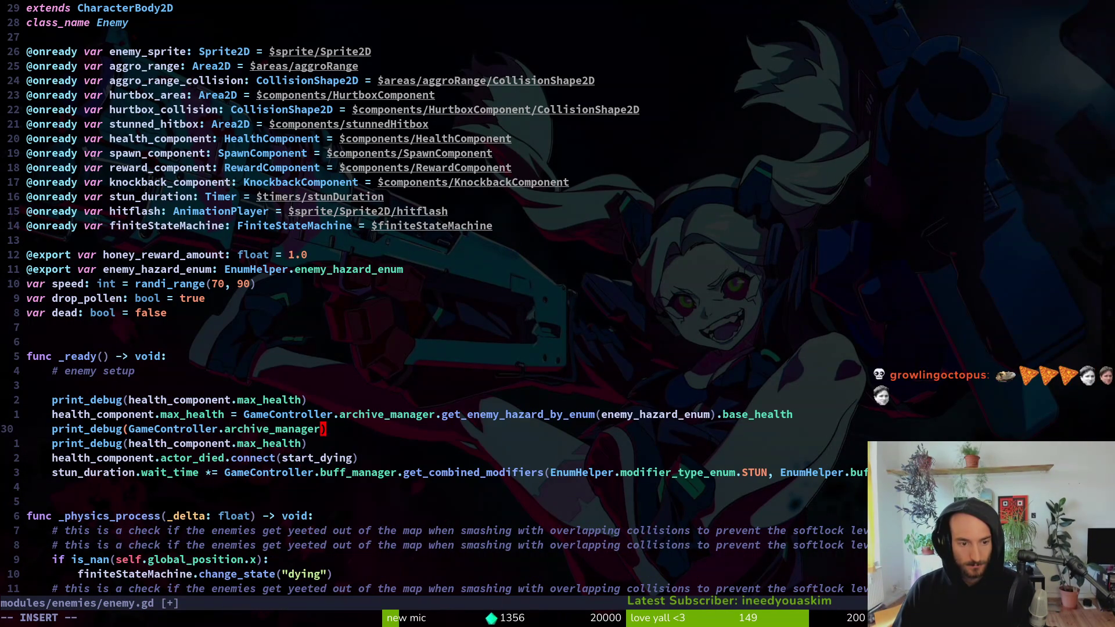
pyautogui.press('Tab')
pyautogui.write('(en')
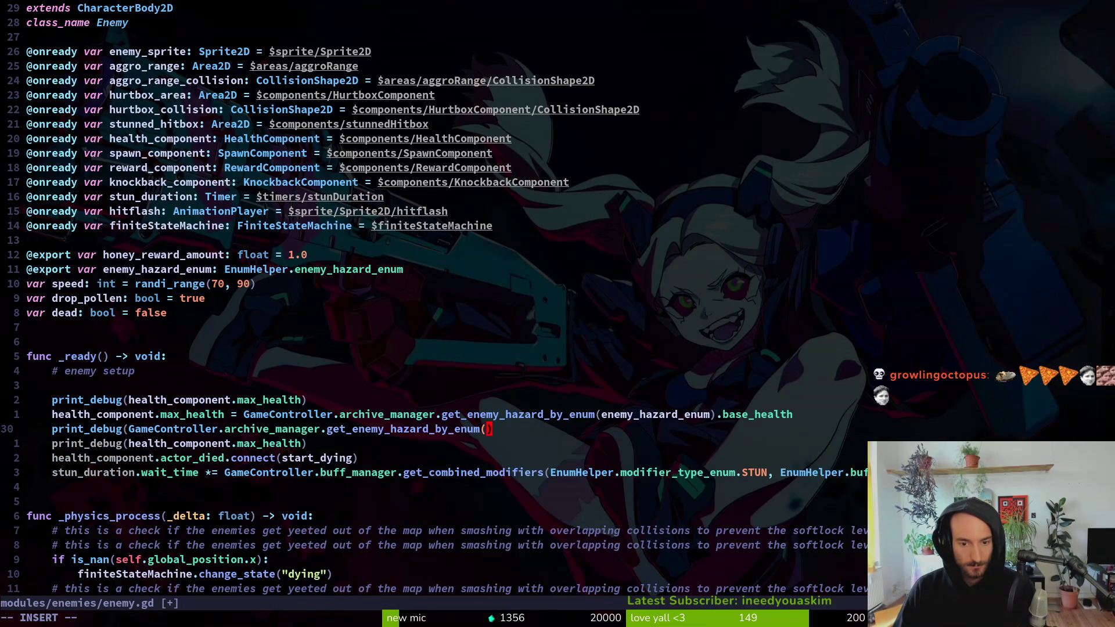
pyautogui.press('Return')
pyautogui.write('.b')
pyautogui.press('Tab')
pyautogui.press('Escape')
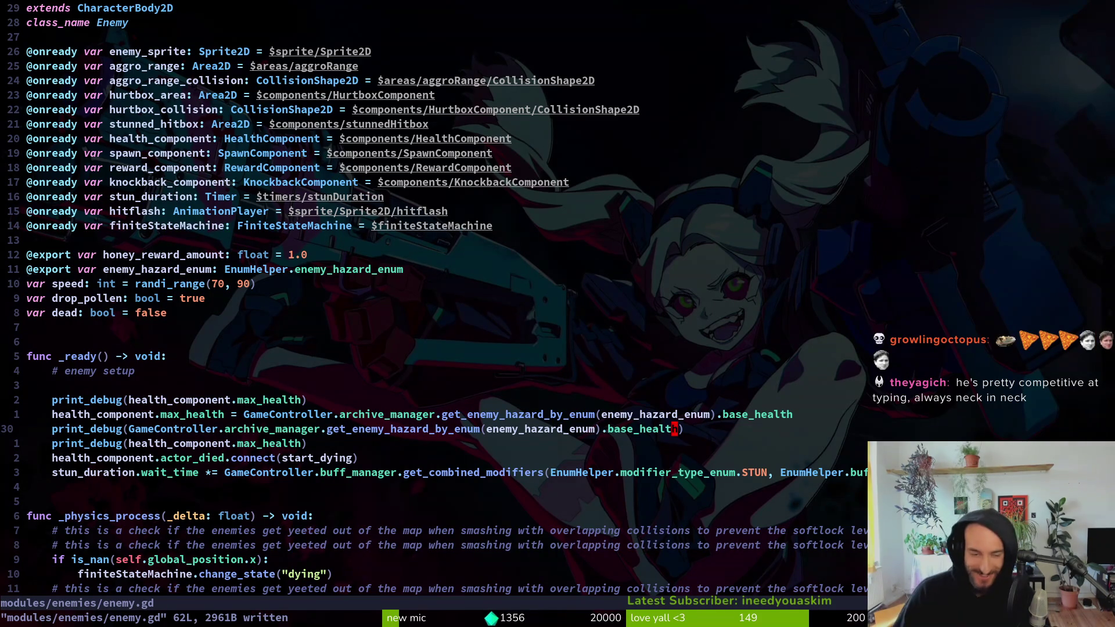
pyautogui.hotkey('alt', 'Tab')
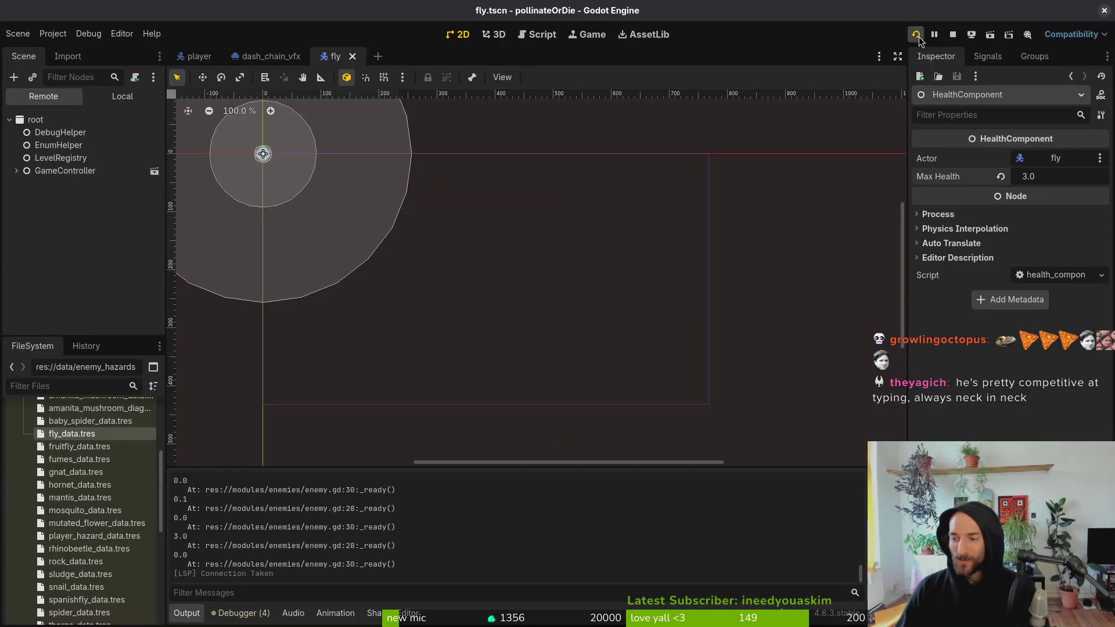
# - Run the project, continue into a level, and briefly open then close the debugging menu
pyautogui.click(917, 36)
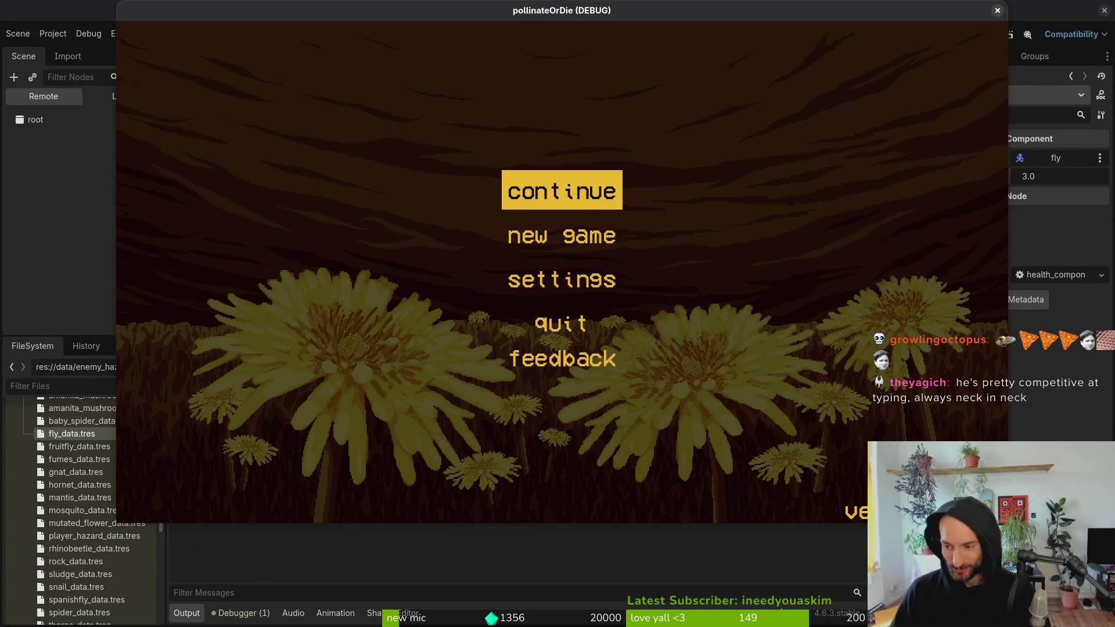
pyautogui.press('Return')
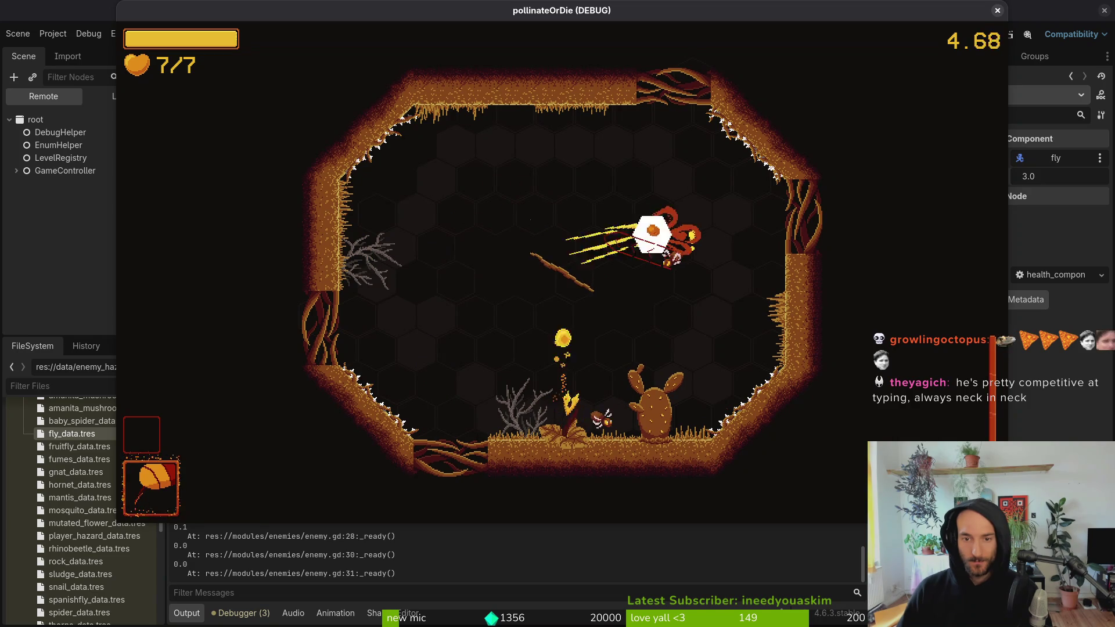
pyautogui.press('Escape')
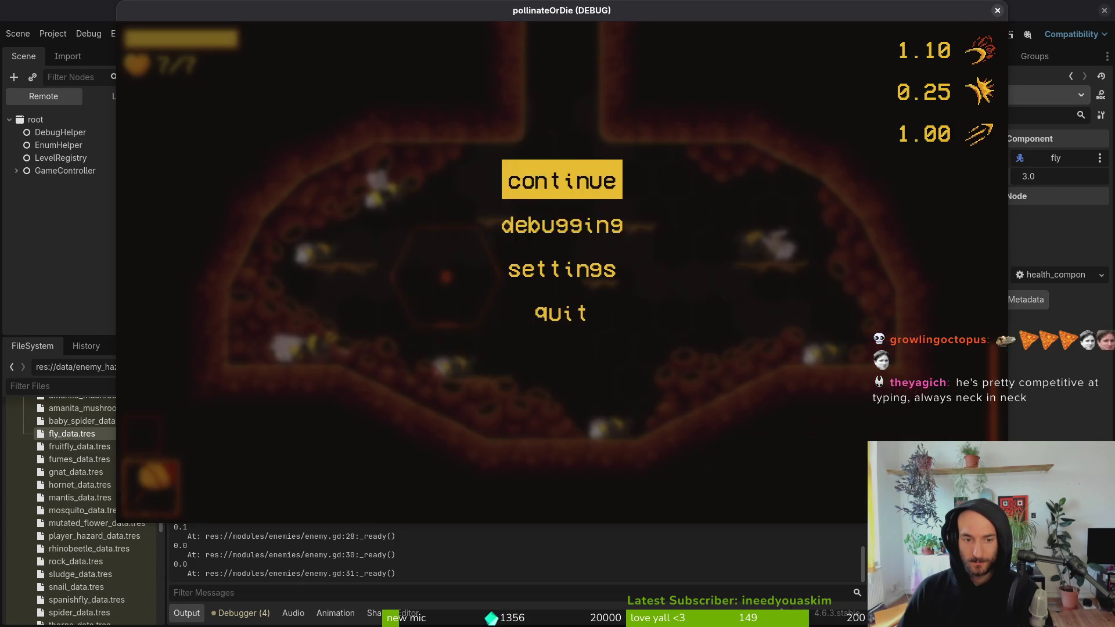
pyautogui.press('Return')
pyautogui.press('Escape')
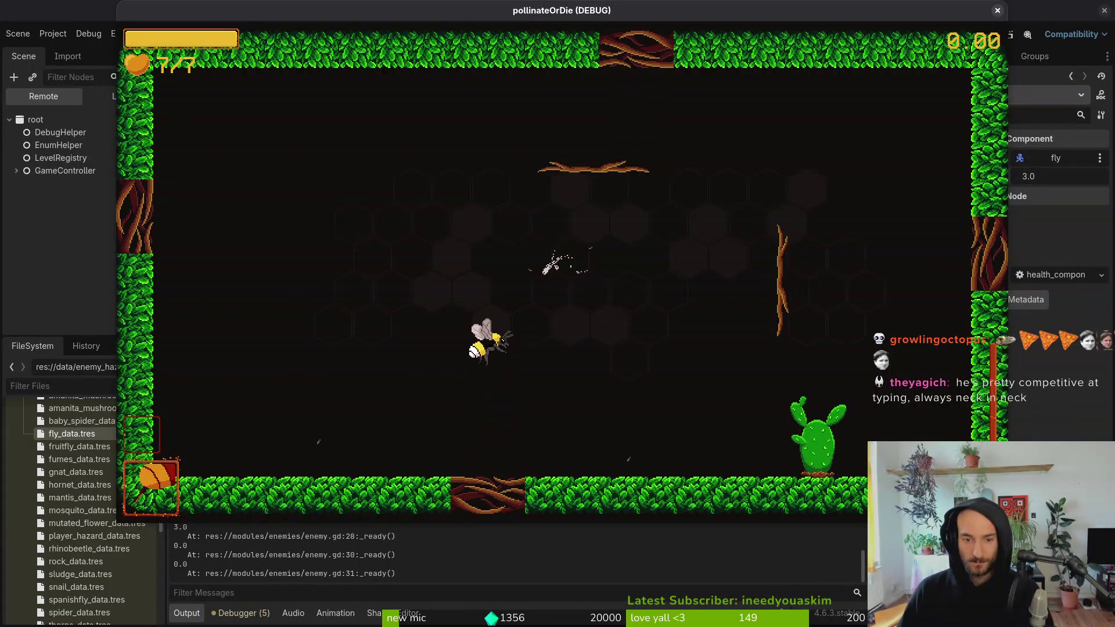
# - Fly the bee around the mushroom, landing on it and dashing away
pyautogui.press('a')
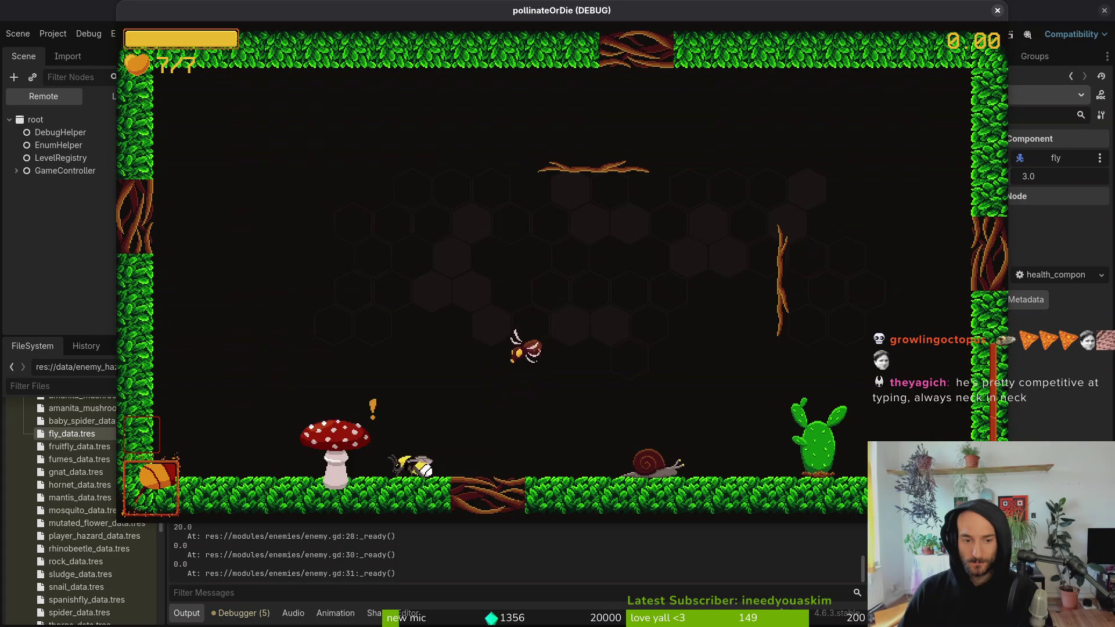
pyautogui.press('w')
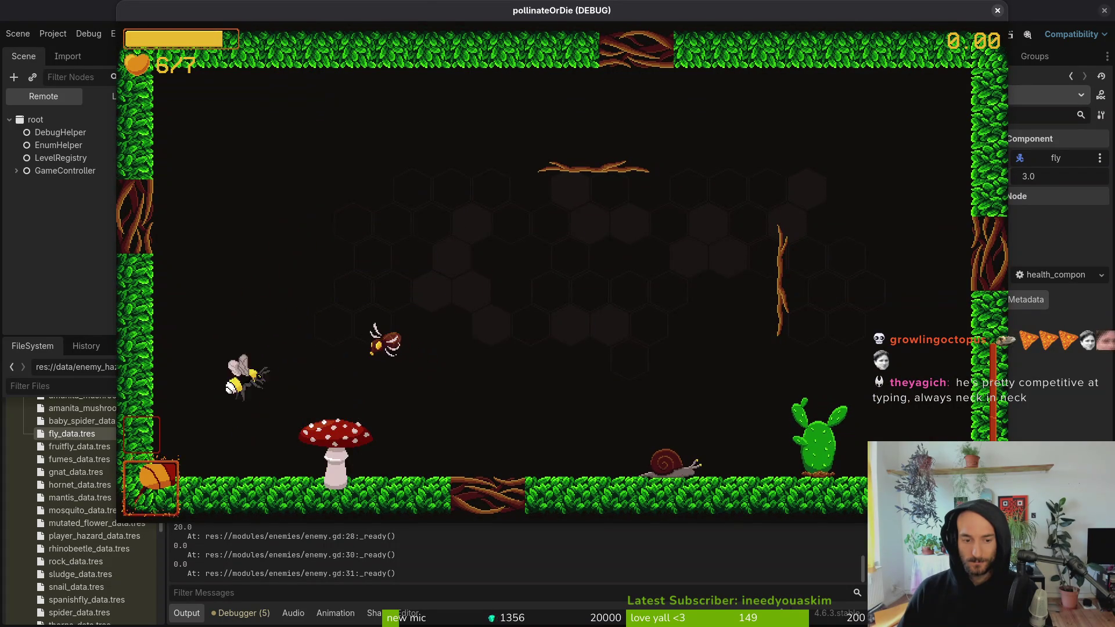
pyautogui.press('d')
pyautogui.press('w')
pyautogui.press('a')
pyautogui.press('s')
pyautogui.press('w')
pyautogui.press('a')
pyautogui.press('d')
pyautogui.press('a')
pyautogui.press('s')
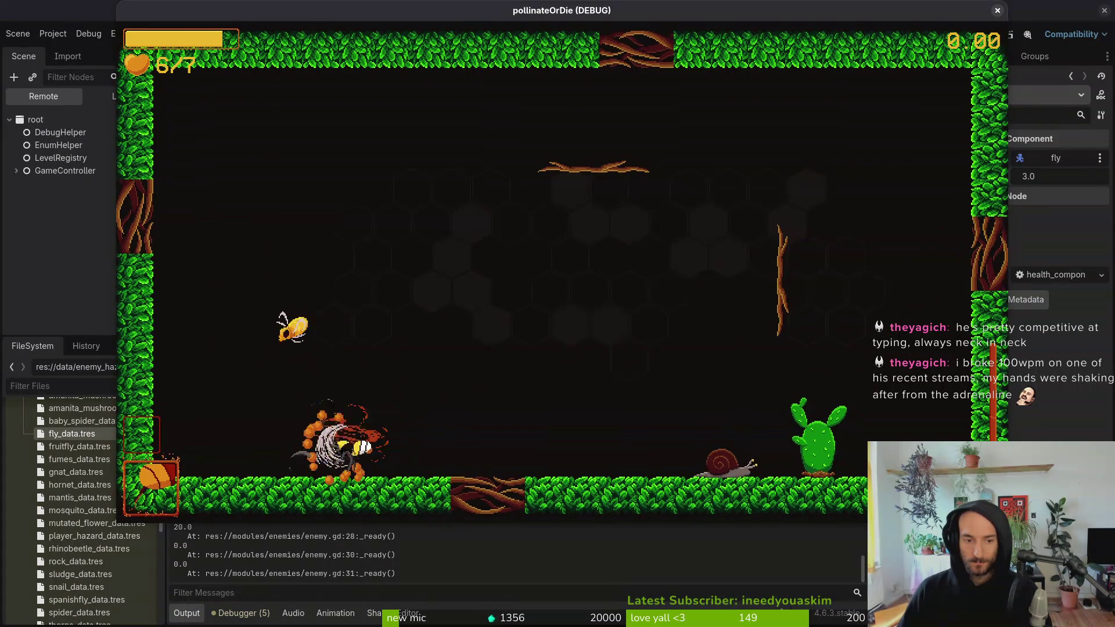
pyautogui.press('d')
# - Attack the fly enemy and snail, then pause and close the running game
pyautogui.press('d')
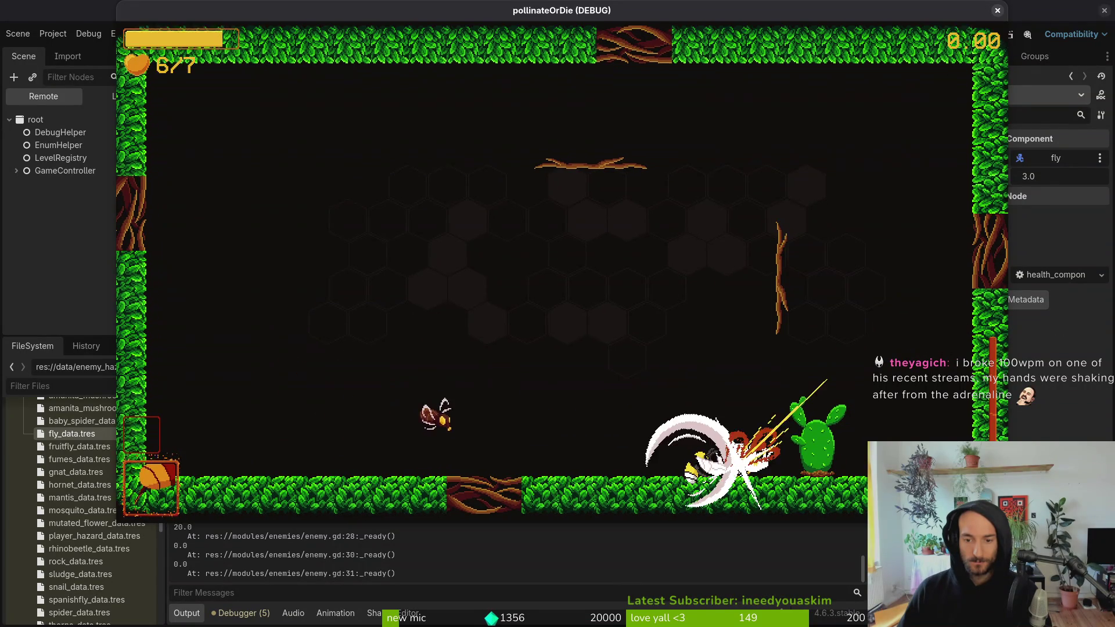
pyautogui.press('w')
pyautogui.press('a')
pyautogui.press('s')
pyautogui.press('d')
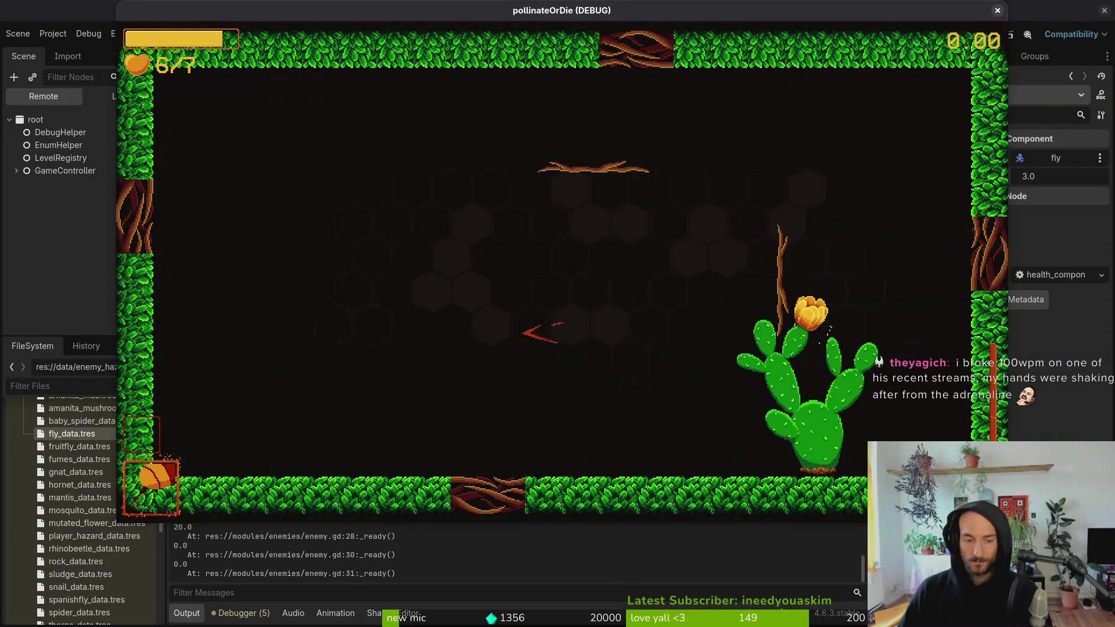
pyautogui.press('Escape')
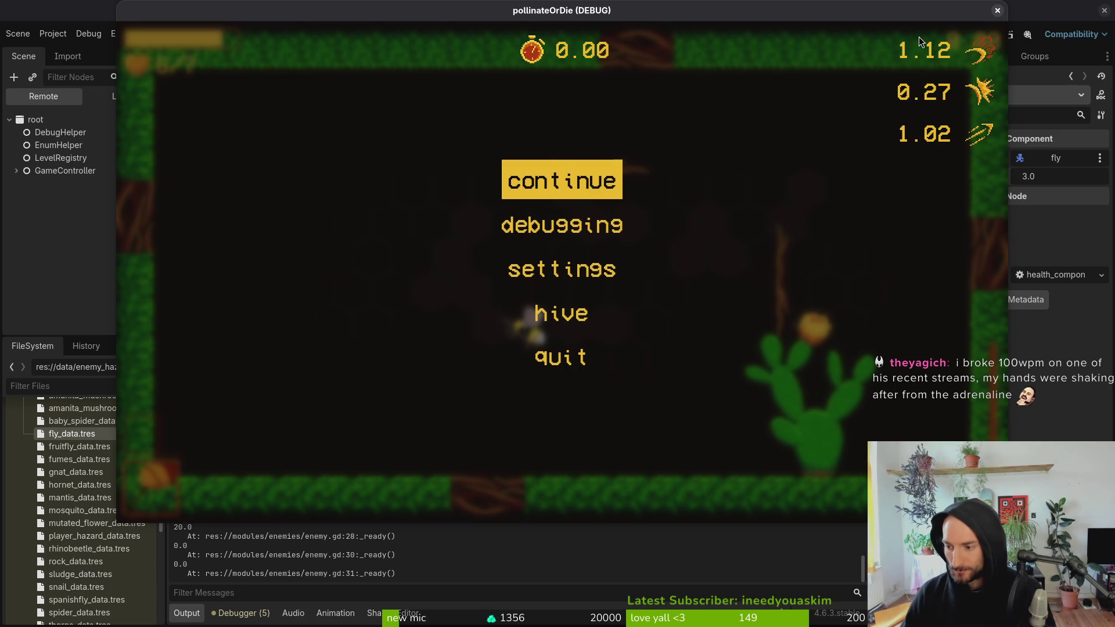
pyautogui.press('F8')
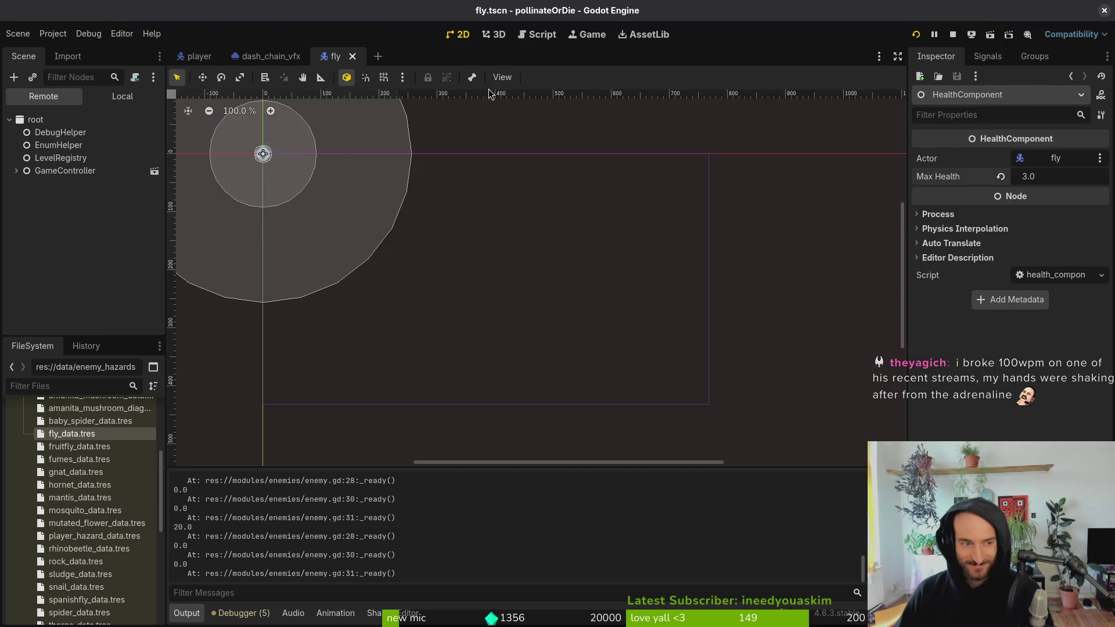
# - Switch the Scene dock to Local, collapse HurtboxComponent, and scroll through the Output log
pyautogui.click(98, 97)
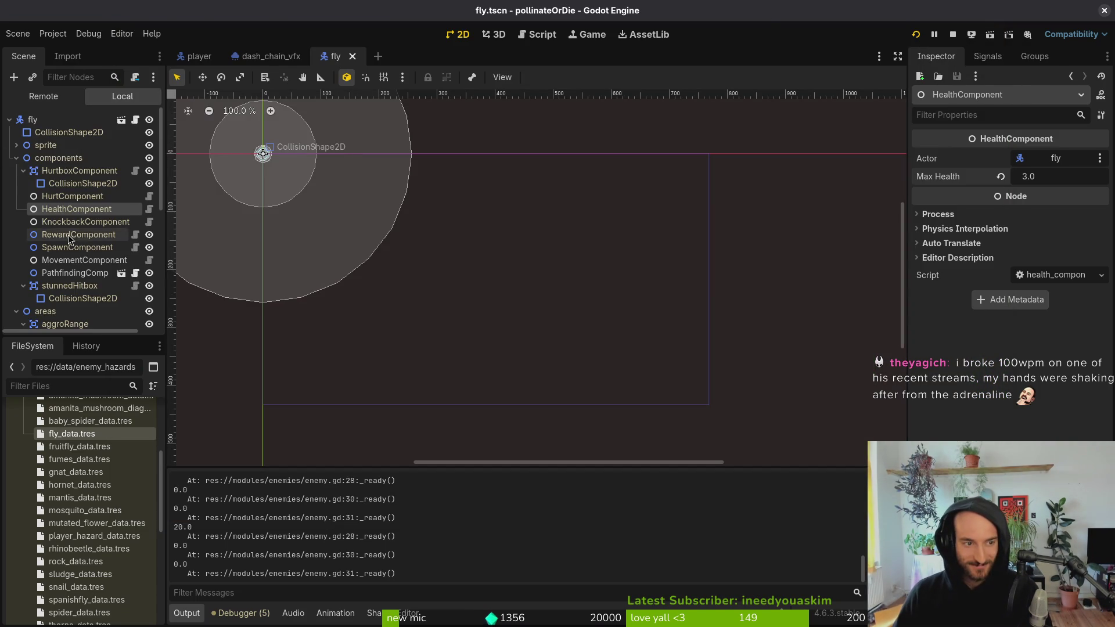
pyautogui.click(24, 172)
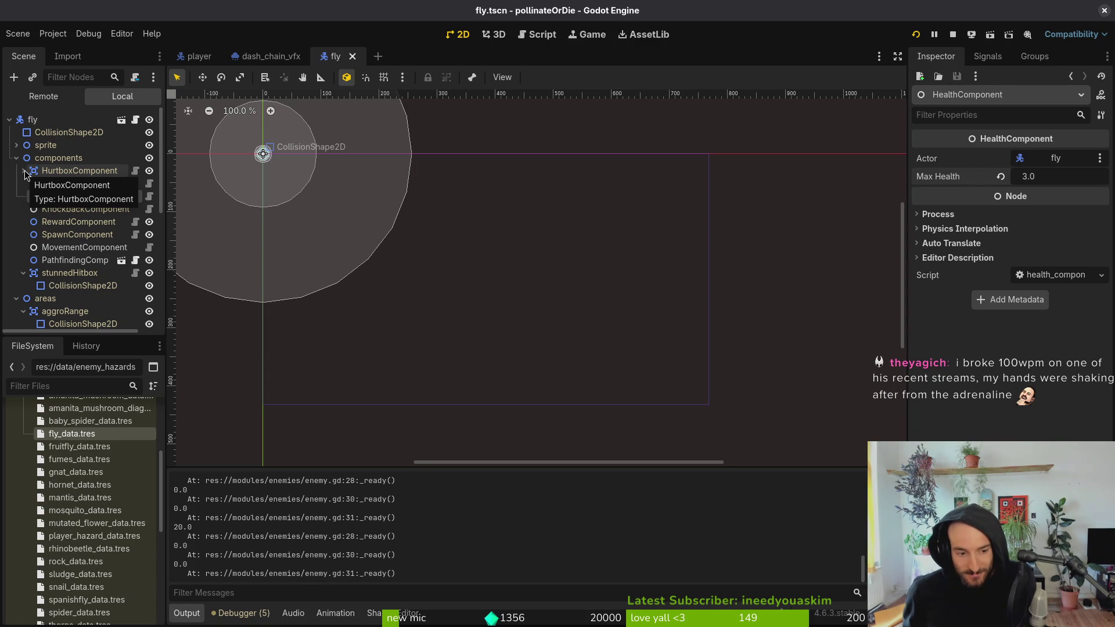
pyautogui.scroll(5, 327, 552)
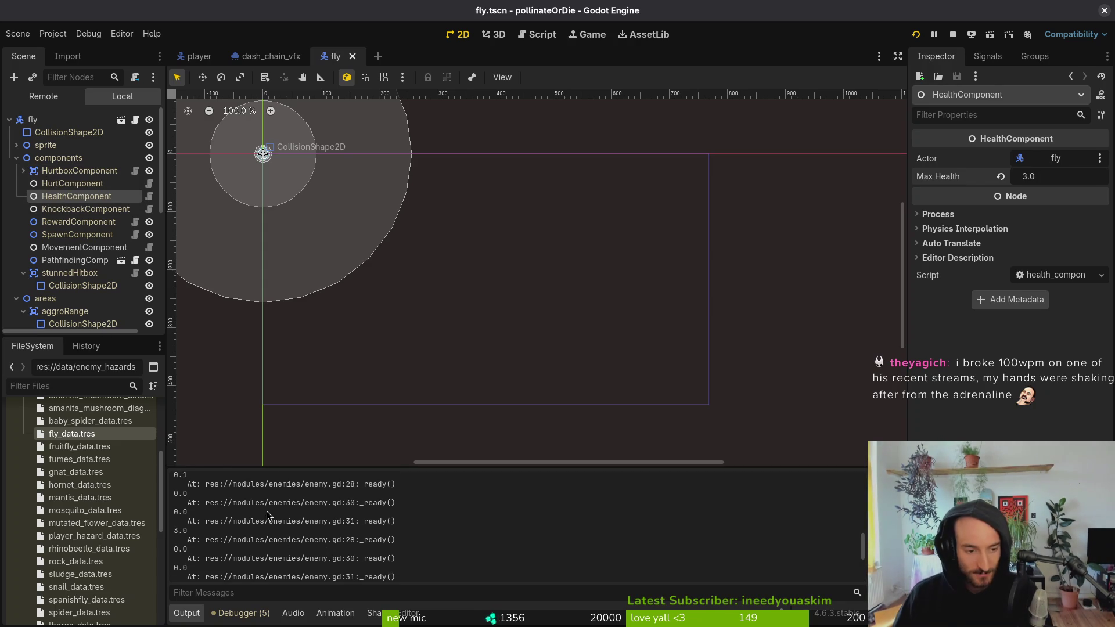
pyautogui.scroll(-2, 352, 514)
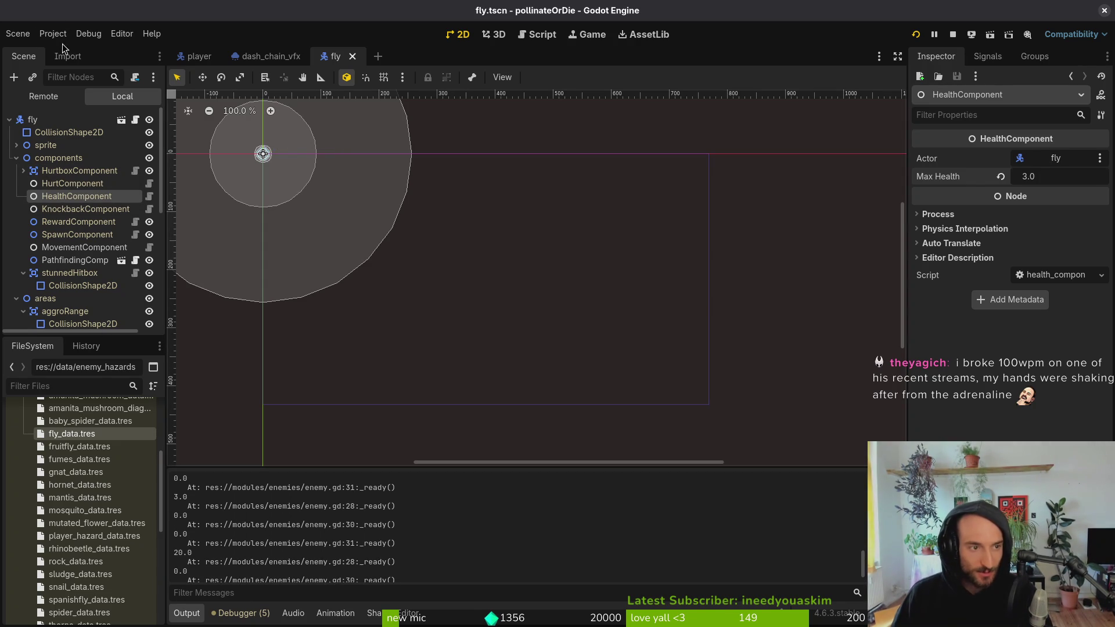
pyautogui.hotkey('alt', 'Tab')
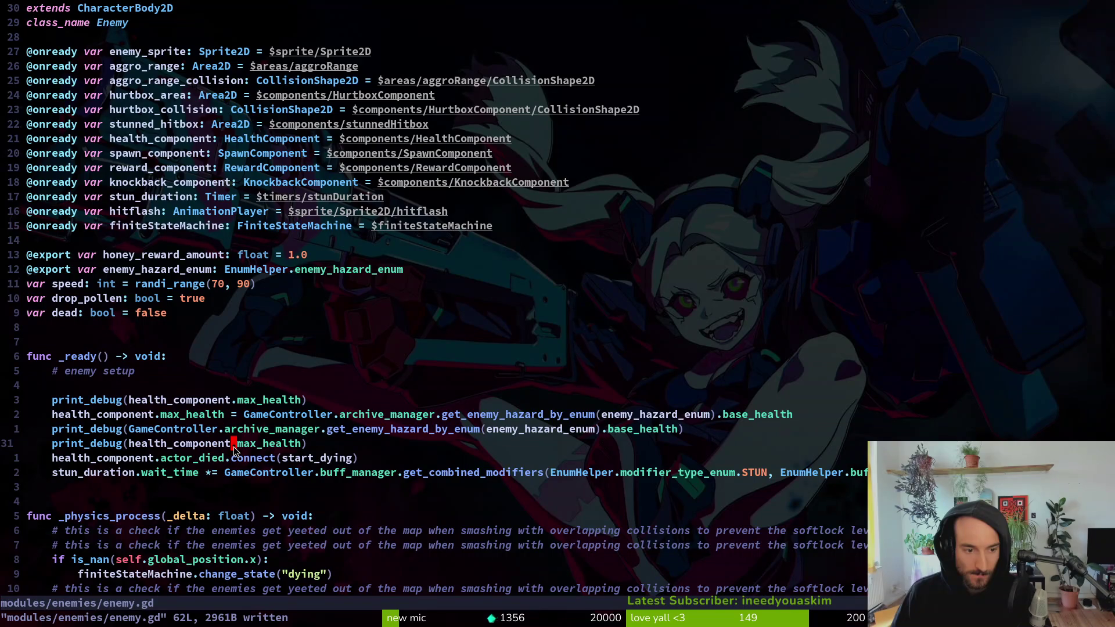
# - Duplicate the max_health assignment line in enemy.gd and change the copy to set current_hp
pyautogui.hotkey('shift', 'v')
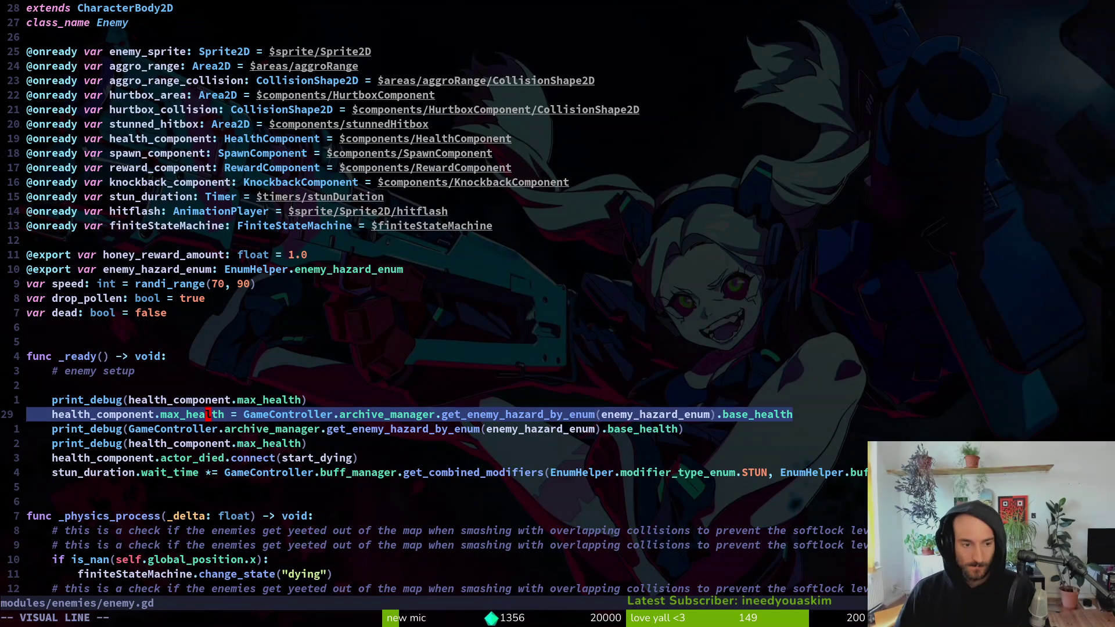
pyautogui.press('y')
pyautogui.press('p')
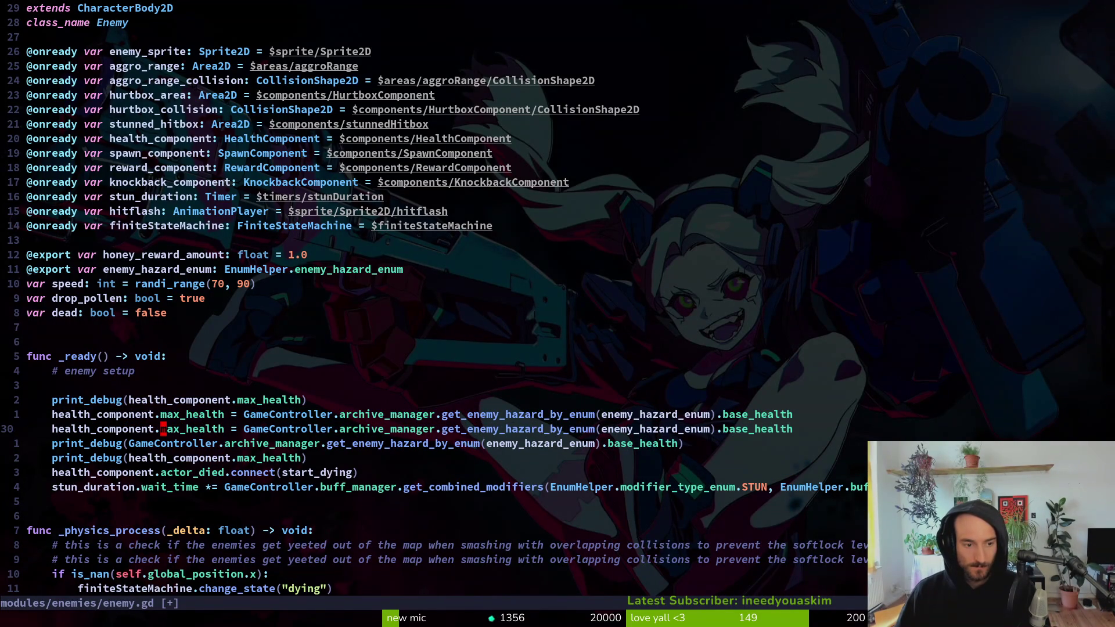
pyautogui.write('cwcurrent_hp')
pyautogui.press('Escape')
pyautogui.hotkey('alt', 'Tab')
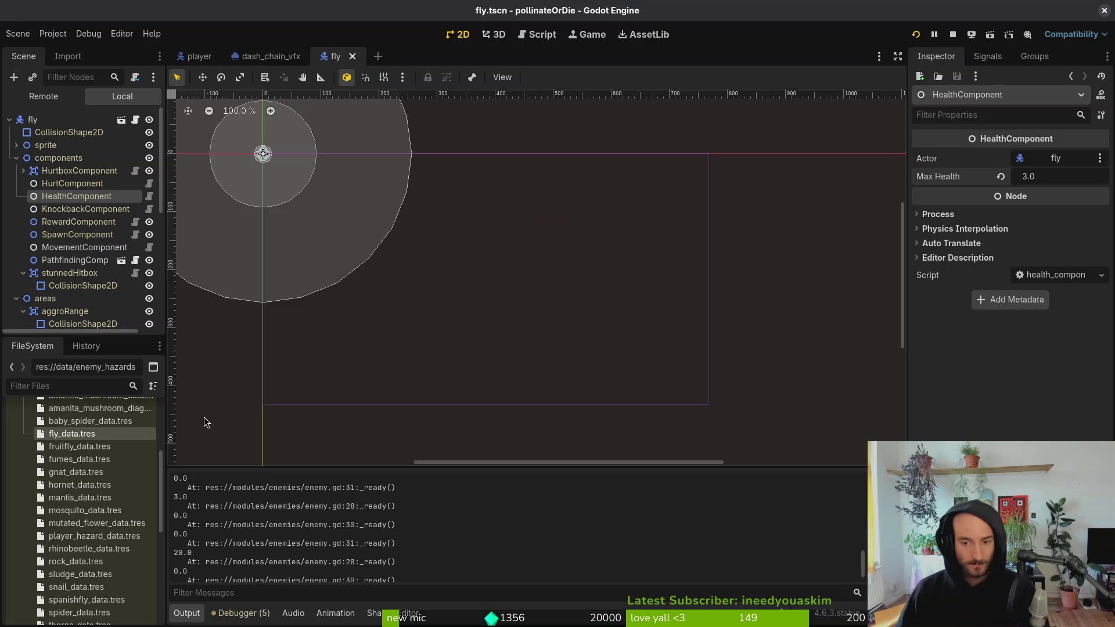
pyautogui.press('F5')
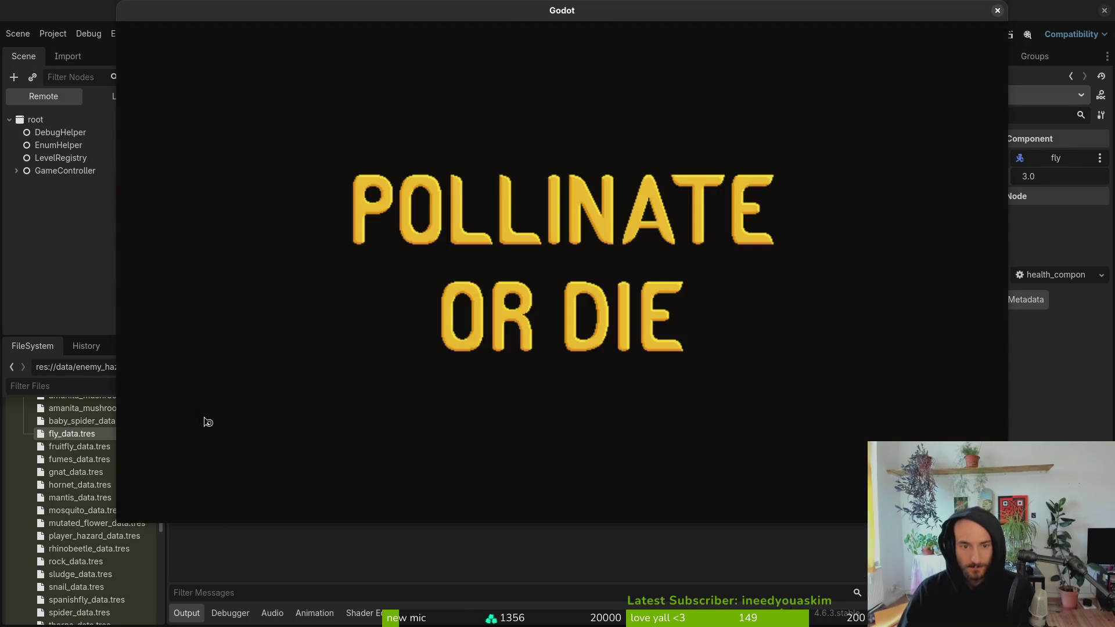
# - Continue into the game, browse the debug level selector and debugging options, then resume play
pyautogui.press('Return')
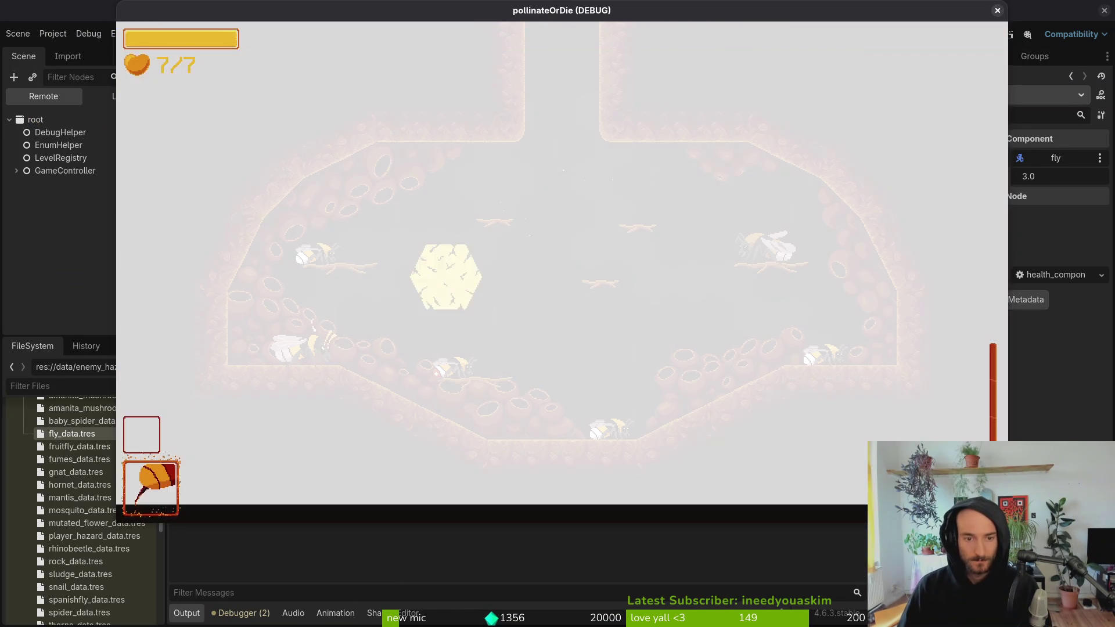
pyautogui.press('Escape')
pyautogui.press('Up')
pyautogui.press('Left')
pyautogui.press('Left')
pyautogui.press('Left')
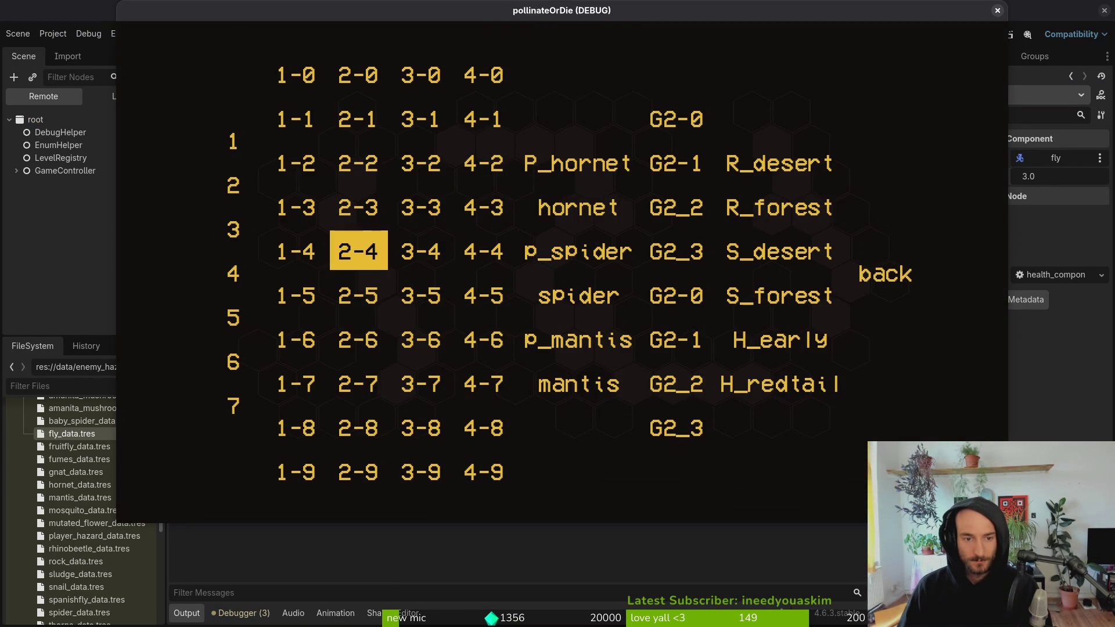
pyautogui.press('Right')
pyautogui.press('Escape')
pyautogui.press('Return')
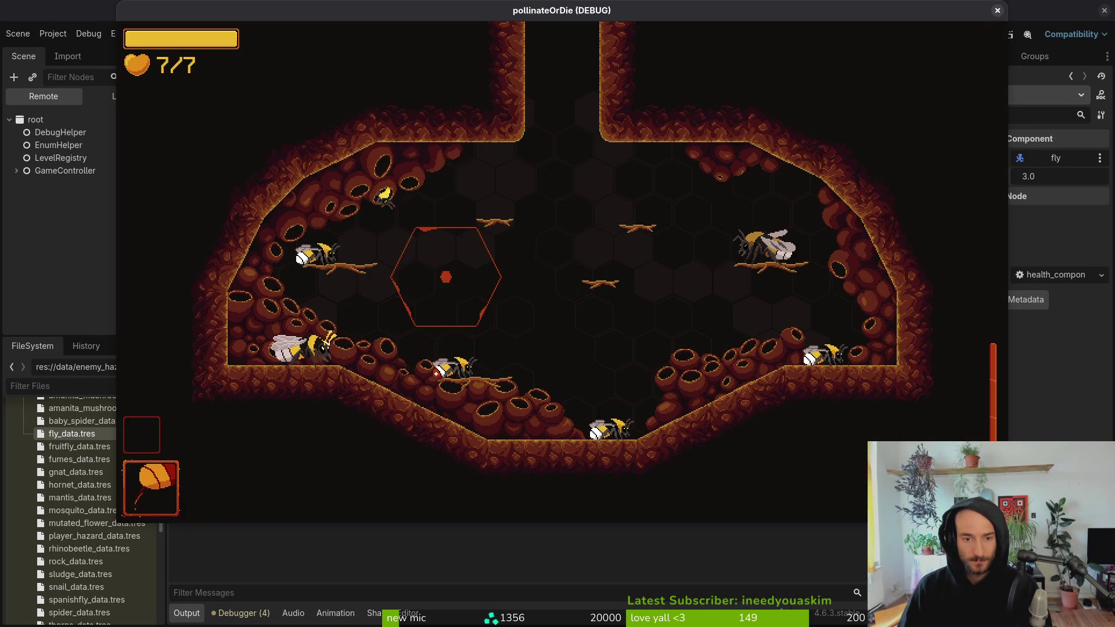
pyautogui.press('Escape')
pyautogui.press('Down')
pyautogui.press('Return')
pyautogui.press('Up')
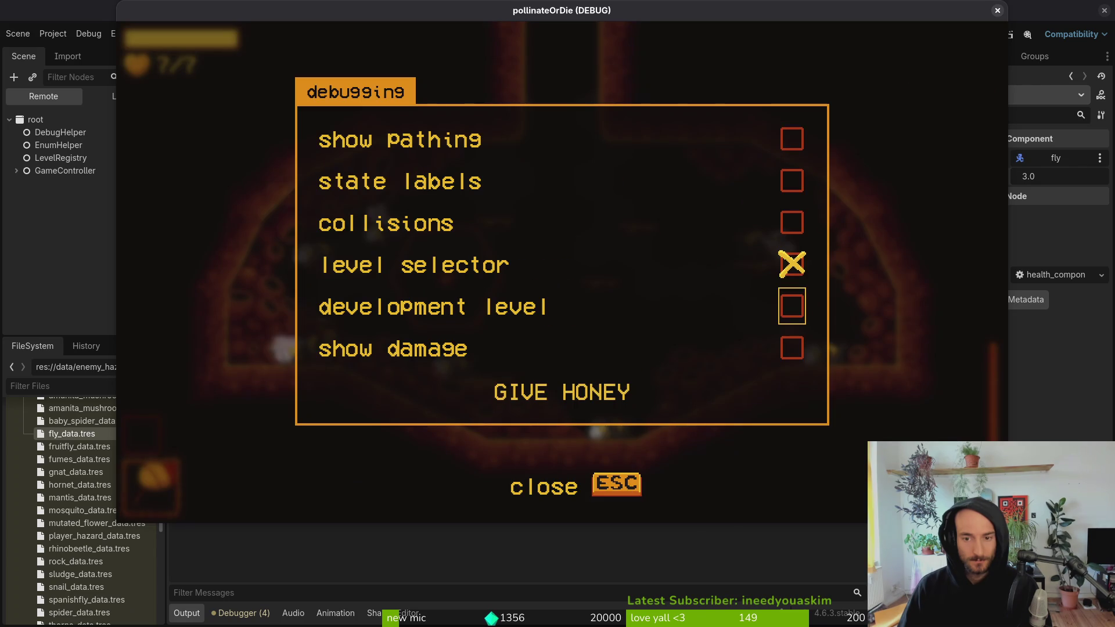
pyautogui.press('Escape')
# - Fly the bee along the ground to attack the fly enemy, then pause and quit
pyautogui.press('Right')
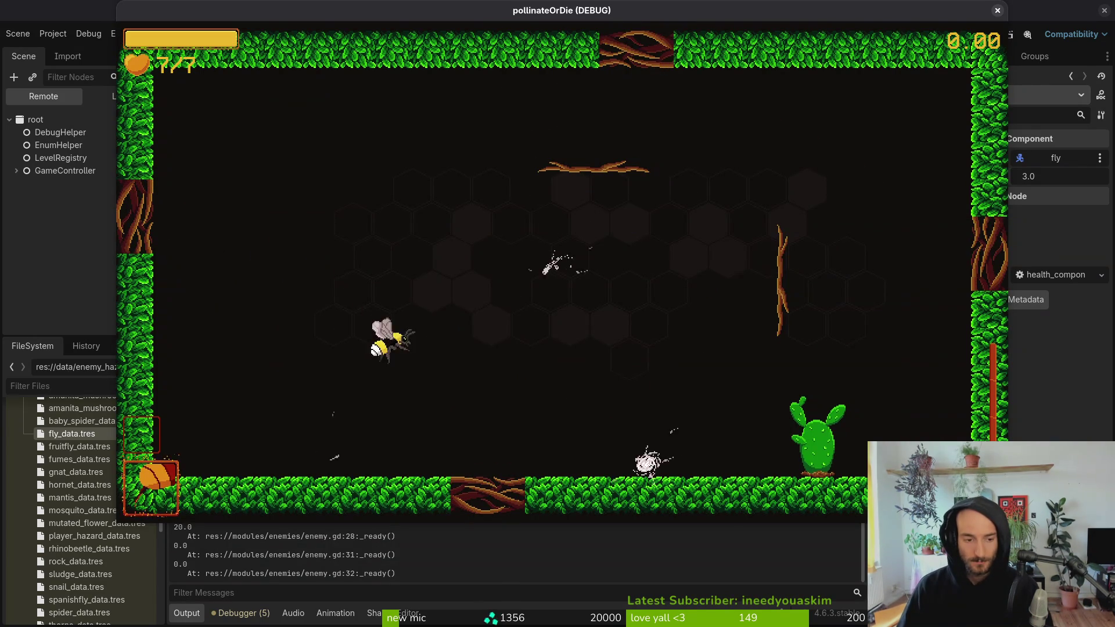
pyautogui.press('Down')
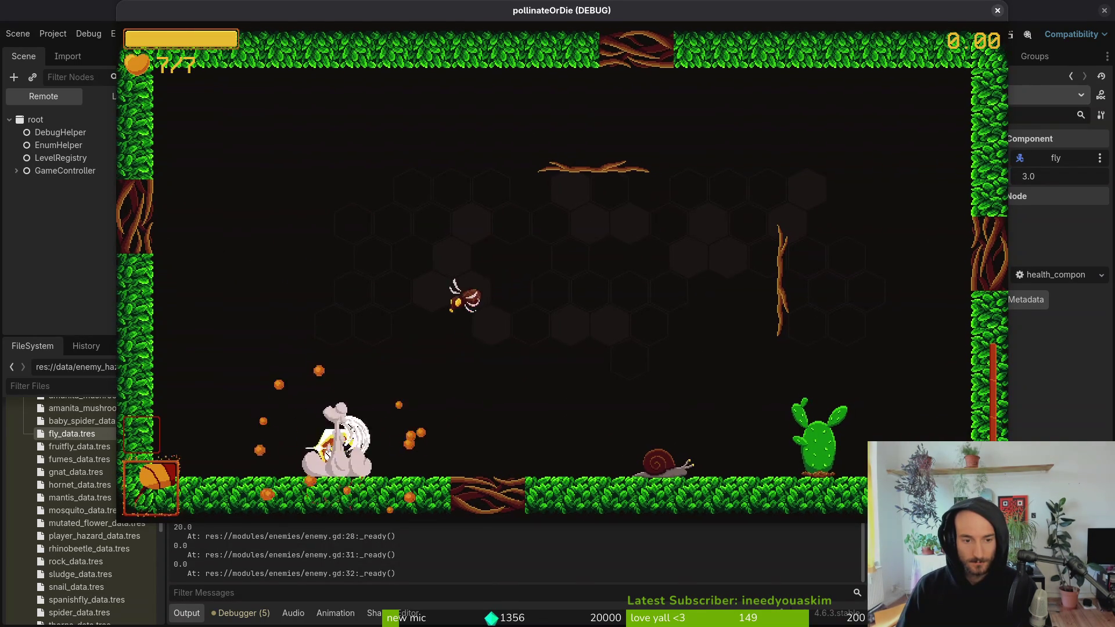
pyautogui.press('Right')
pyautogui.press('a')
pyautogui.press('w')
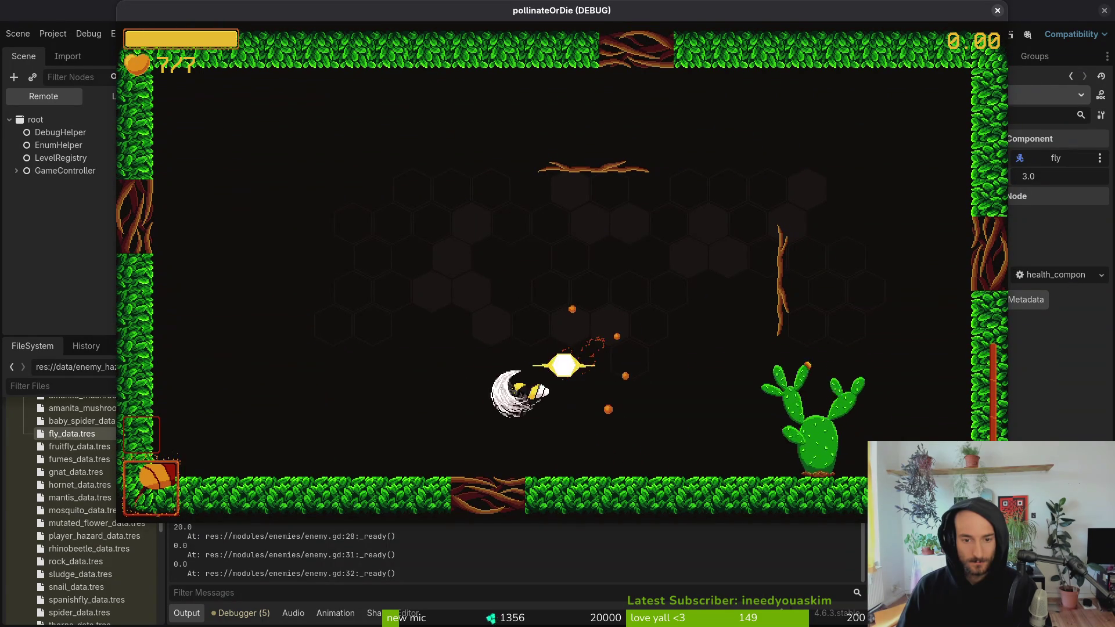
pyautogui.press('Escape')
pyautogui.press('F8')
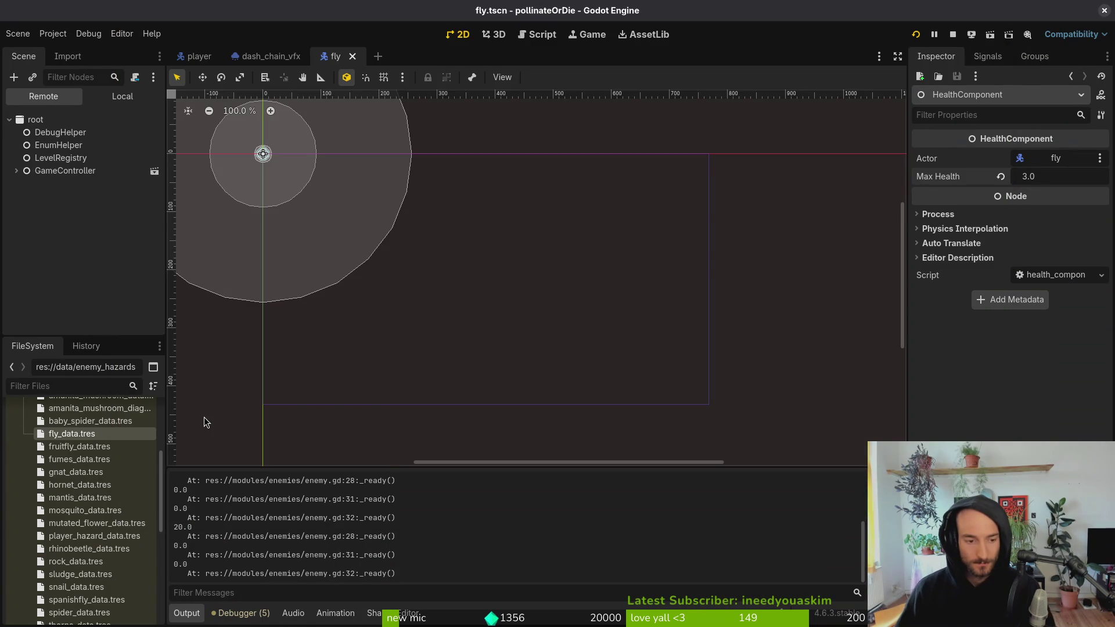
# - Relaunch and quit the game, then open game.controller and expand its managers branch
pyautogui.press('F5')
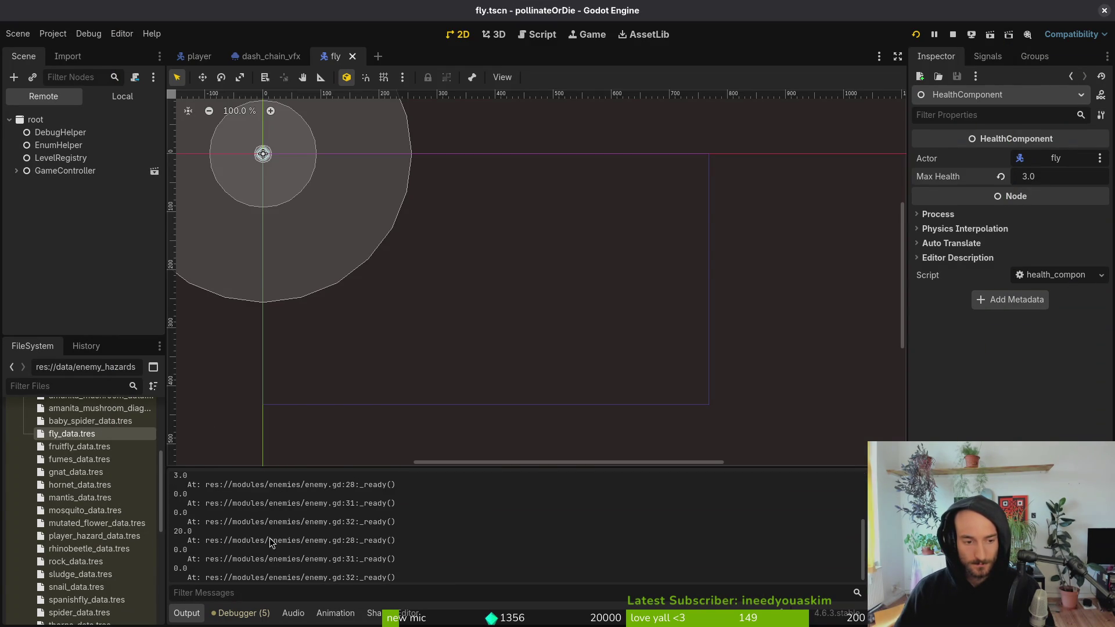
pyautogui.press('F8')
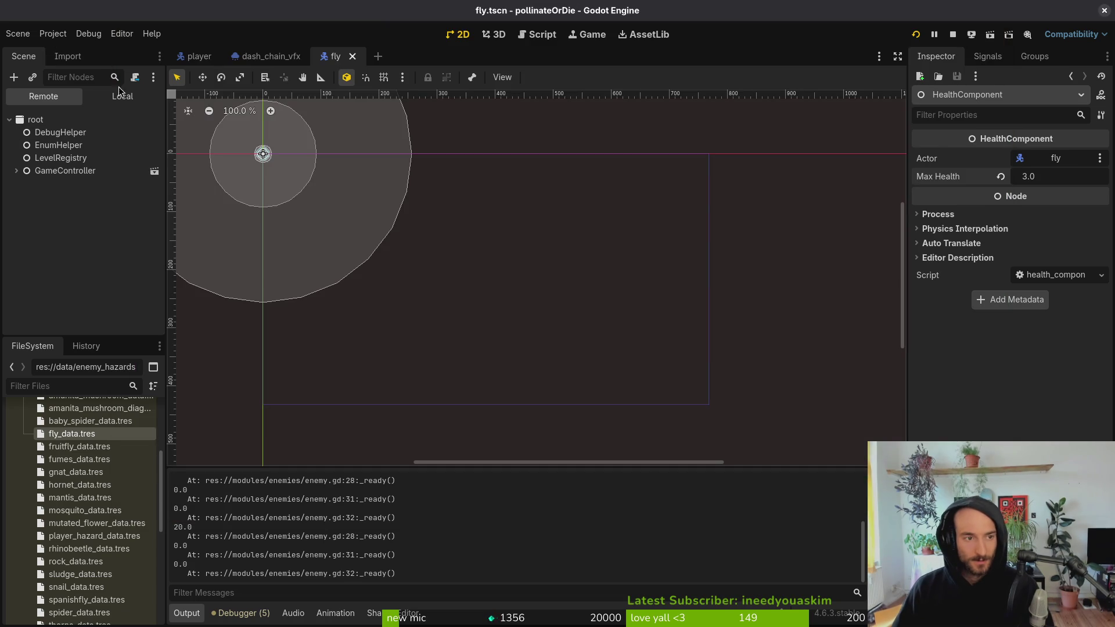
pyautogui.click(92, 96)
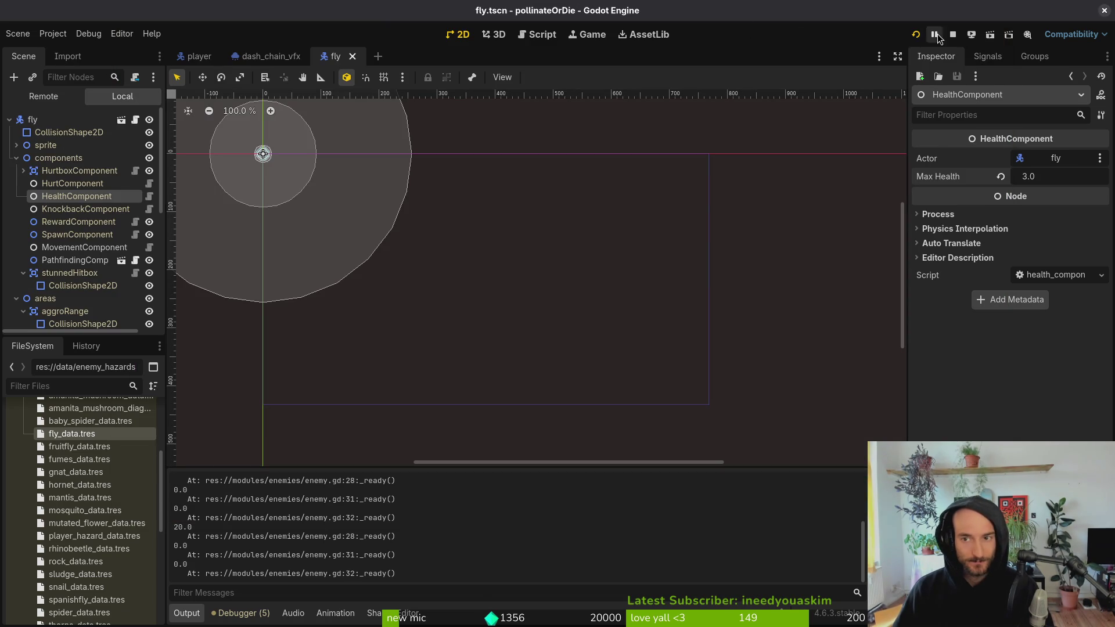
pyautogui.hotkey('alt', 'shift', 'o')
pyautogui.write('game.controller')
pyautogui.press('Return')
pyautogui.click(16, 126)
pyautogui.click(16, 113)
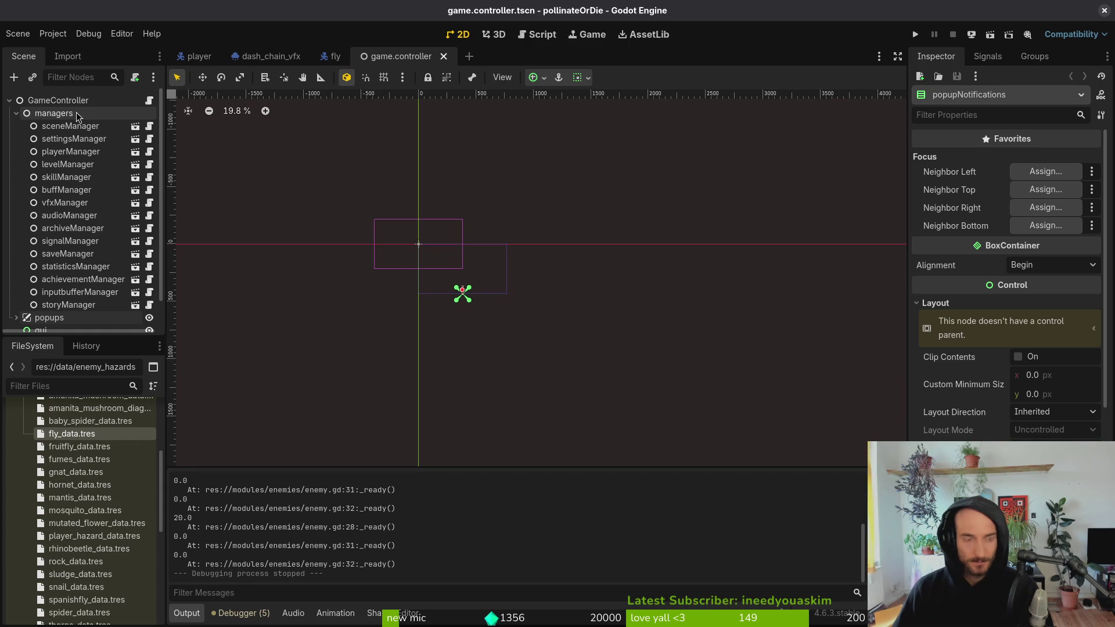
# - Open archive.manager.tscn and confirm the fly_d entry's Base Health is 20.0
pyautogui.hotkey('alt', 'shift', 'o')
pyautogui.write('archivman')
pyautogui.press('Down')
pyautogui.press('Return')
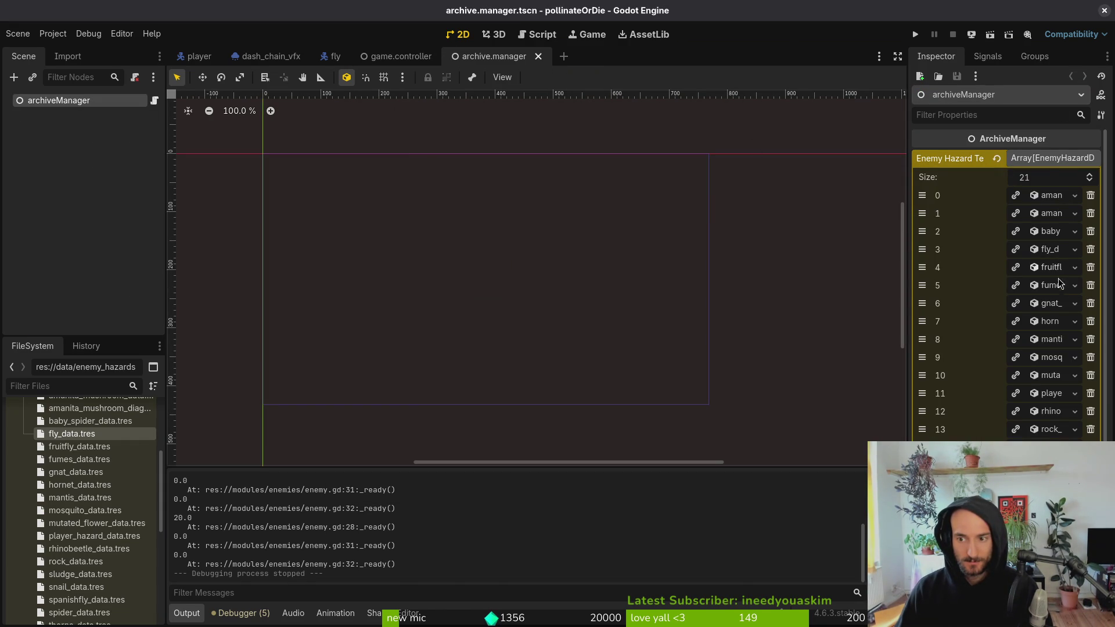
pyautogui.click(1053, 250)
pyautogui.click(1047, 288)
pyautogui.click(1046, 287)
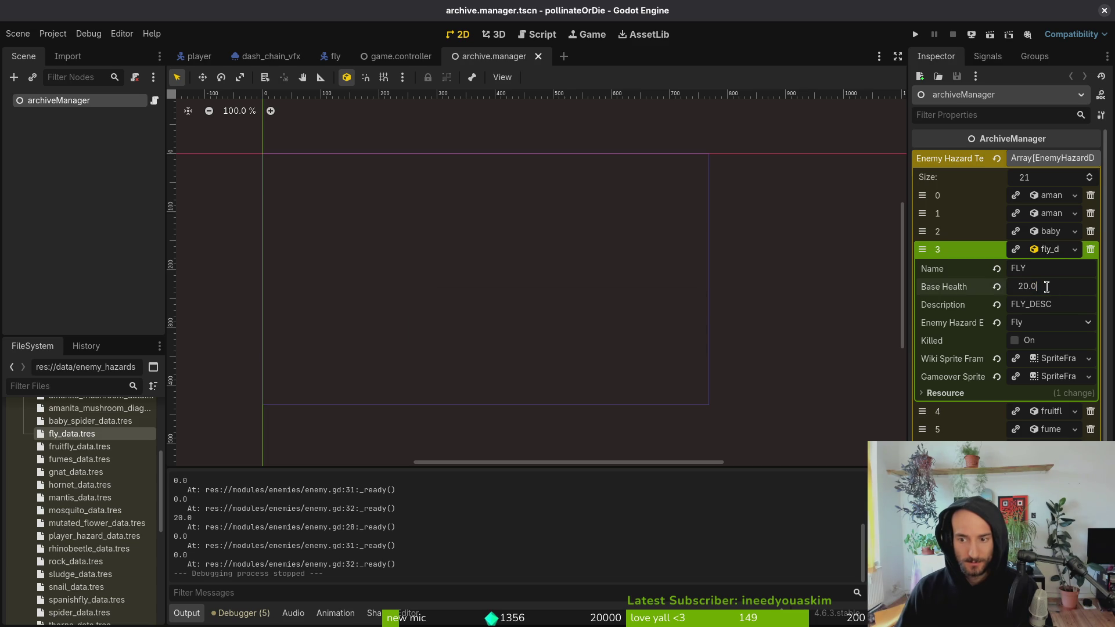
pyautogui.click(1056, 255)
pyautogui.hotkey('alt', 'Tab')
pyautogui.click(233, 430)
# - Duplicate the print_debug max_health line and change the copy to print current_hp
pyautogui.press('y')
pyautogui.press('y')
pyautogui.press('j')
pyautogui.press('j')
pyautogui.press('p')
pyautogui.press('u')
pyautogui.press('y')
pyautogui.press('y')
pyautogui.press('p')
pyautogui.press('w')
pyautogui.press('w')
pyautogui.press('w')
pyautogui.write('cwcurrent_hp')
pyautogui.press('Escape')
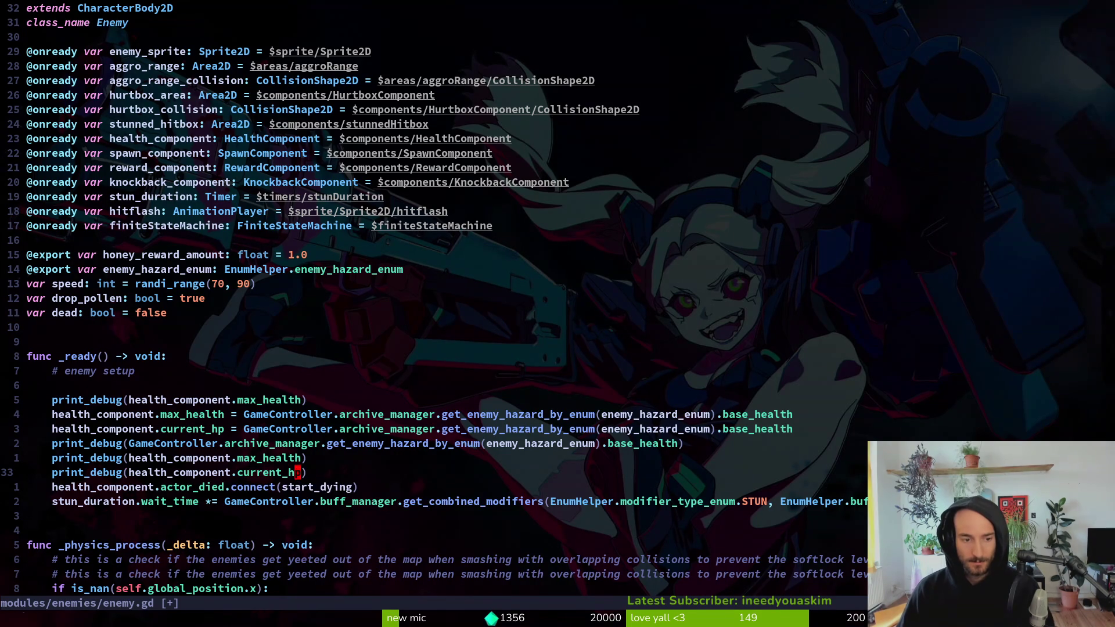
# - Save enemy.gd with :w and return to Godot
pyautogui.write(':w')
pyautogui.press('Return')
pyautogui.press('k')
pyautogui.press('k')
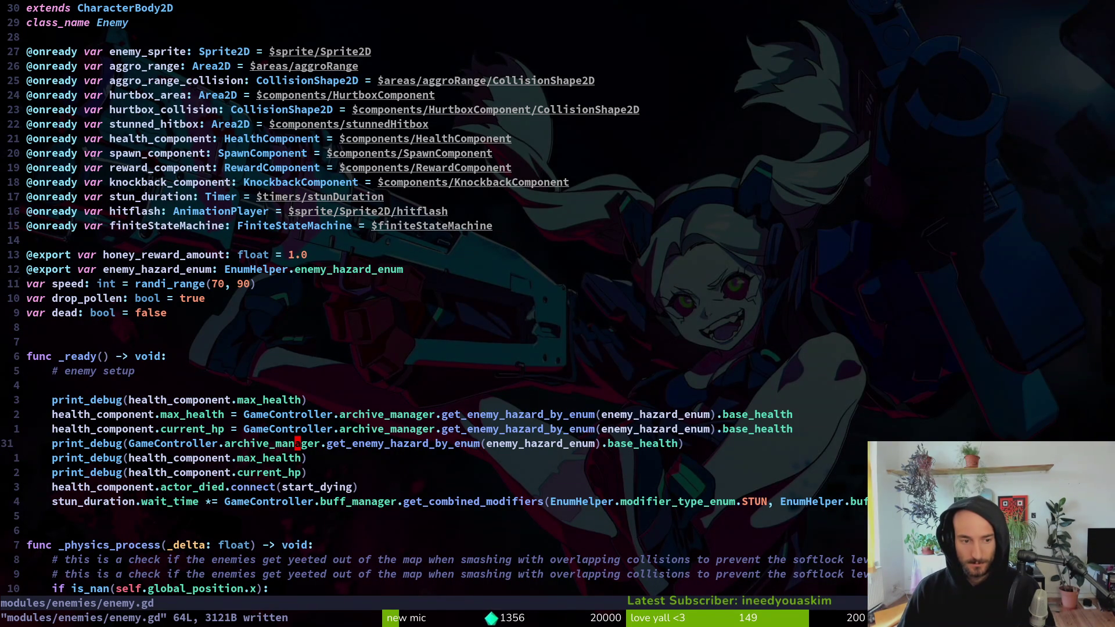
pyautogui.hotkey('alt', 'Tab')
pyautogui.press('F5')
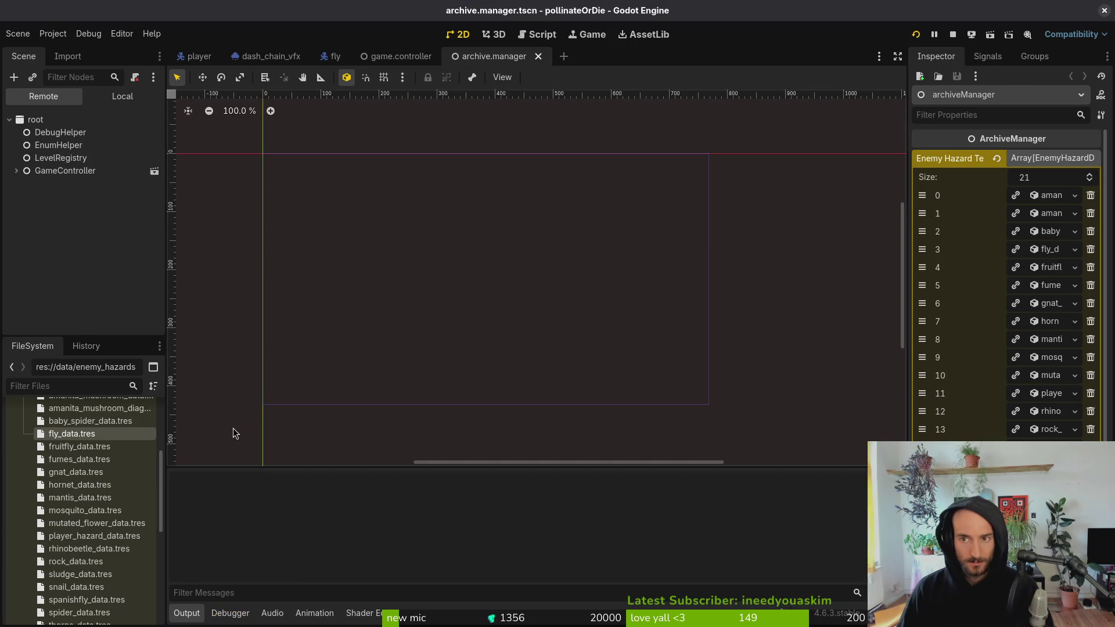
# - Start the game, enable Development Level in the pause menu's Debugging panel, then quit the run
pyautogui.press('Return')
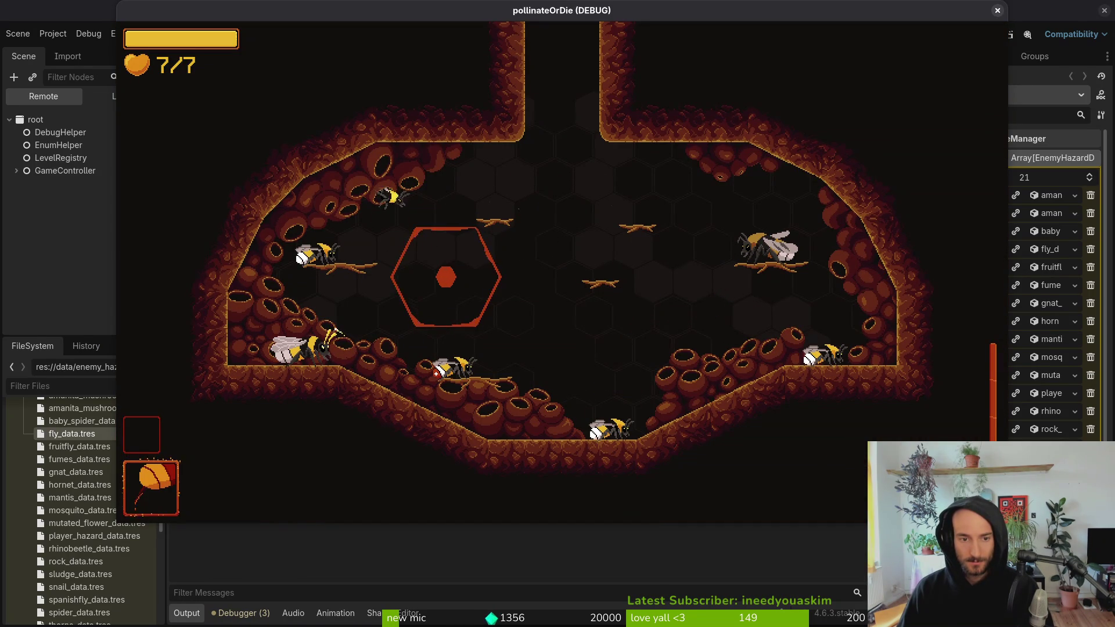
pyautogui.press('Escape')
pyautogui.press('Down')
pyautogui.press('Return')
pyautogui.press('Up')
pyautogui.press('Up')
pyautogui.press('Up')
pyautogui.press('Return')
pyautogui.press('Escape')
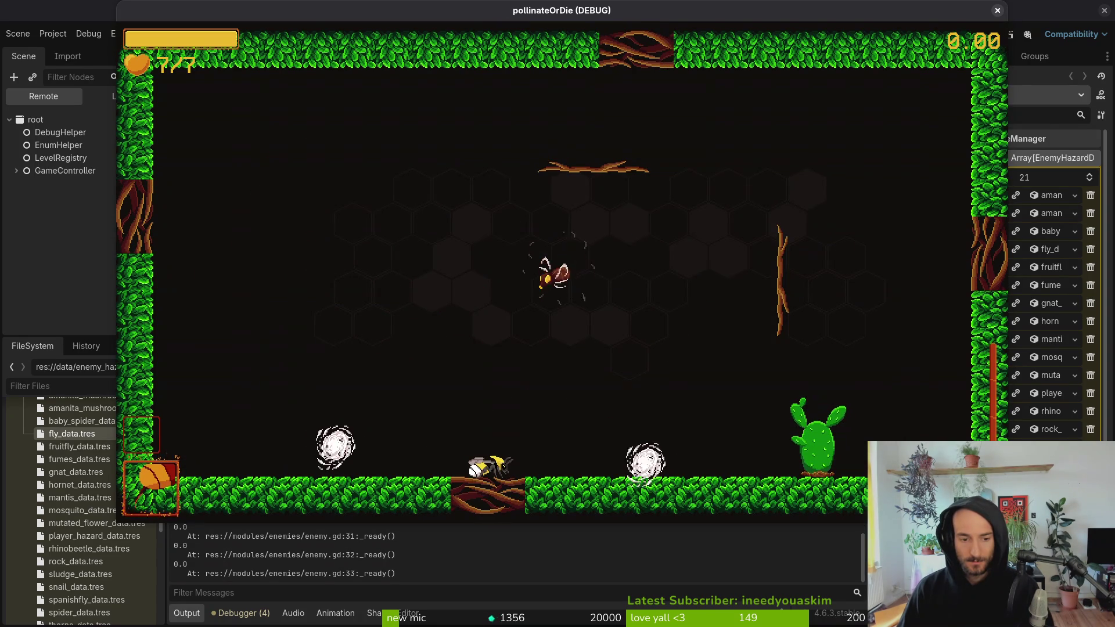
pyautogui.press('F8')
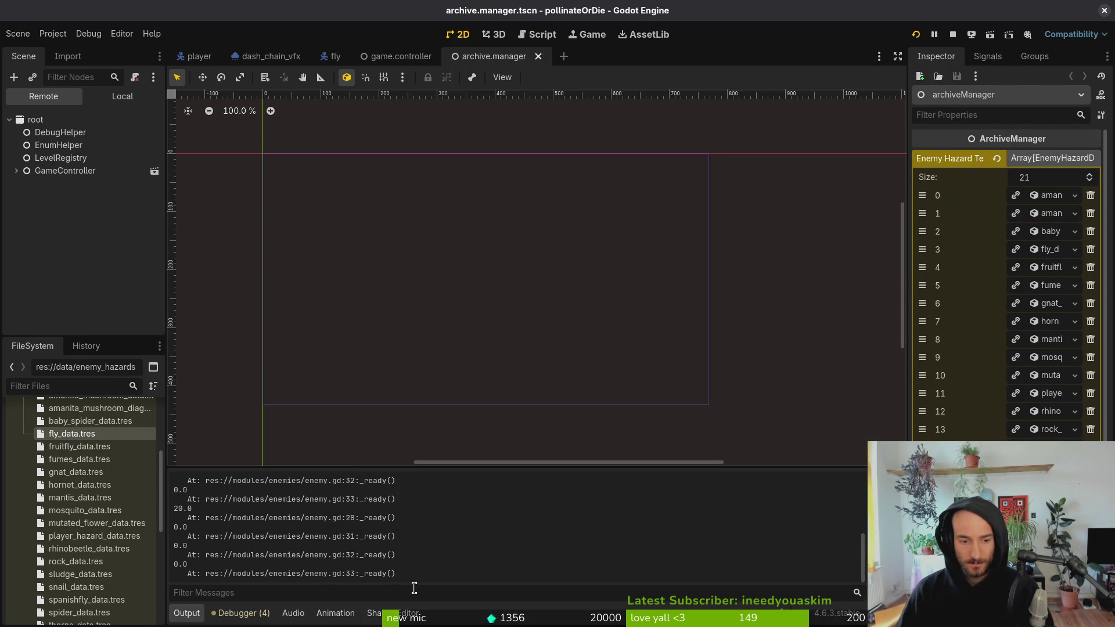
# - Read the 3.0 and 0.0 health prints in the Output log and compare them with enemy.gd in Neovim
pyautogui.scroll(5, 406, 539)
pyautogui.scroll(5, 405, 540)
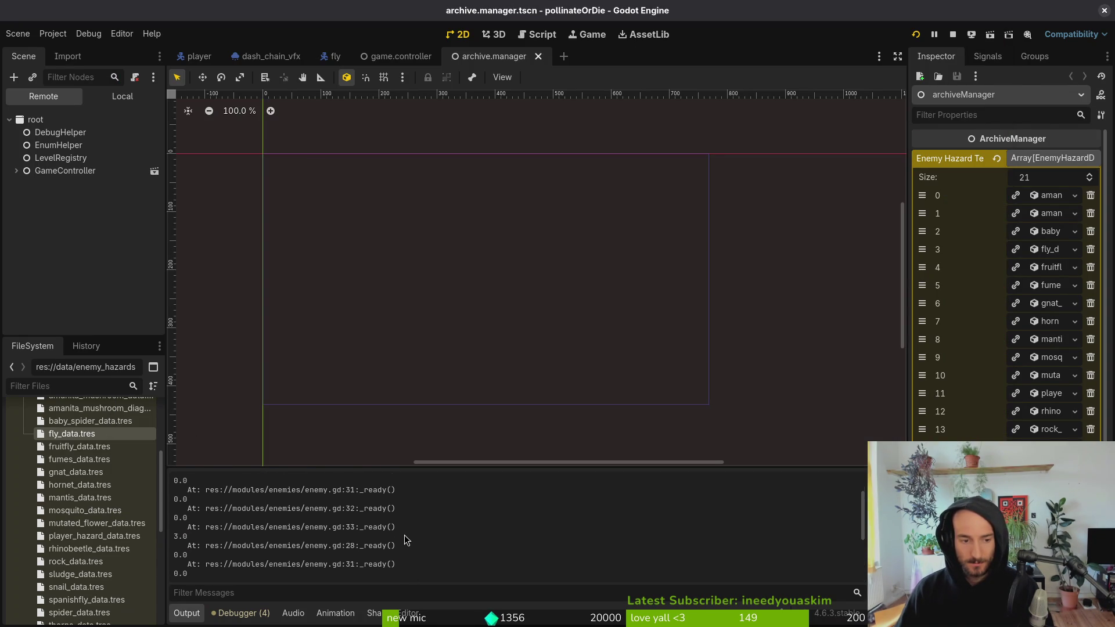
pyautogui.scroll(-1, 243, 537)
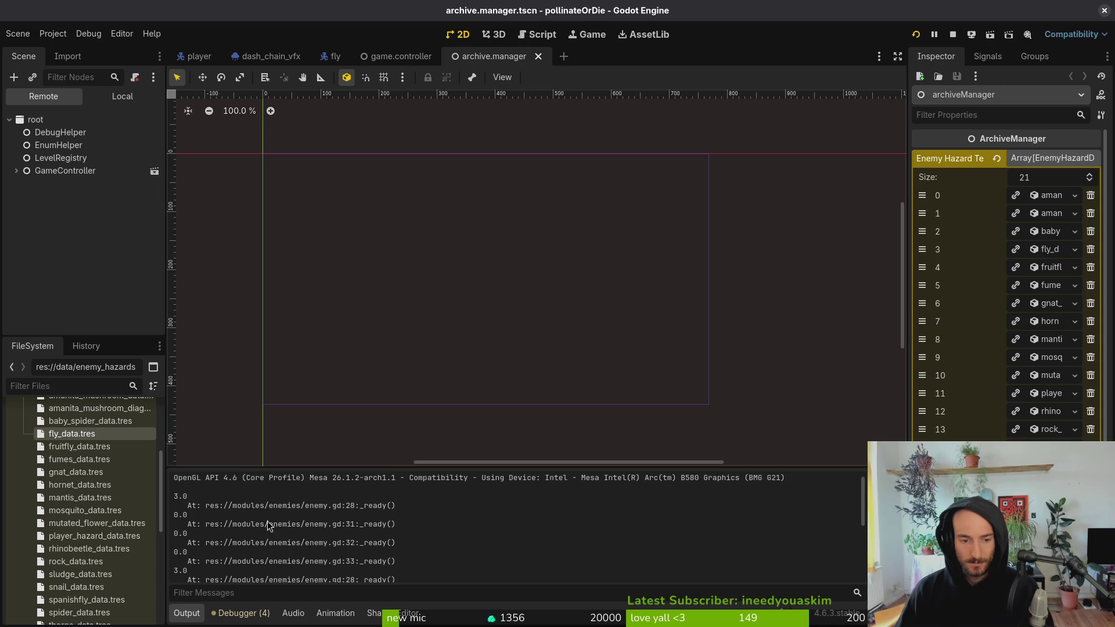
pyautogui.hotkey('alt', 'Tab')
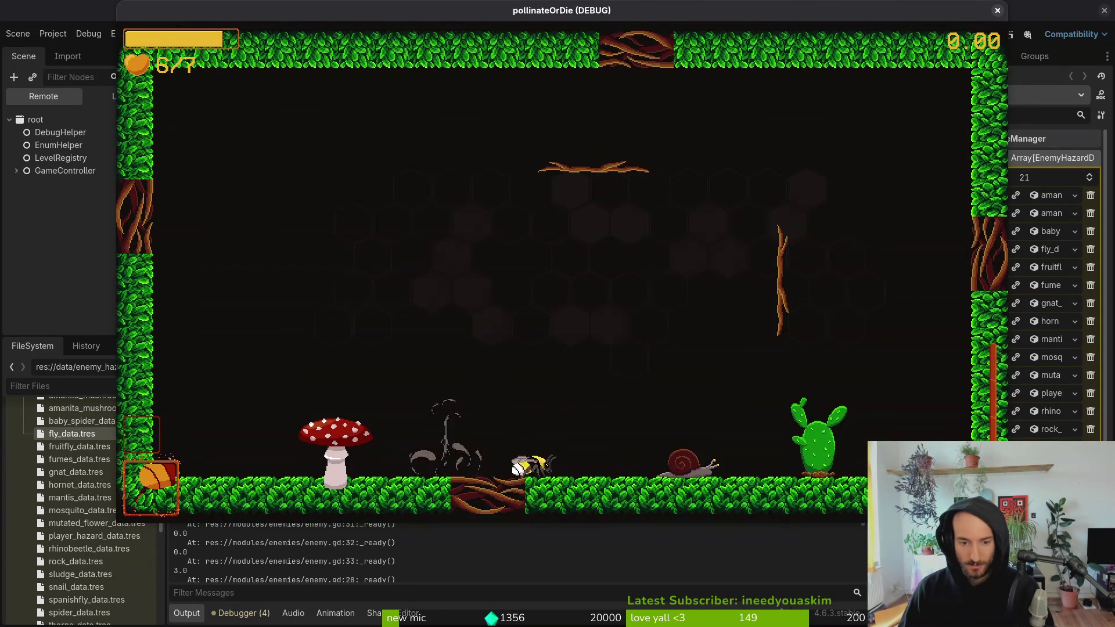
pyautogui.press('Escape')
pyautogui.hotkey('alt', 'Tab')
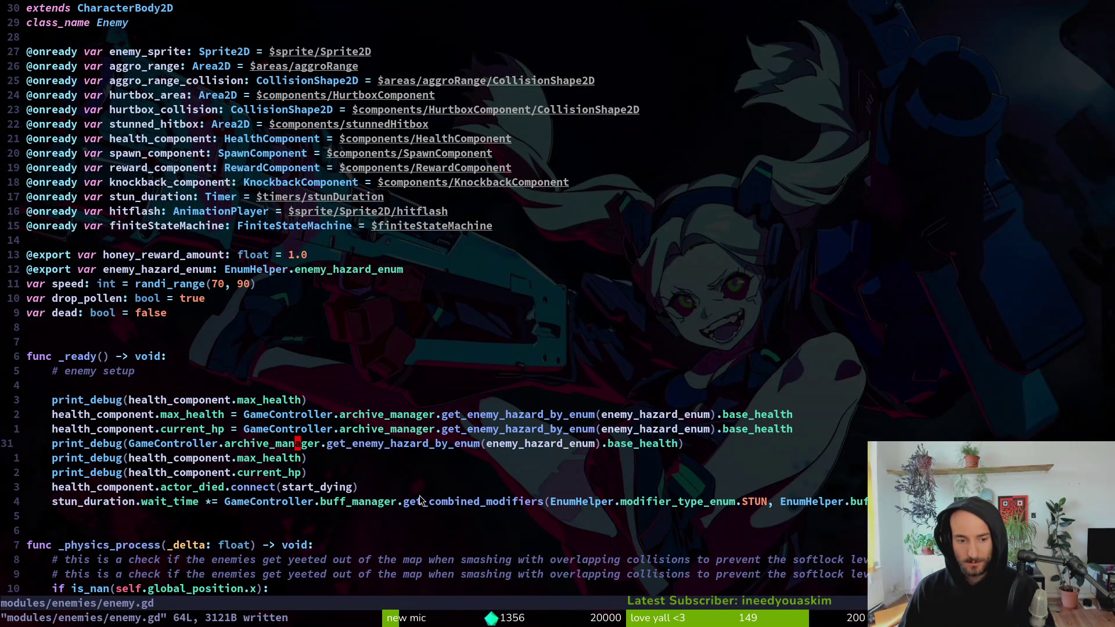
pyautogui.hotkey('alt', 'Tab')
pyautogui.hotkey('alt', 'Tab')
pyautogui.hotkey('alt', 'Tab')
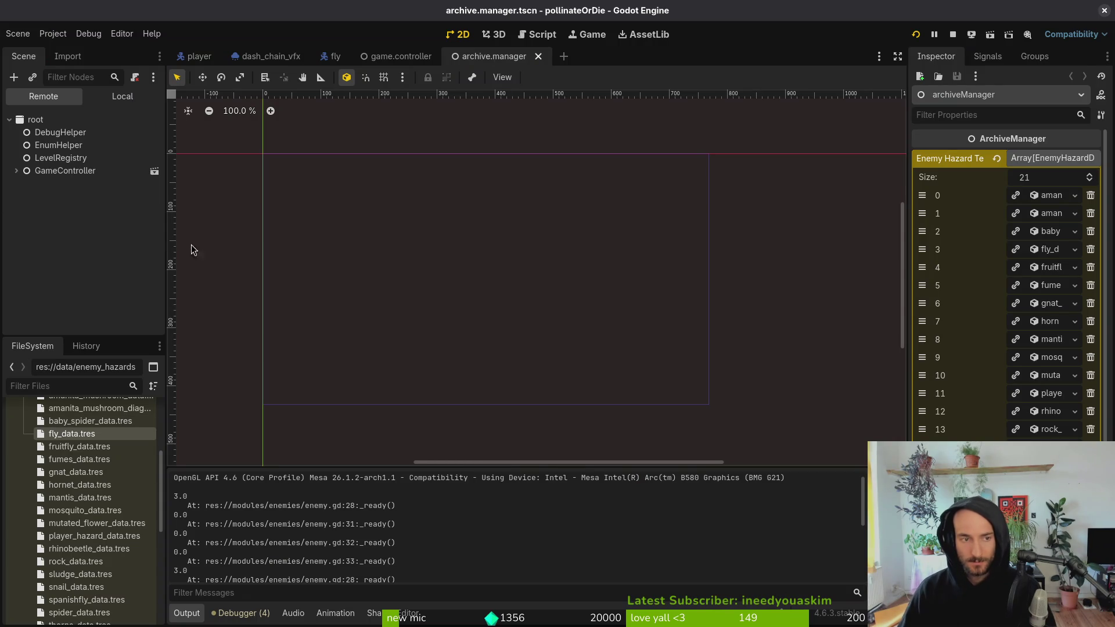
# - Set the fly_d entry's Base Health to 0, then back to 20, and save the scene
pyautogui.click(1048, 249)
pyautogui.click(1048, 249)
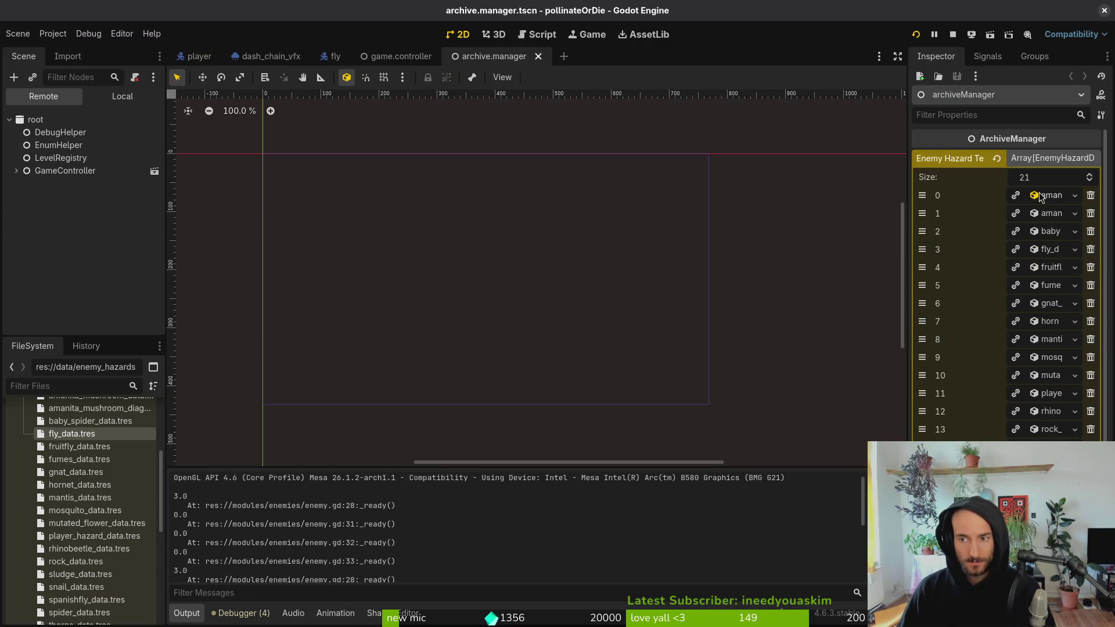
pyautogui.click(1041, 195)
pyautogui.click(1042, 196)
pyautogui.click(1043, 251)
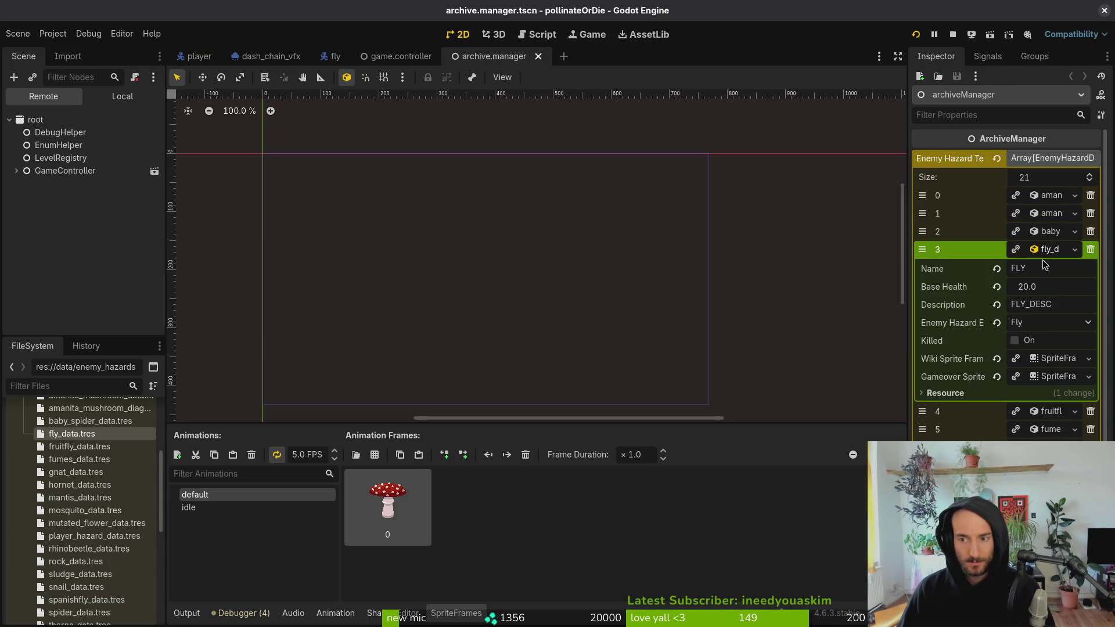
pyautogui.click(1022, 286)
pyautogui.write('0')
pyautogui.press('Return')
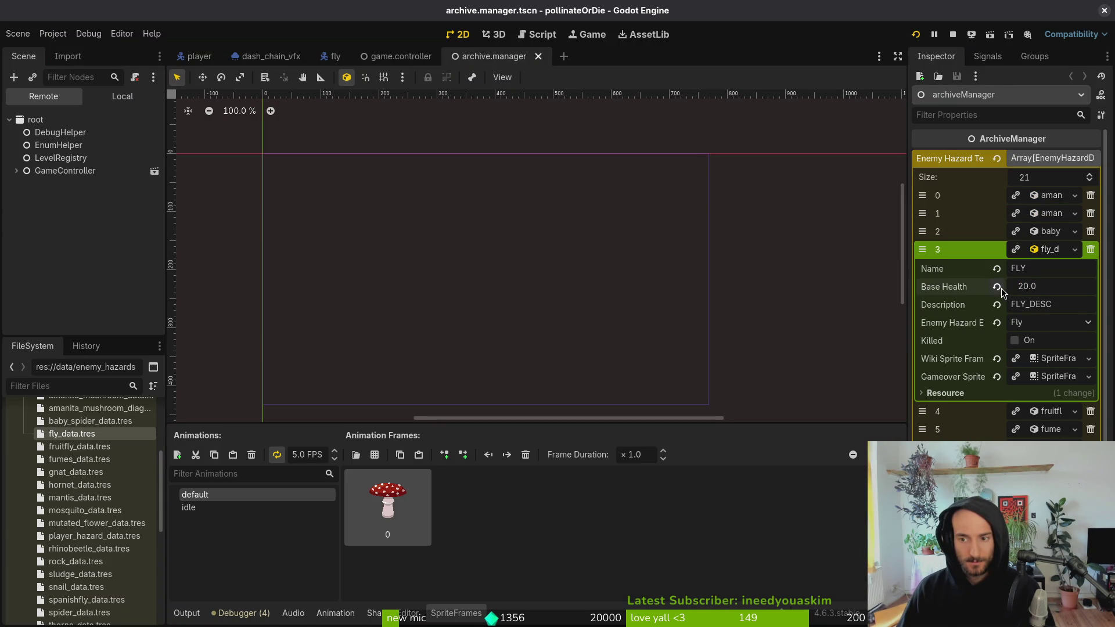
pyautogui.write('20')
pyautogui.press('Return')
pyautogui.hotkey('ctrl', 's')
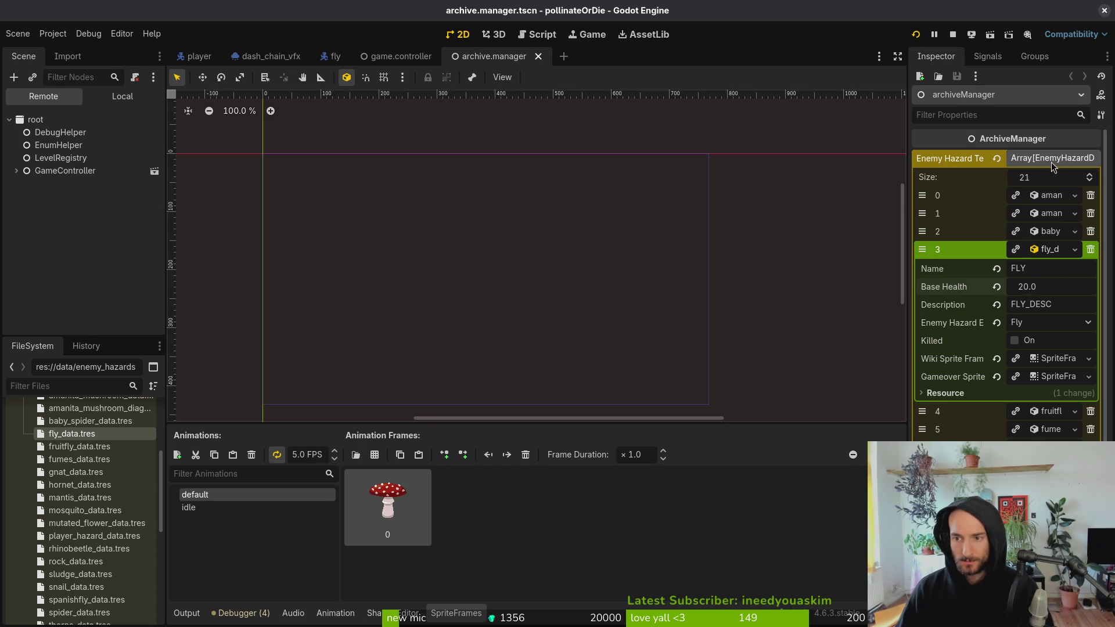
# - Inspect the amanita and fruitfly hazard entries, including the fruitfly's Wiki Sprite Frames
pyautogui.click(1050, 251)
pyautogui.click(1049, 252)
pyautogui.click(1050, 251)
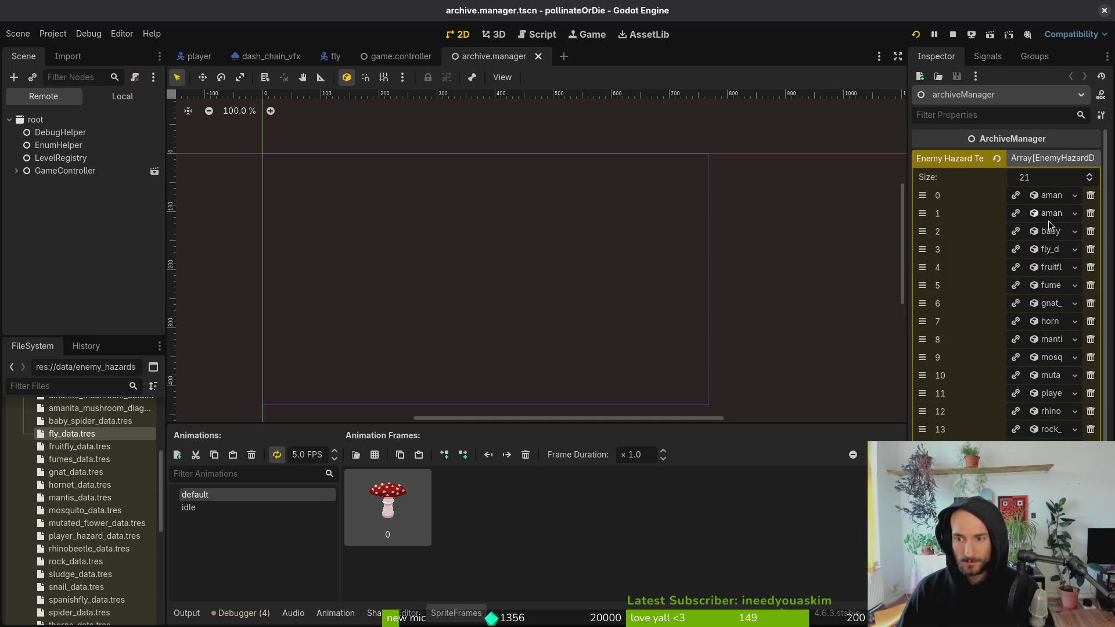
pyautogui.click(1049, 216)
pyautogui.click(1050, 220)
pyautogui.click(1051, 251)
pyautogui.click(1051, 253)
pyautogui.click(1051, 267)
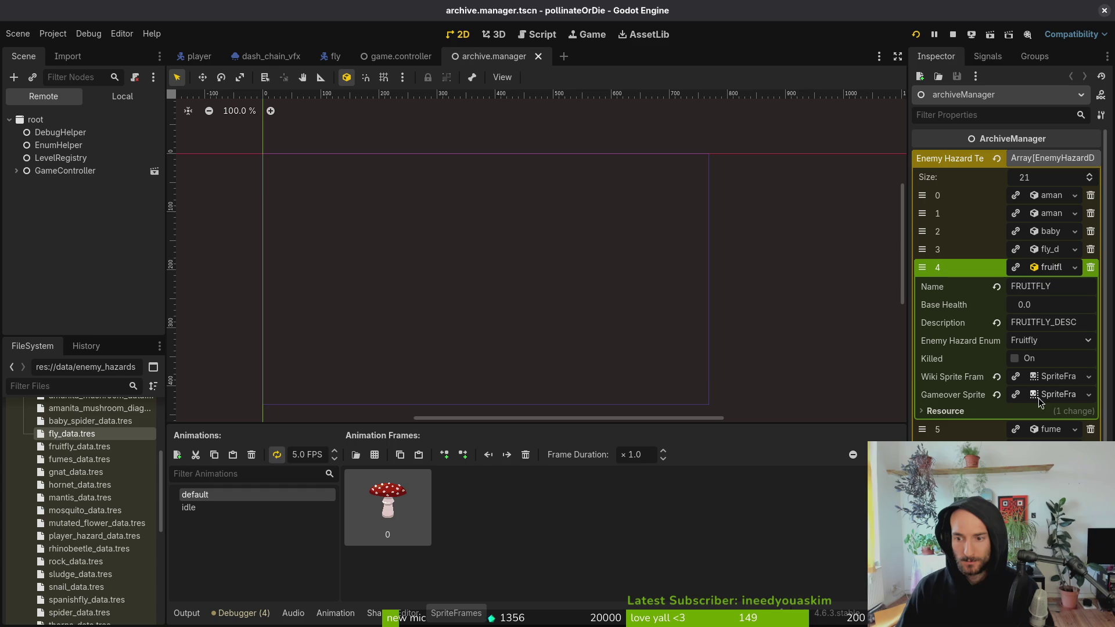
pyautogui.click(1047, 378)
pyautogui.click(1047, 378)
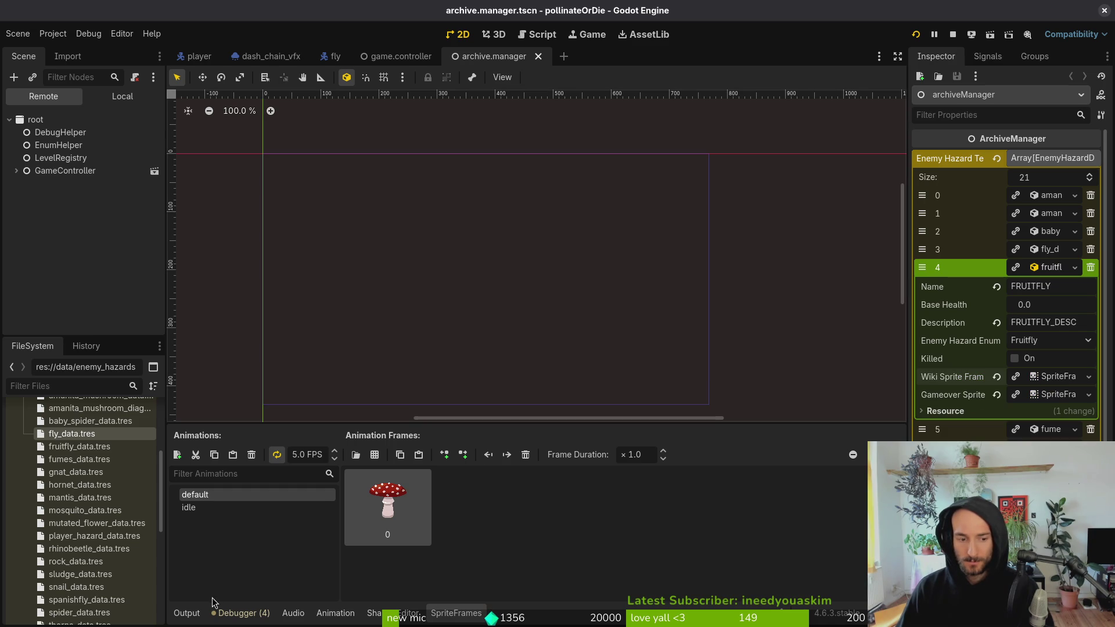
pyautogui.click(1058, 377)
pyautogui.click(1058, 377)
pyautogui.click(1044, 268)
# - Toggle the fly's Killed flag, save archive.manager.tscn, and run the game again
pyautogui.click(1048, 250)
pyautogui.click(1014, 340)
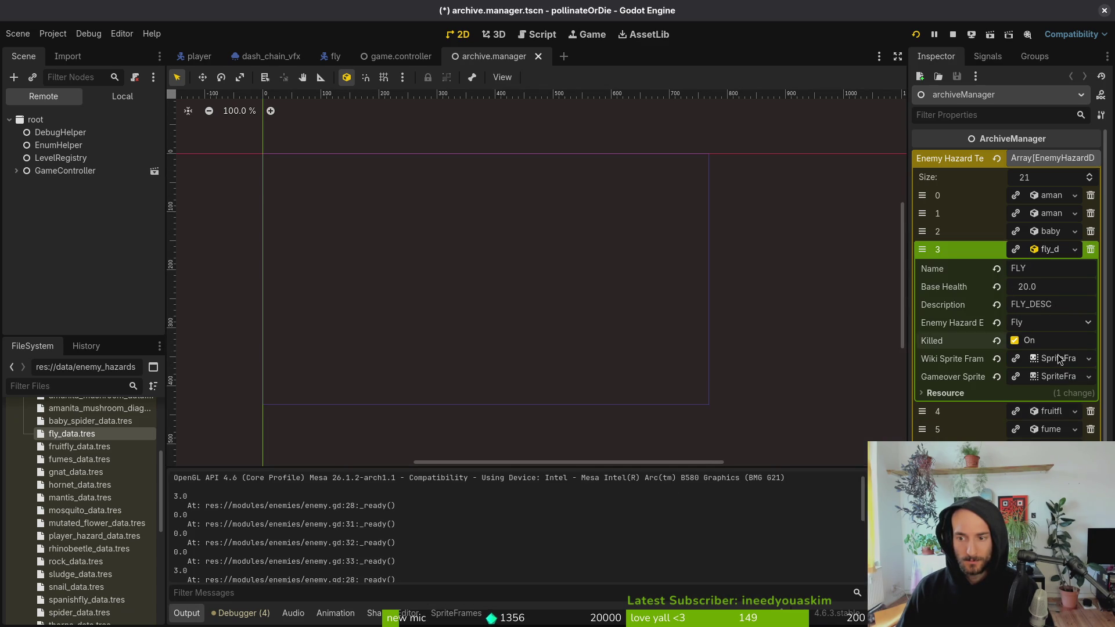
pyautogui.click(1049, 250)
pyautogui.hotkey('ctrl', 's')
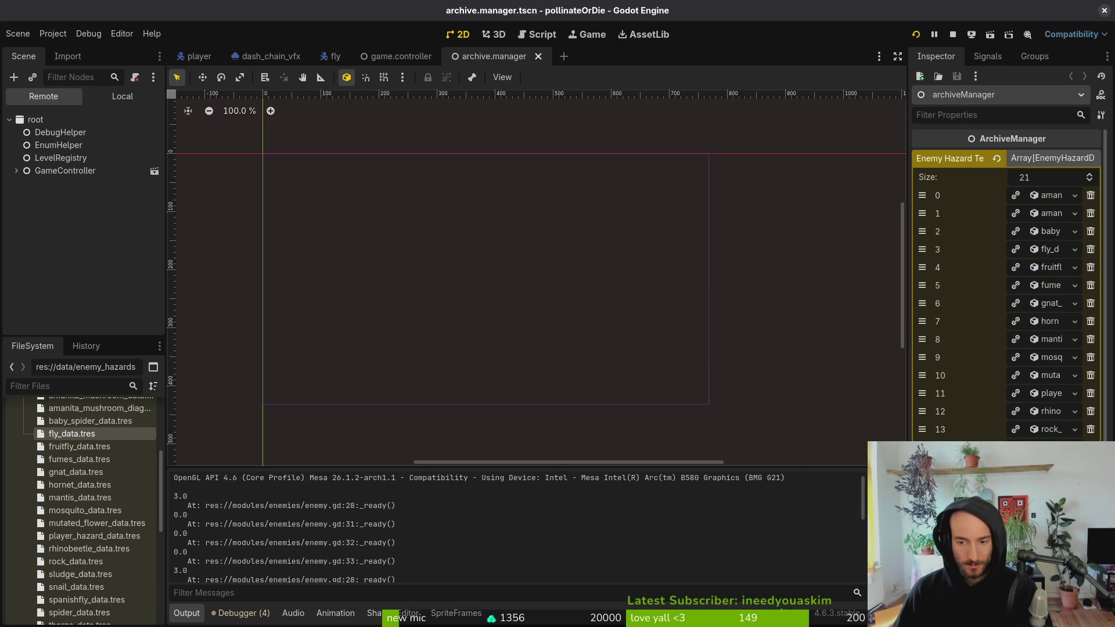
pyautogui.press('F5')
# - Open devlevel.tscn and expand spawning_locations > wave1 in the scene tree
pyautogui.hotkey('ctrl', 'shift', 'o')
pyautogui.write('devlevel')
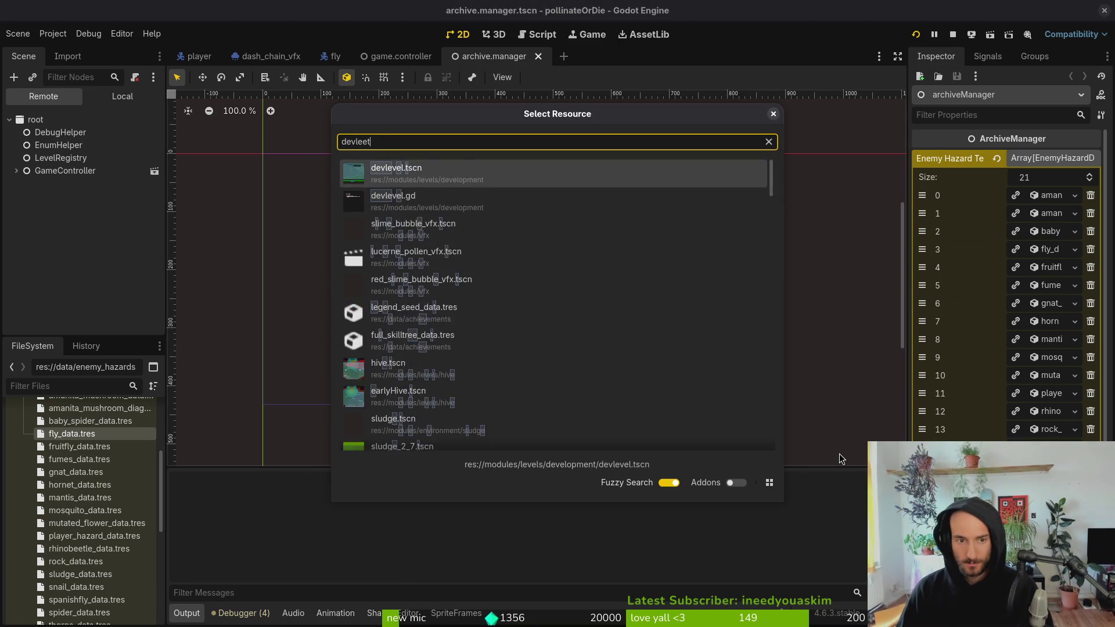
pyautogui.press('Return')
pyautogui.click(128, 100)
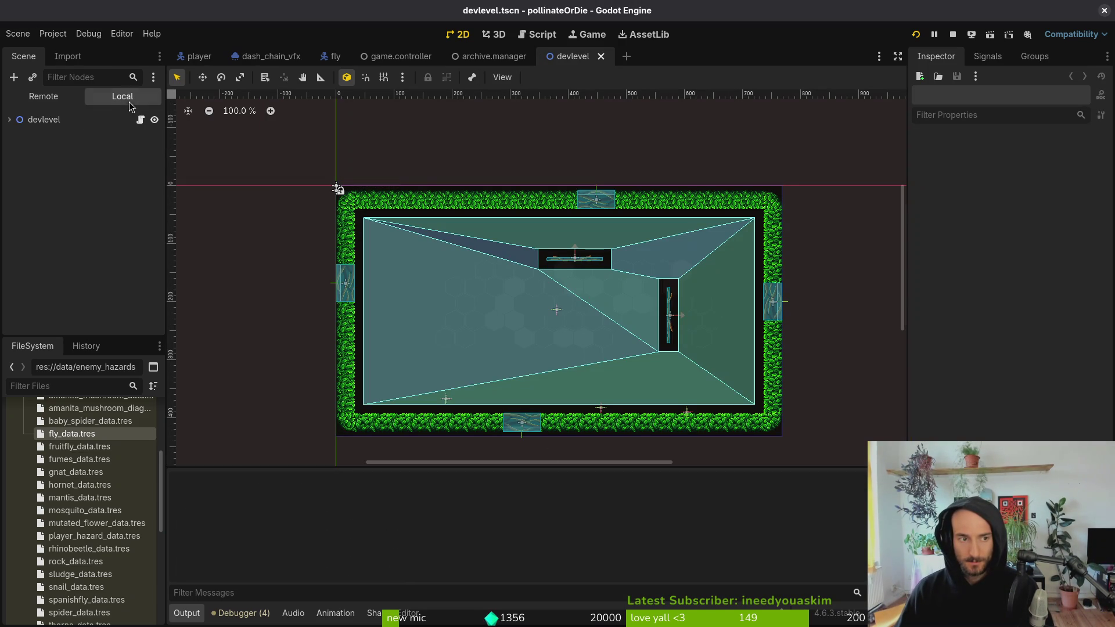
pyautogui.click(8, 120)
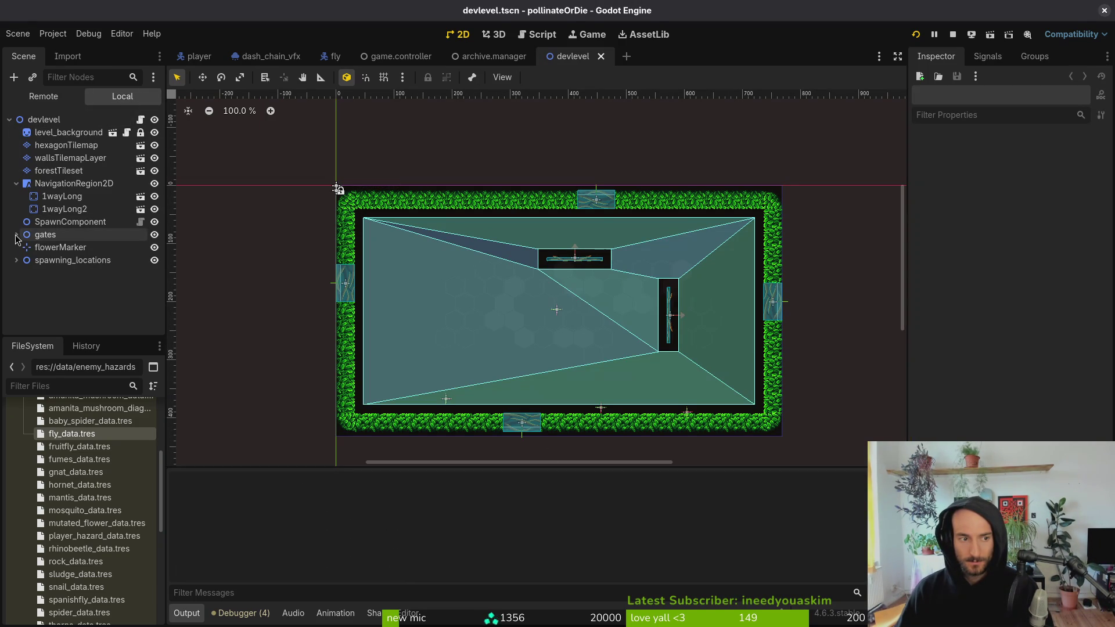
pyautogui.click(16, 260)
pyautogui.click(23, 273)
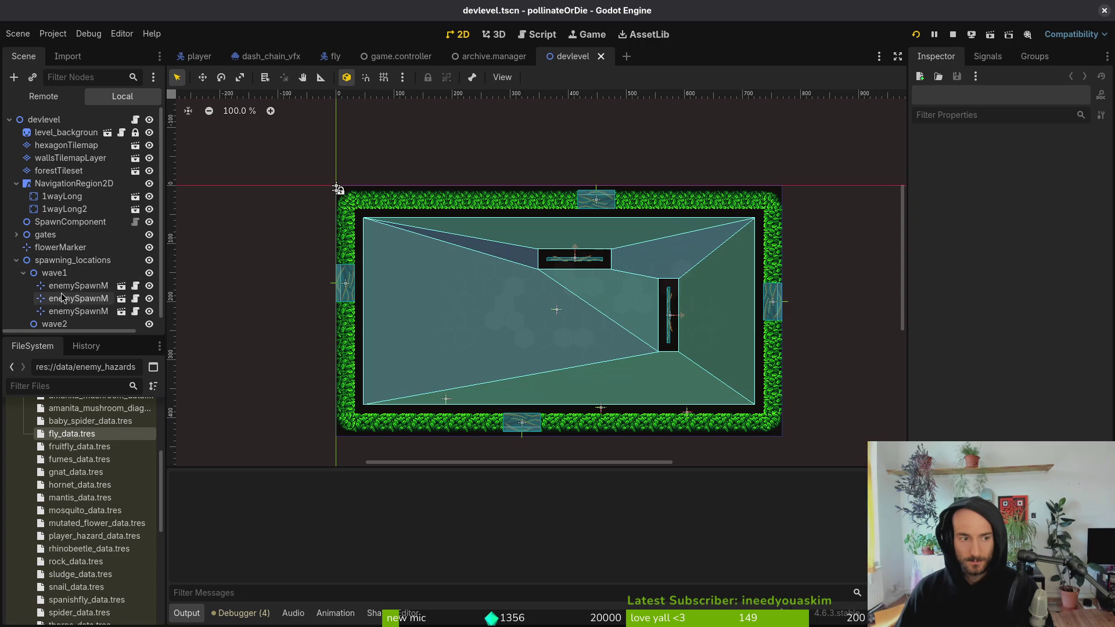
# - Delete the first two enemySpawnMarker nodes from wave1, keeping the third
pyautogui.click(69, 299)
pyautogui.keyDown('shift'); pyautogui.click(75, 312); pyautogui.keyUp('shift')
pyautogui.press('Delete')
pyautogui.press('Escape')
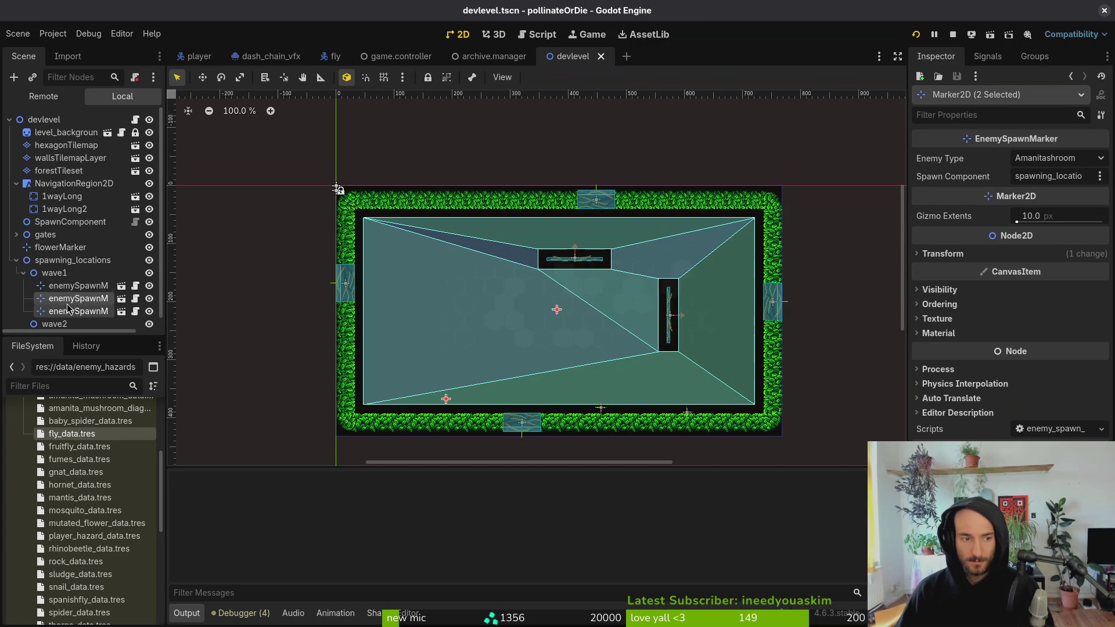
pyautogui.click(71, 311)
pyautogui.click(73, 298)
pyautogui.keyDown('shift'); pyautogui.click(71, 290); pyautogui.keyUp('shift')
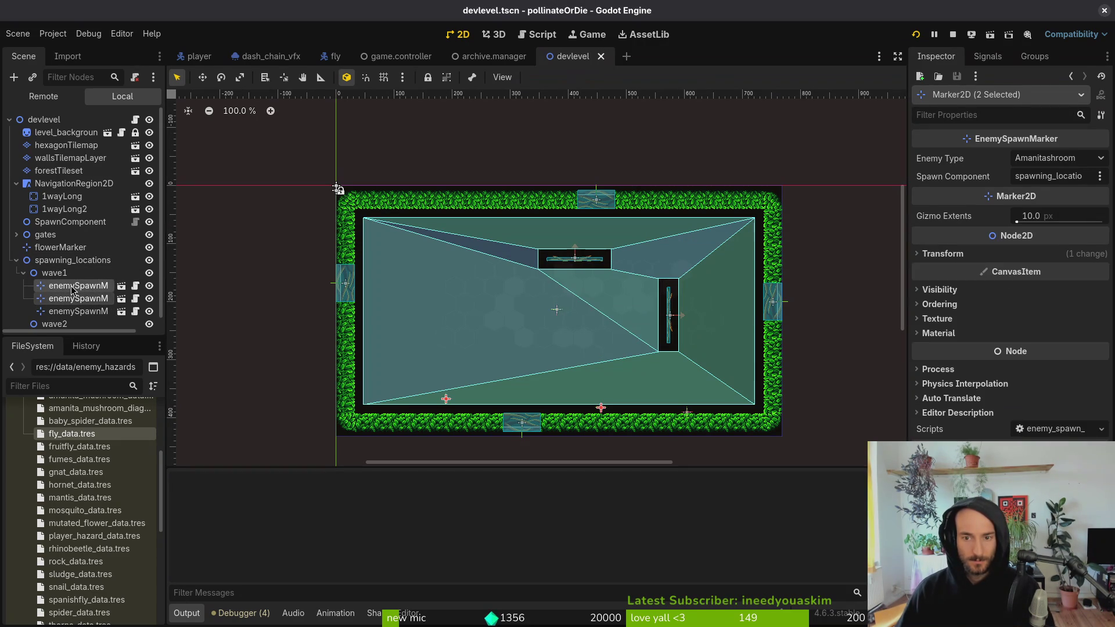
pyautogui.press('Delete')
pyautogui.press('Return')
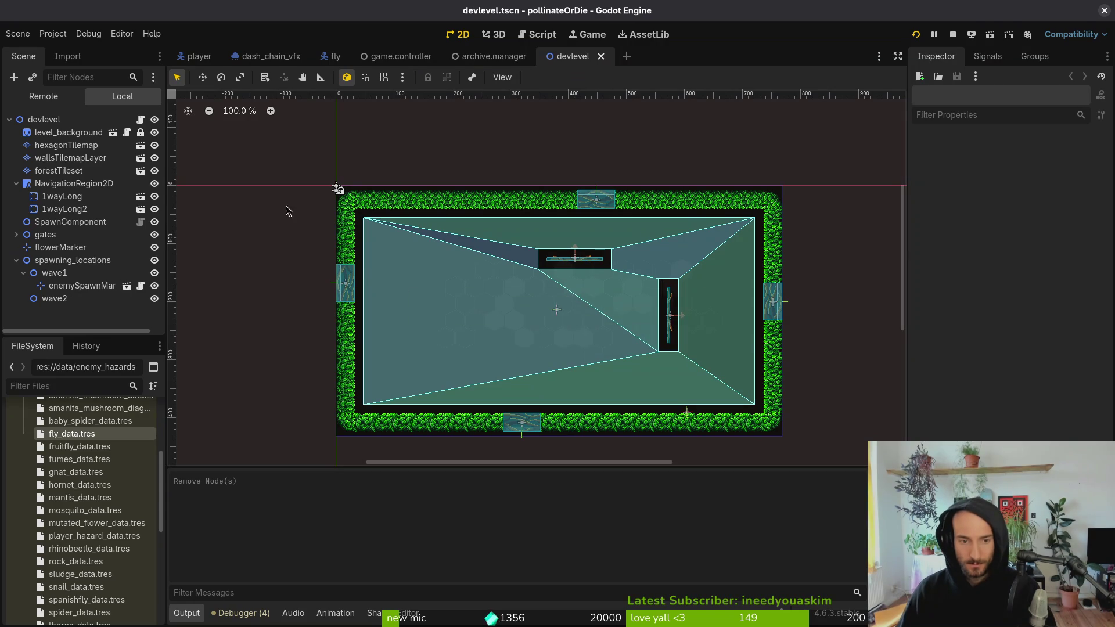
pyautogui.click(23, 273)
# - Confirm the fly entry's Base Health of 20.0 in the archive manager, then return to enemy.gd
pyautogui.click(335, 58)
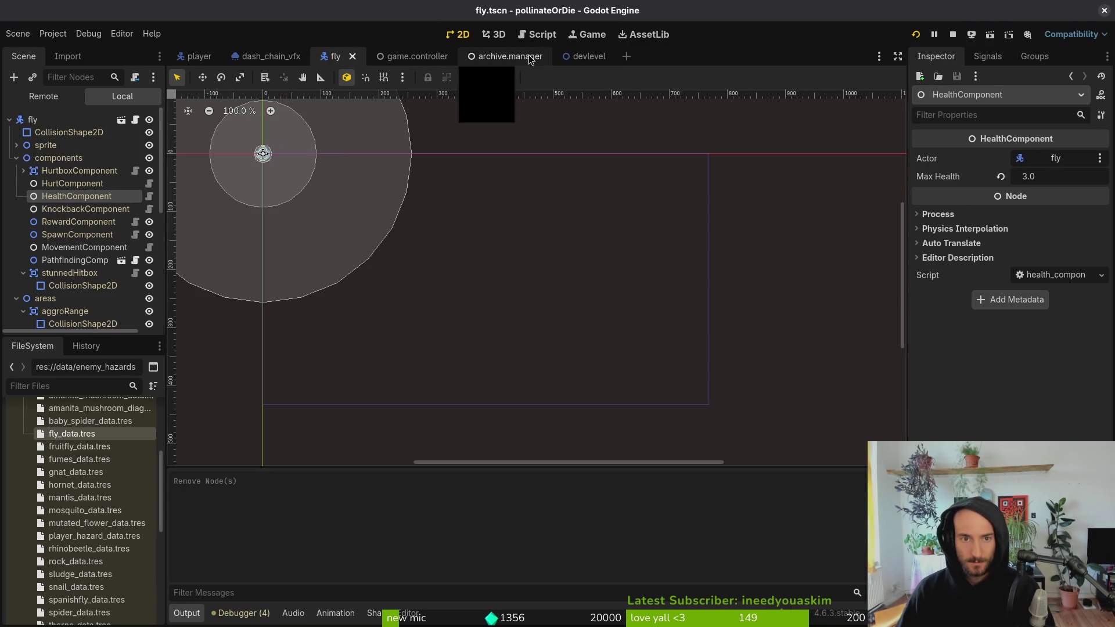
pyautogui.click(544, 69)
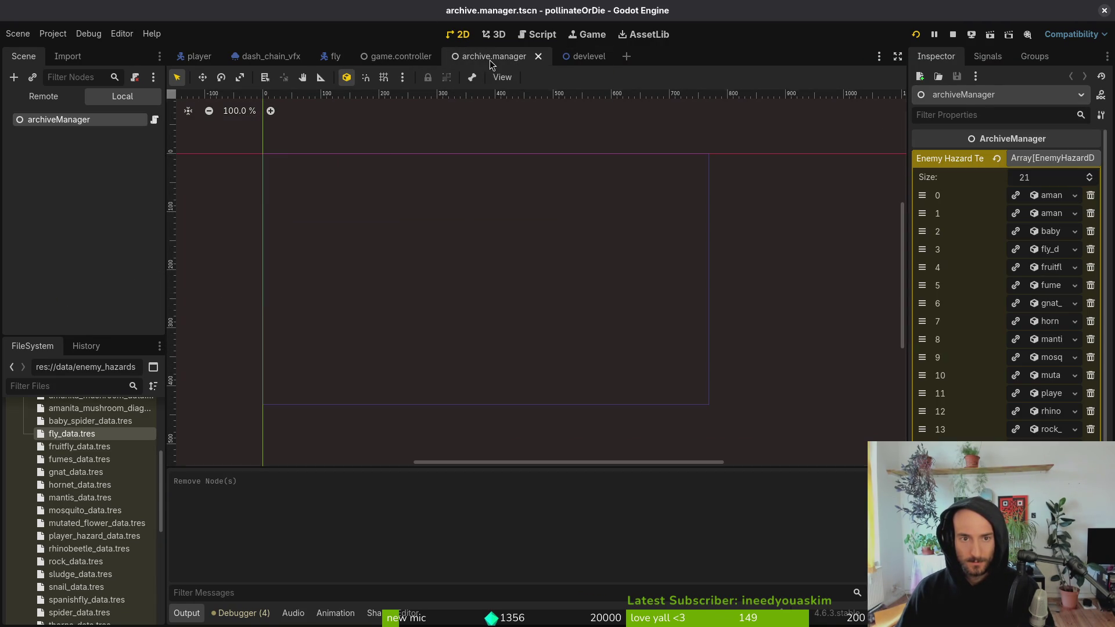
pyautogui.click(1049, 250)
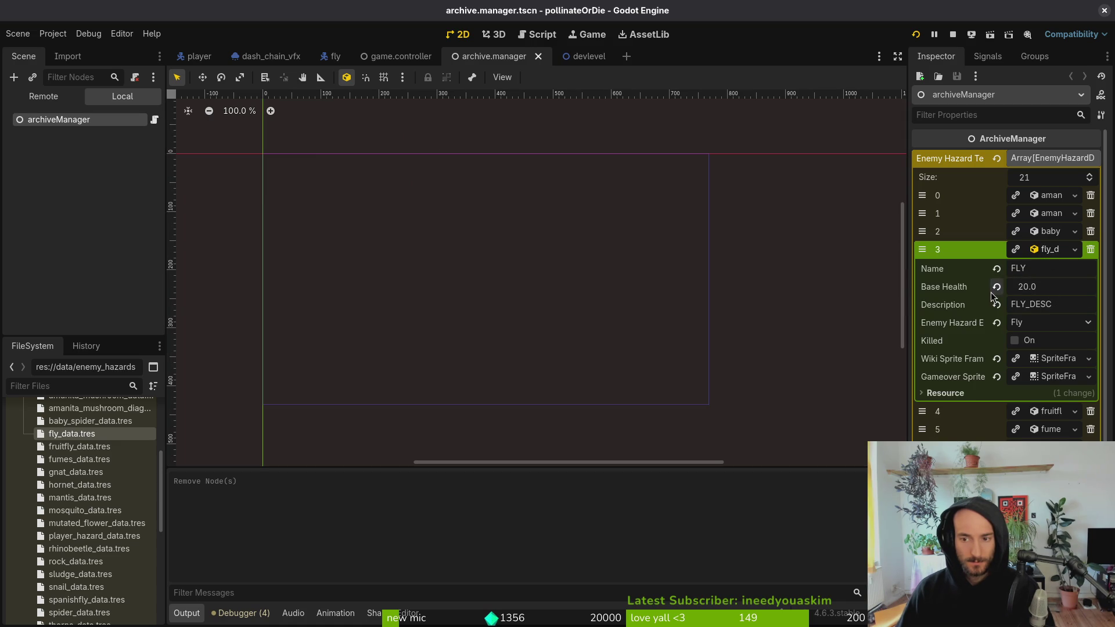
pyautogui.hotkey('alt', 'Tab')
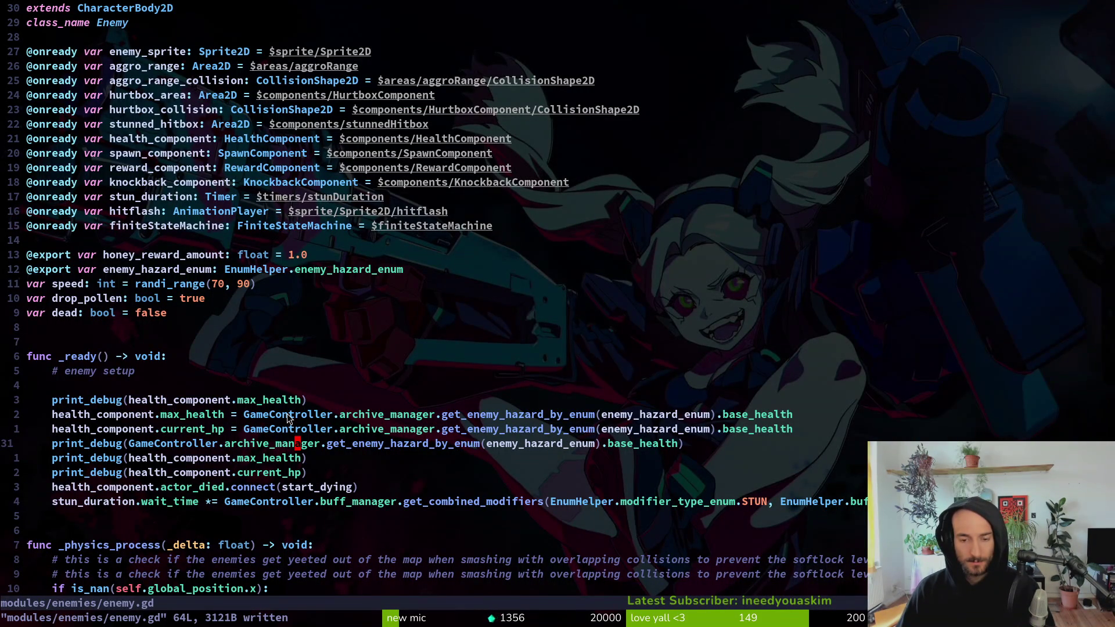
# - Open health_component.gd via the file finder and move to the reset_health function
pyautogui.press('space')
pyautogui.press('f')
pyautogui.press('f')
pyautogui.write('healthcom')
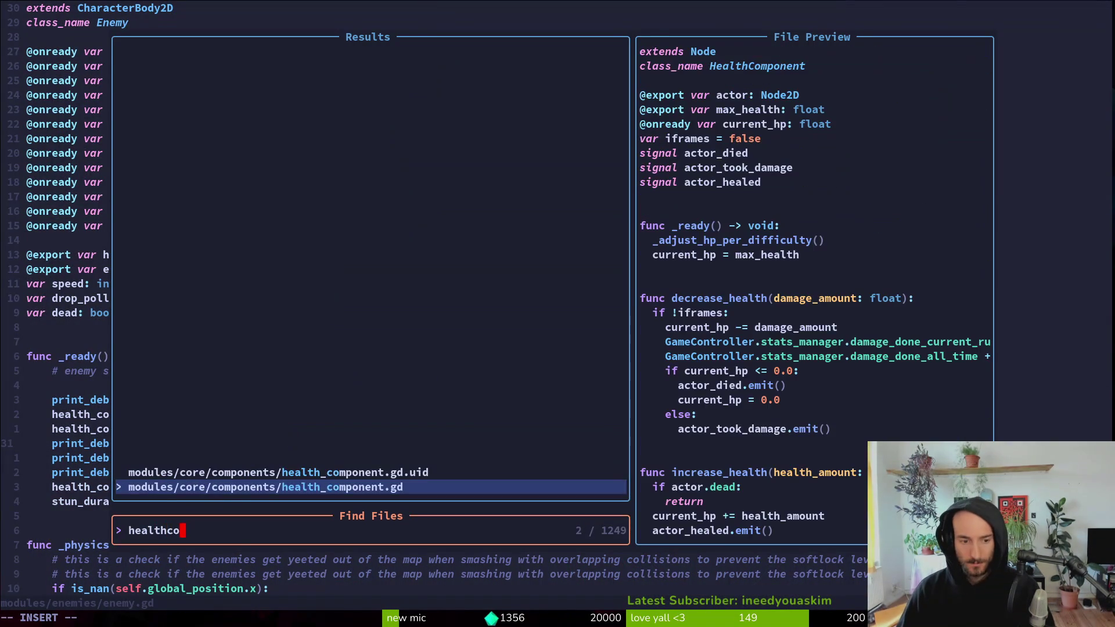
pyautogui.press('Return')
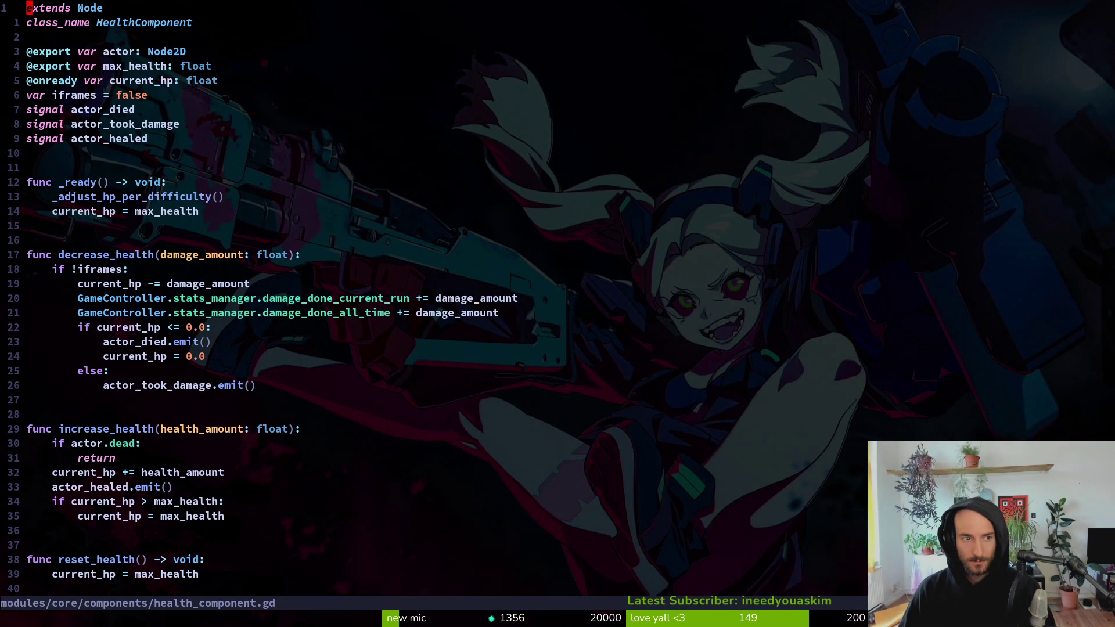
pyautogui.press('j')
pyautogui.press('j')
pyautogui.press('j')
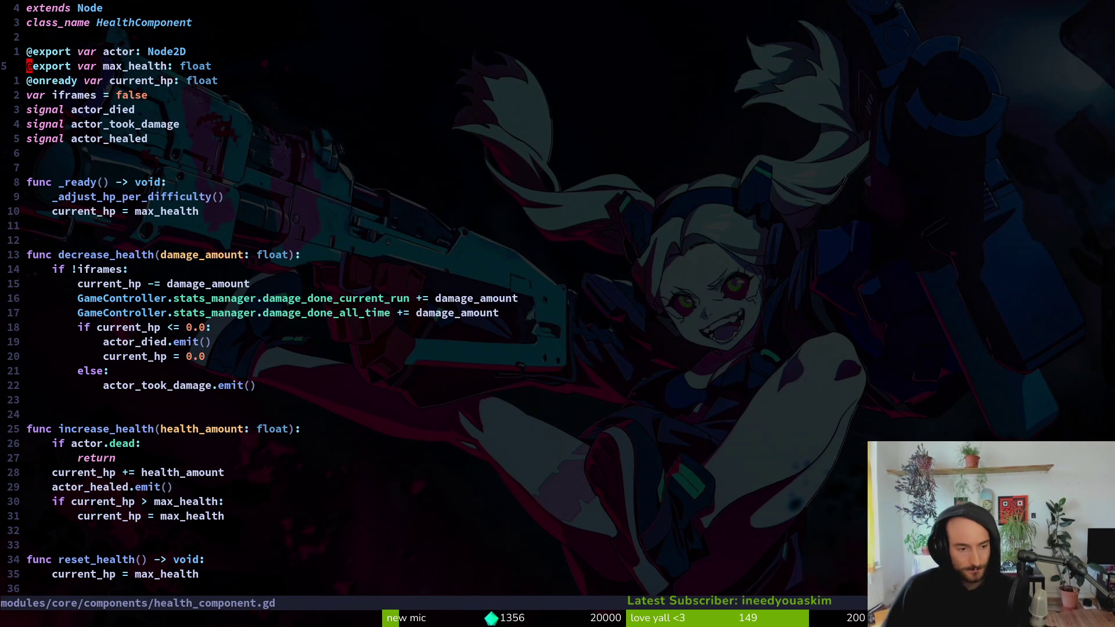
pyautogui.press('3')
pyautogui.press('4')
pyautogui.press('j')
pyautogui.press('w')
# - Search the project for reset_health uses and jump to its definition in health_component.gd
pyautogui.press('space')
pyautogui.press('f')
pyautogui.press('w')
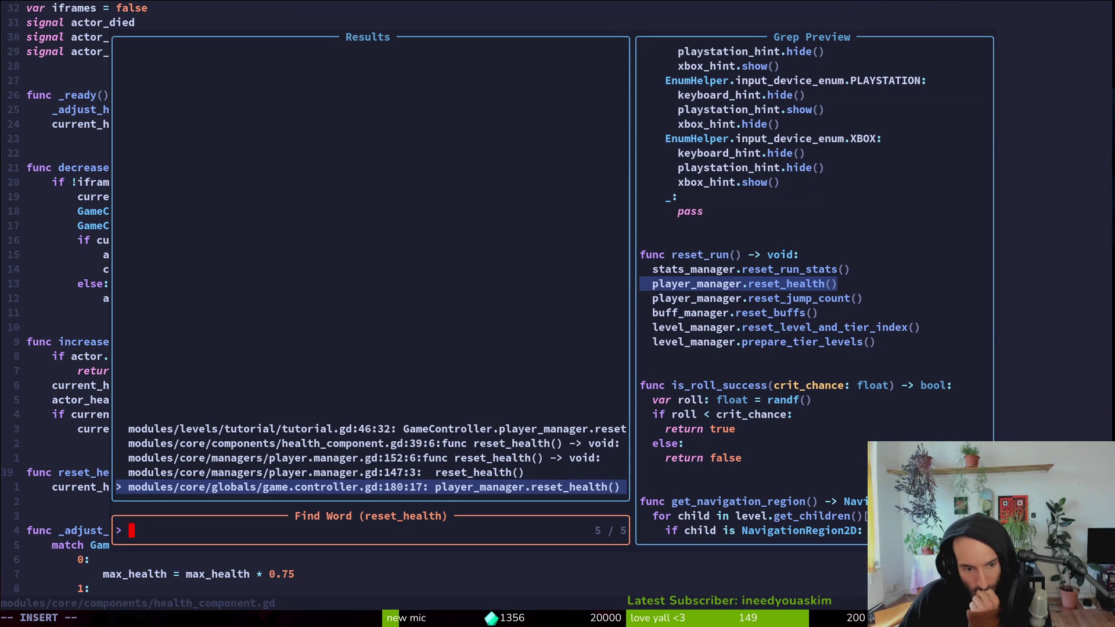
pyautogui.press('Up')
pyautogui.press('Up')
pyautogui.press('Up')
pyautogui.press('Down')
pyautogui.press('Down')
pyautogui.press('Down')
pyautogui.press('Up')
pyautogui.press('Up')
pyautogui.press('Up')
pyautogui.press('Up')
pyautogui.press('Down')
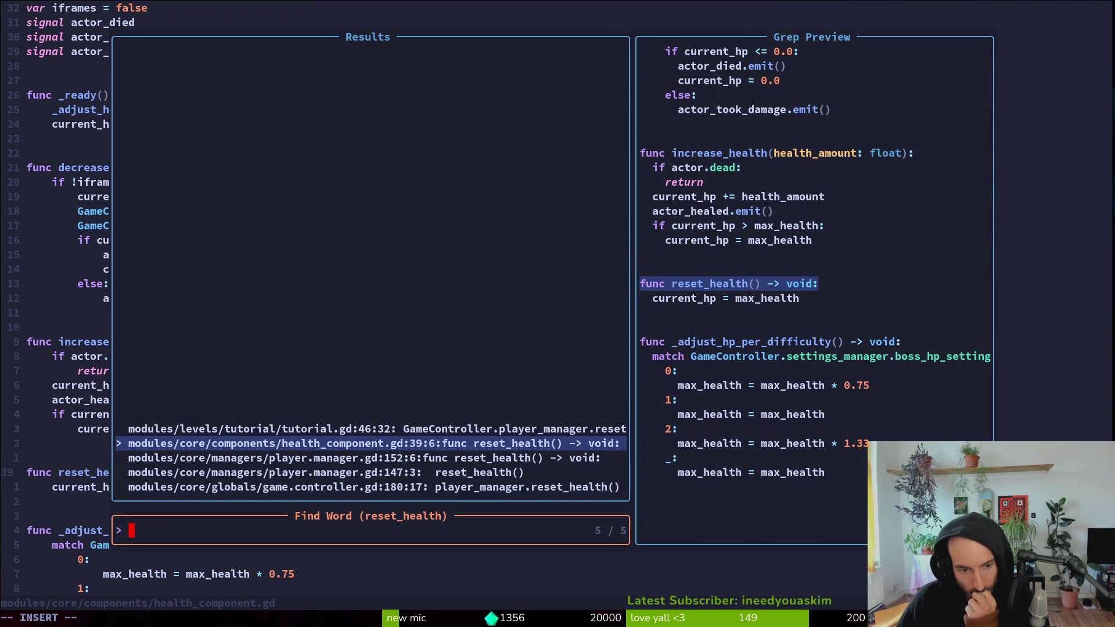
pyautogui.press('Return')
pyautogui.press('k')
pyautogui.press('k')
pyautogui.press('k')
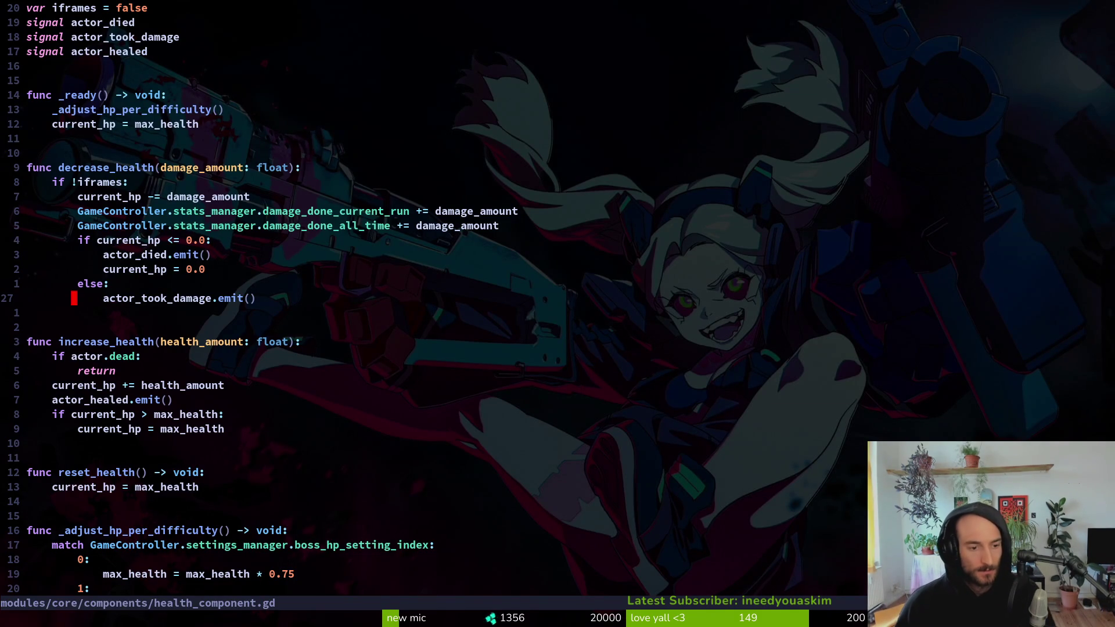
pyautogui.press('k')
pyautogui.press('j')
pyautogui.press('j')
pyautogui.press('j')
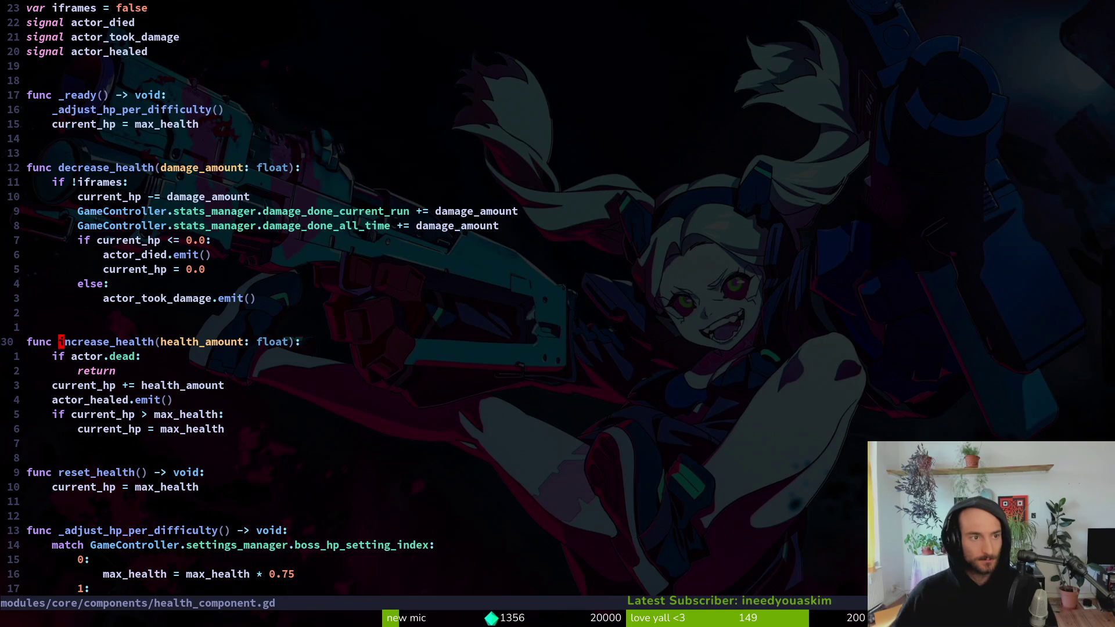
# - Save health_component.gd, return to enemy.gd's max_health line, then switch to Godot
pyautogui.press('2')
pyautogui.press('0')
pyautogui.press('k')
pyautogui.press('k')
pyautogui.press('k')
pyautogui.press('k')
pyautogui.write(':w')
pyautogui.press('Return')
pyautogui.hotkey('ctrl', '6')
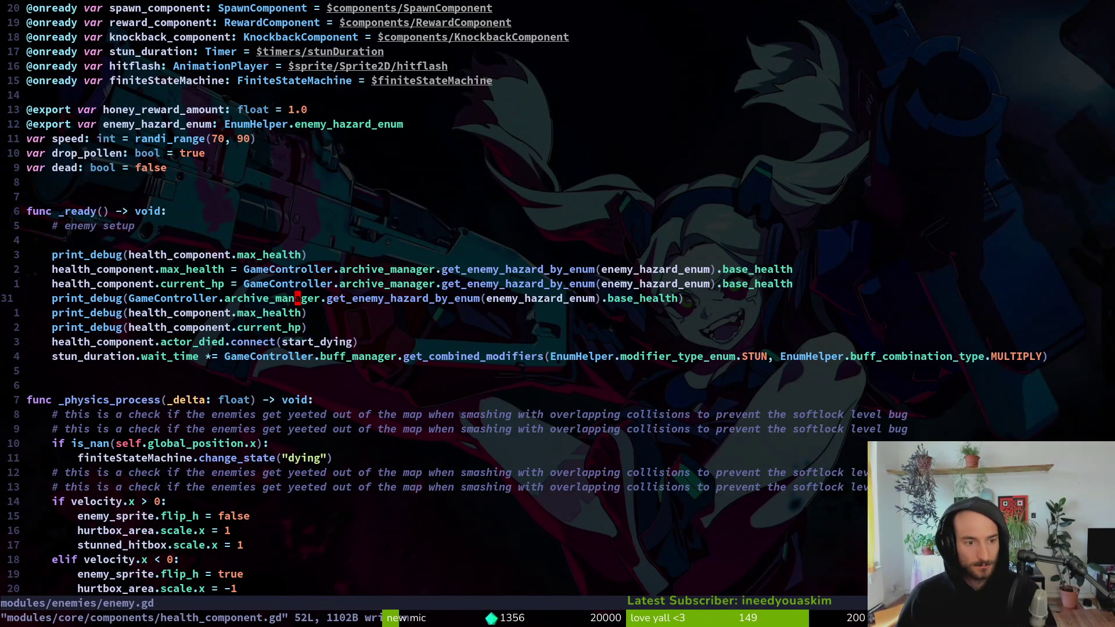
pyautogui.press('k')
pyautogui.press('k')
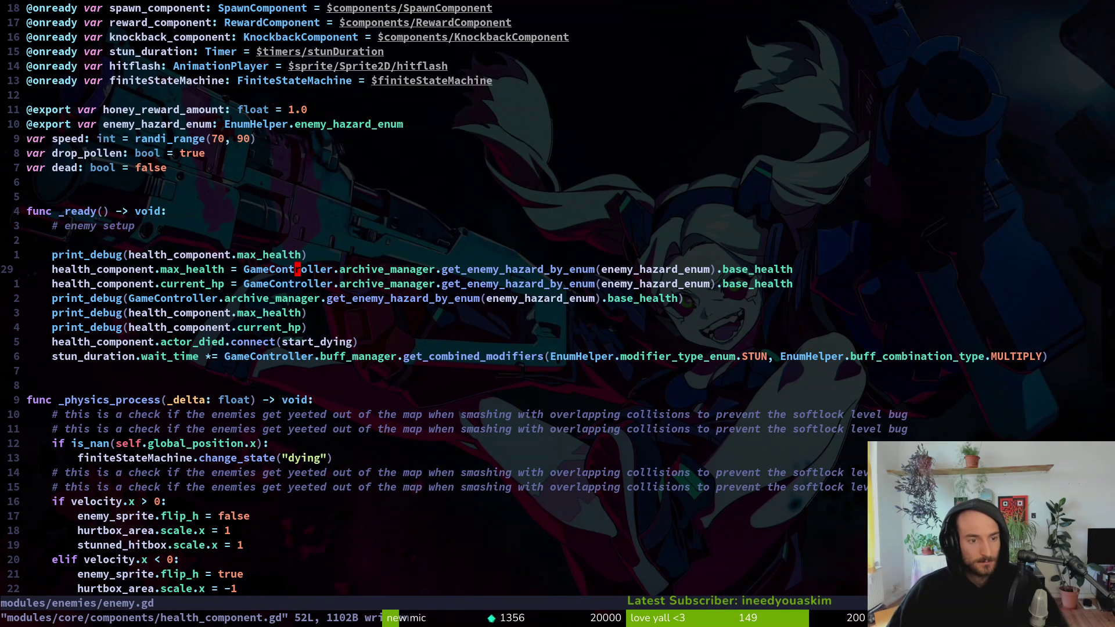
pyautogui.hotkey('alt', 'Tab')
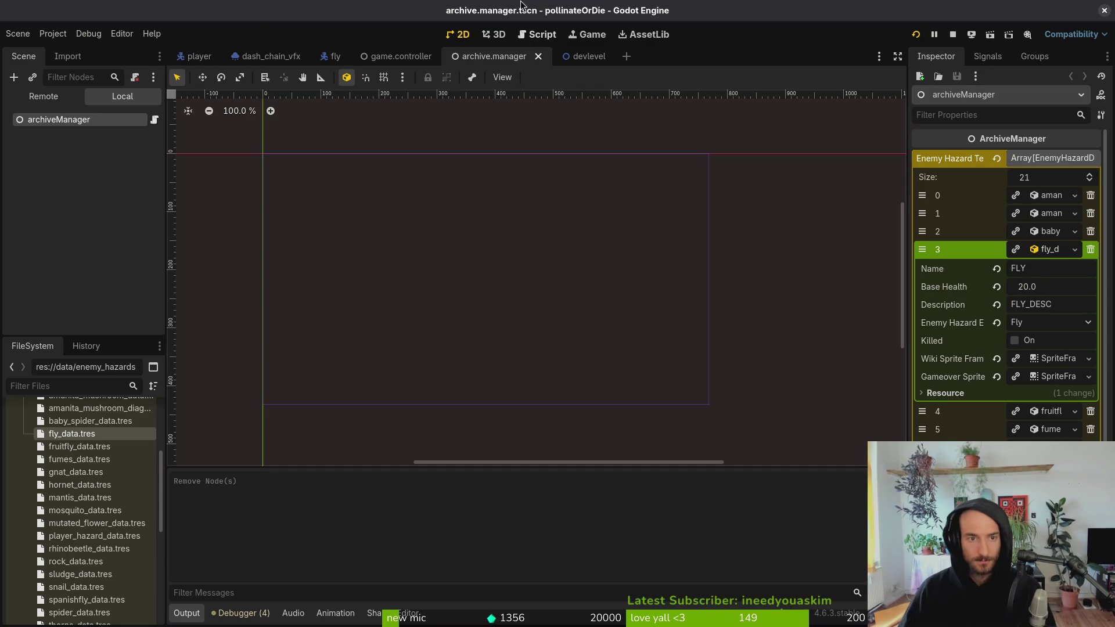
pyautogui.click(334, 57)
pyautogui.click(35, 120)
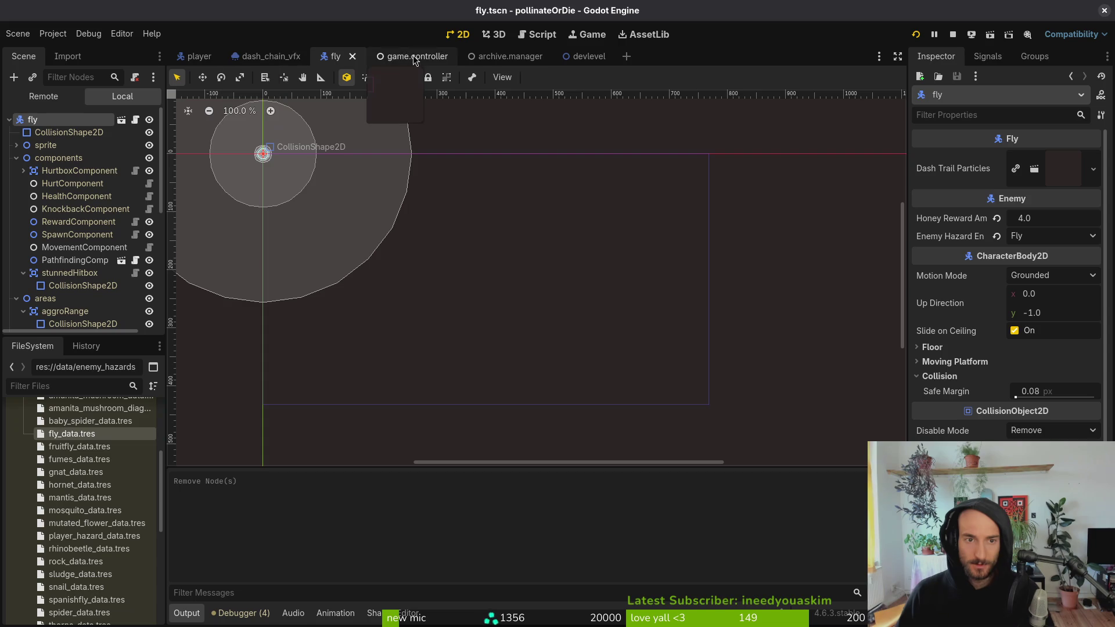
pyautogui.click(486, 57)
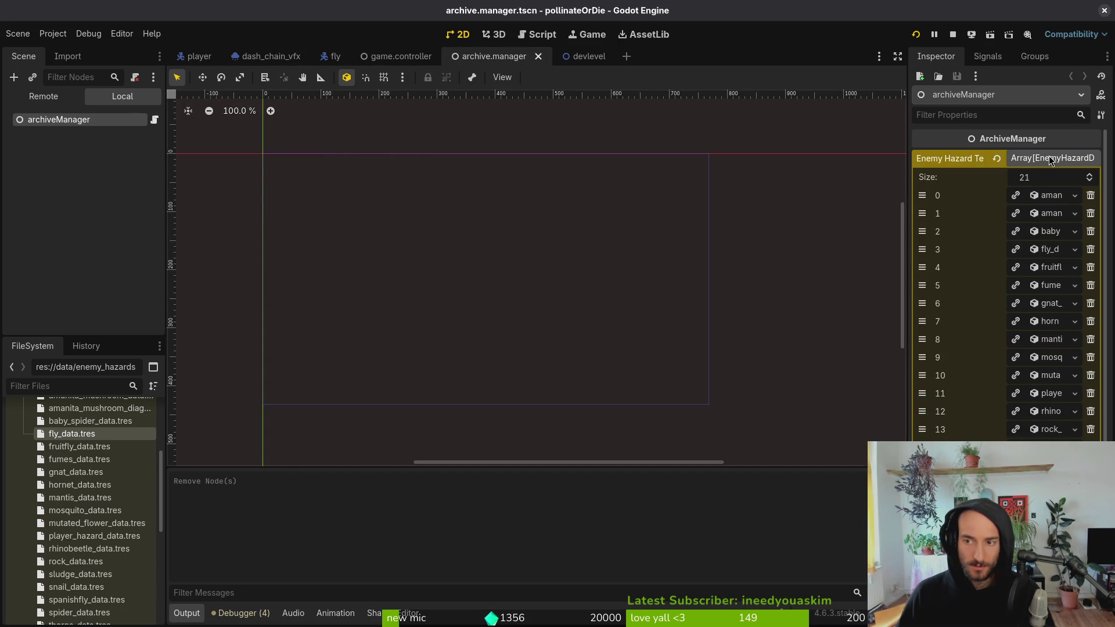
pyautogui.click(268, 57)
pyautogui.hotkey('alt', 'Tab')
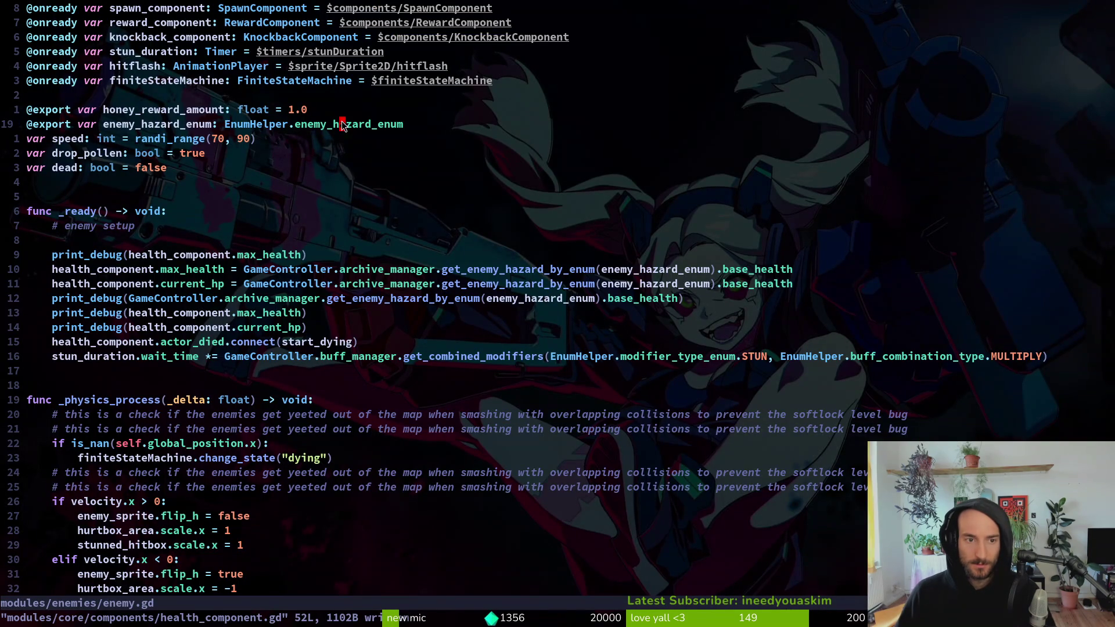
# - Begin renaming the enemy_hazard_enum export in enemy.gd, then undo the partial change
pyautogui.click(144, 126)
pyautogui.write('cw')
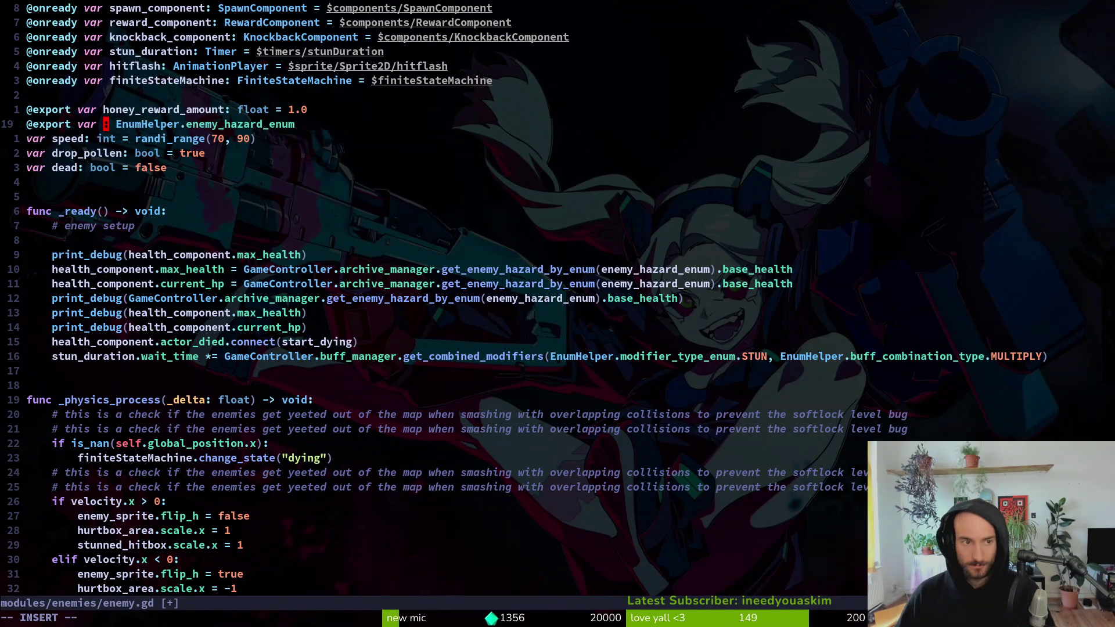
pyautogui.write('haz')
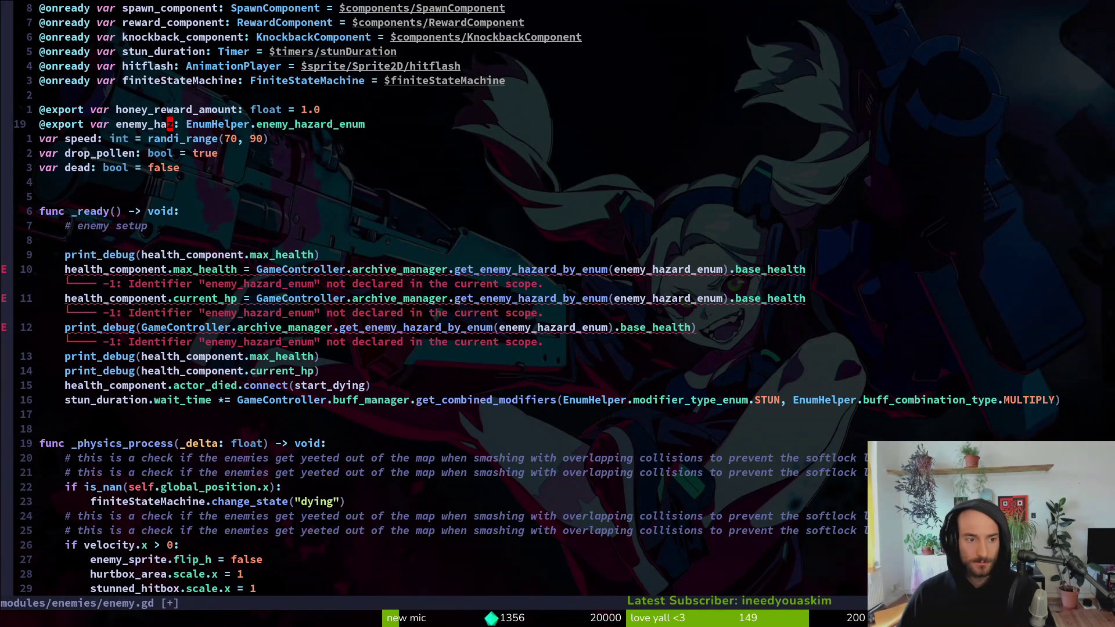
pyautogui.scroll(-10, 441, 290)
pyautogui.scroll(13, 441, 290)
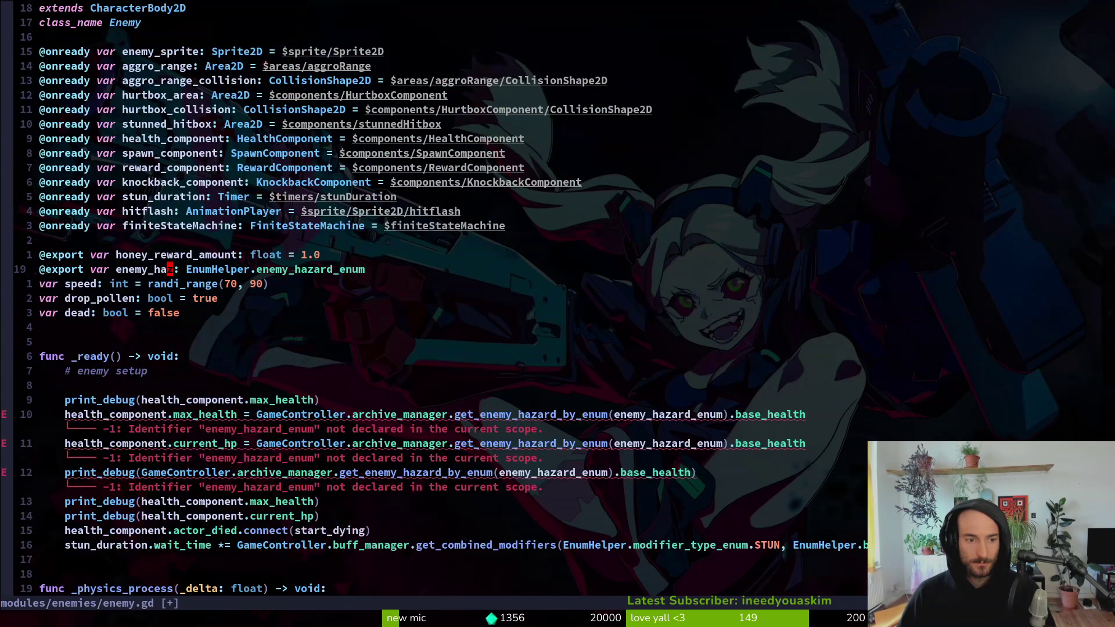
pyautogui.press('u')
pyautogui.press('v')
# - Find enemy_hazard_enum's use in enemy_wiki_item.gd's archive manager lookup, then jump back to enemy.gd
pyautogui.press('space')
pyautogui.press('f')
pyautogui.press('w')
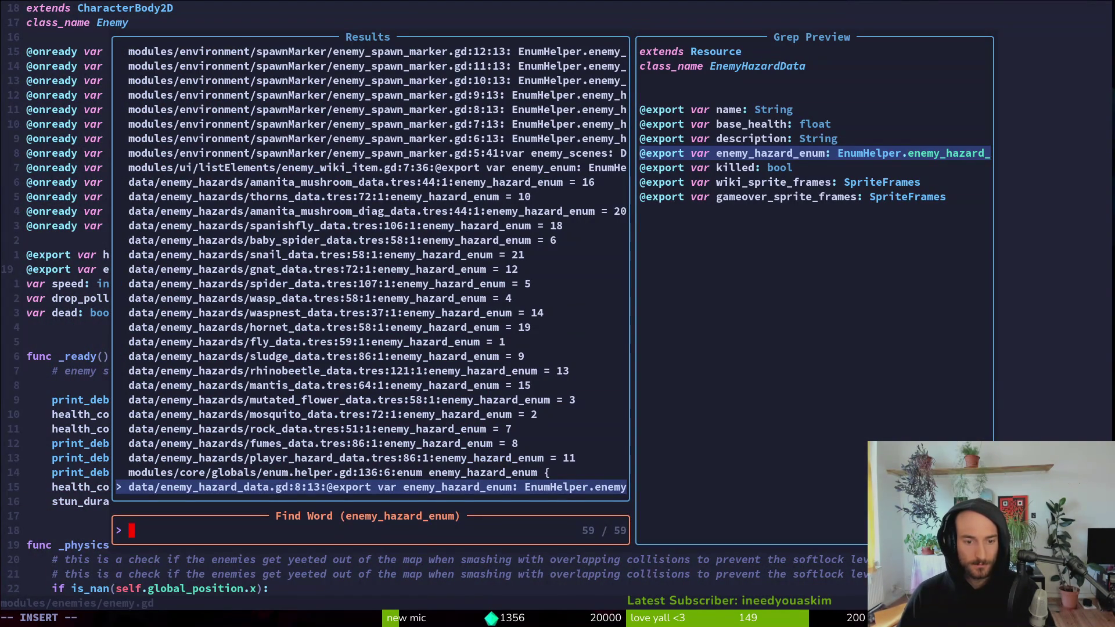
pyautogui.press('Up')
pyautogui.press('Up')
pyautogui.press('Up')
pyautogui.press('Up')
pyautogui.press('Up')
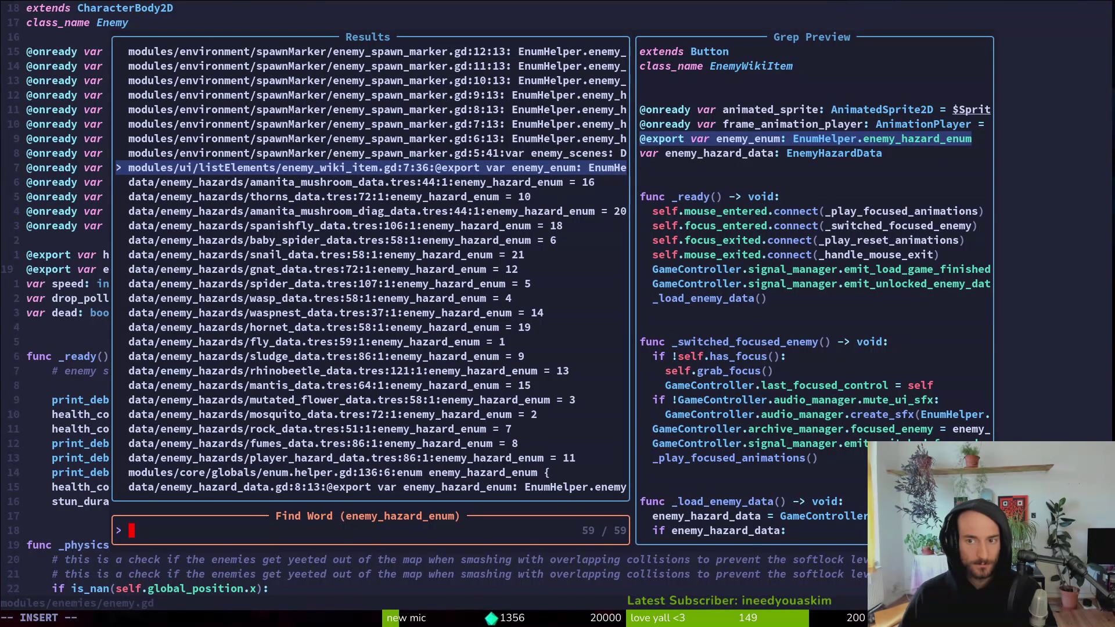
pyautogui.press('Return')
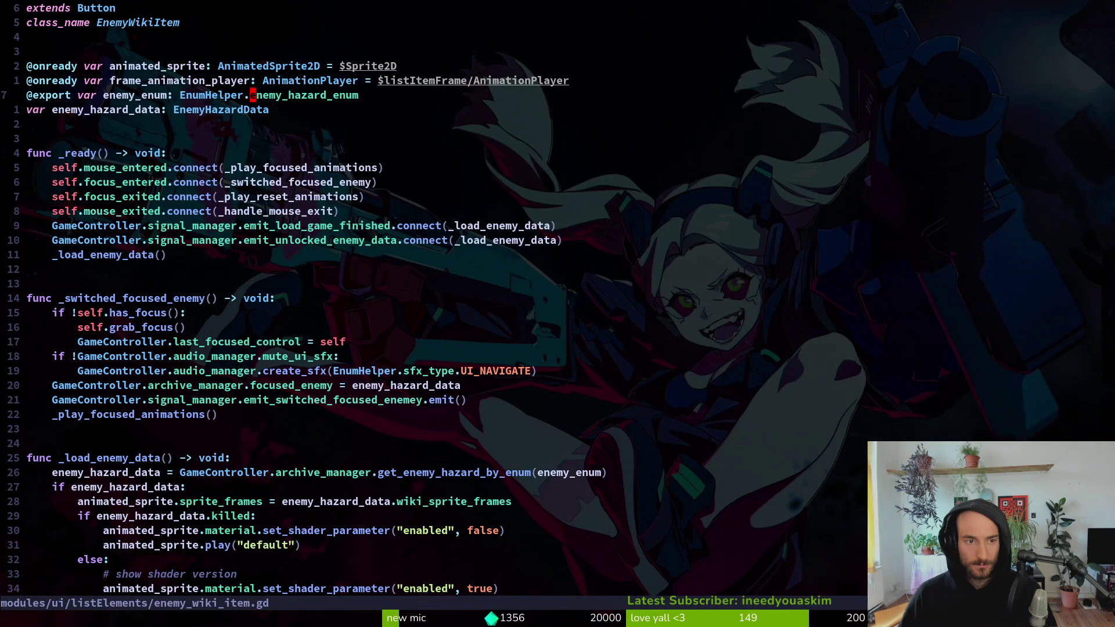
pyautogui.press('j')
pyautogui.press('j')
pyautogui.press('j')
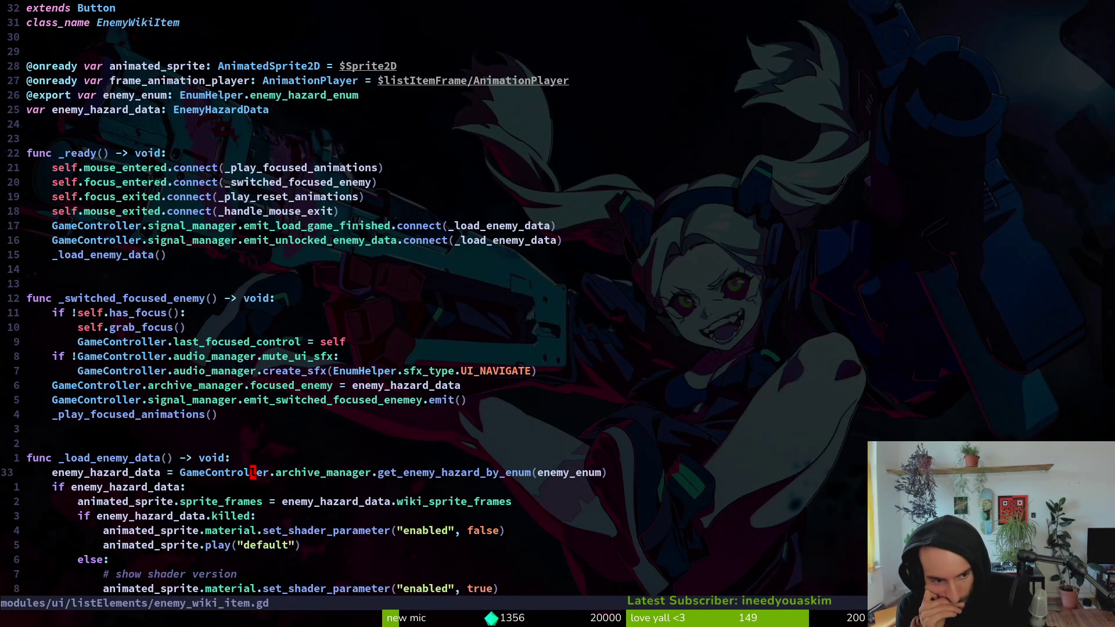
pyautogui.hotkey('ctrl', 'o')
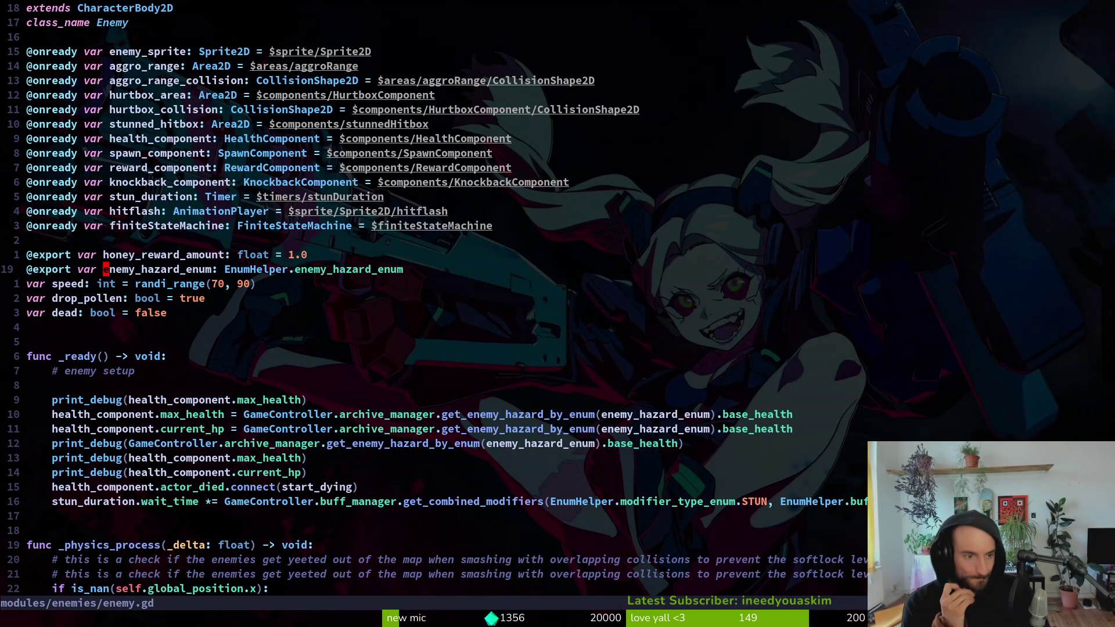
# - Search the whole project for enemy_hazard_enum to list all 59 matches
pyautogui.press('space')
pyautogui.press('f')
pyautogui.press('w')
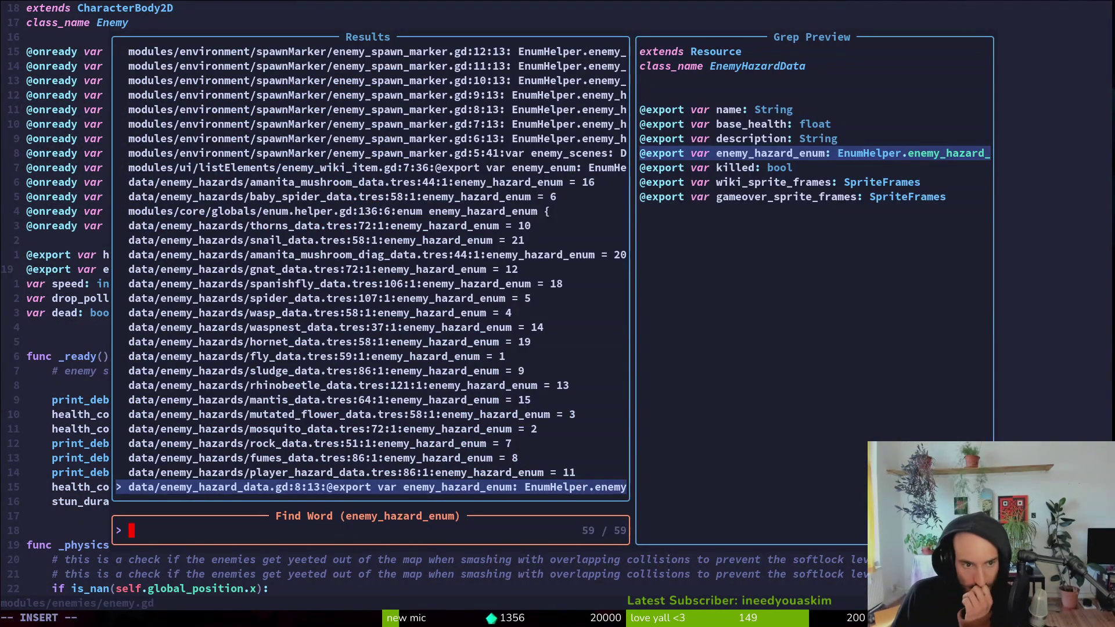
pyautogui.press('Down')
pyautogui.press('Down')
pyautogui.press('Down')
pyautogui.press('Down')
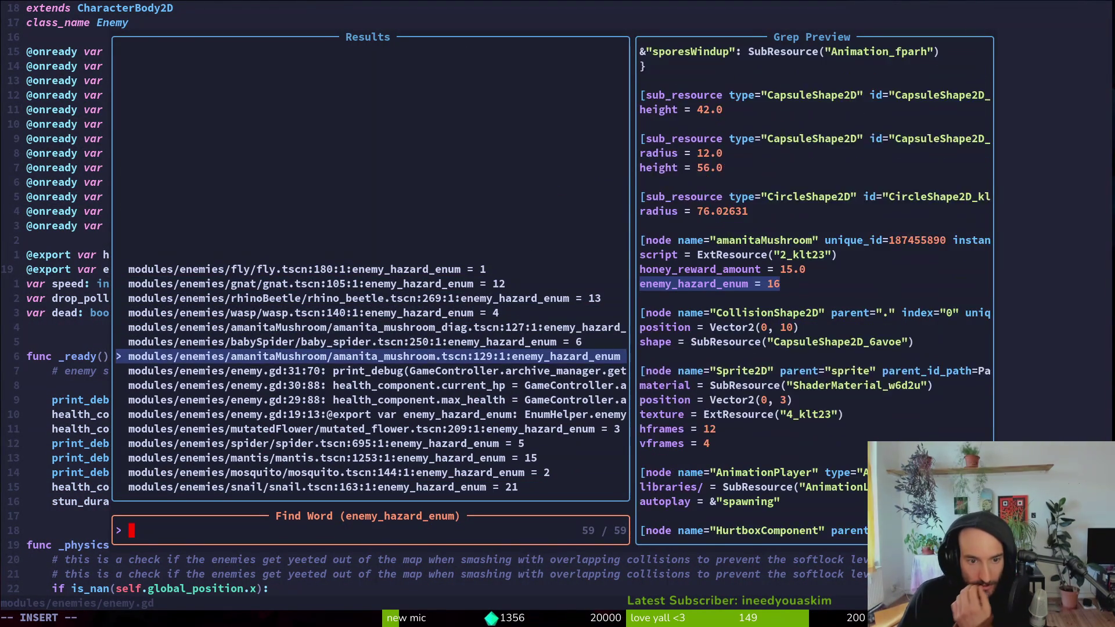
pyautogui.press('Down')
pyautogui.press('Down')
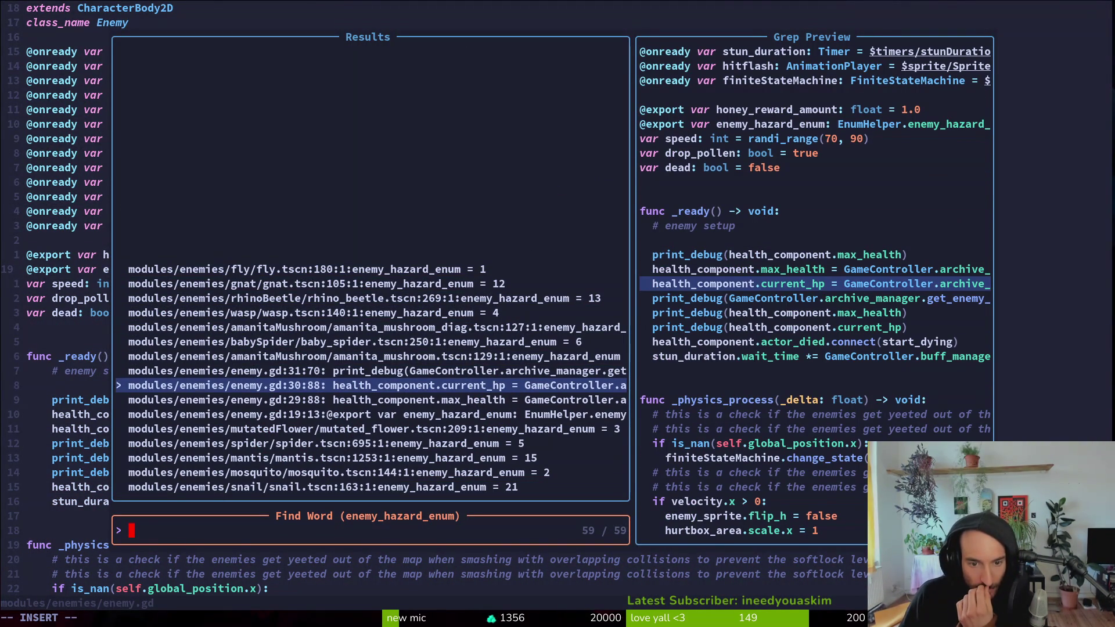
pyautogui.press('Down')
pyautogui.press('Down')
pyautogui.press('Down')
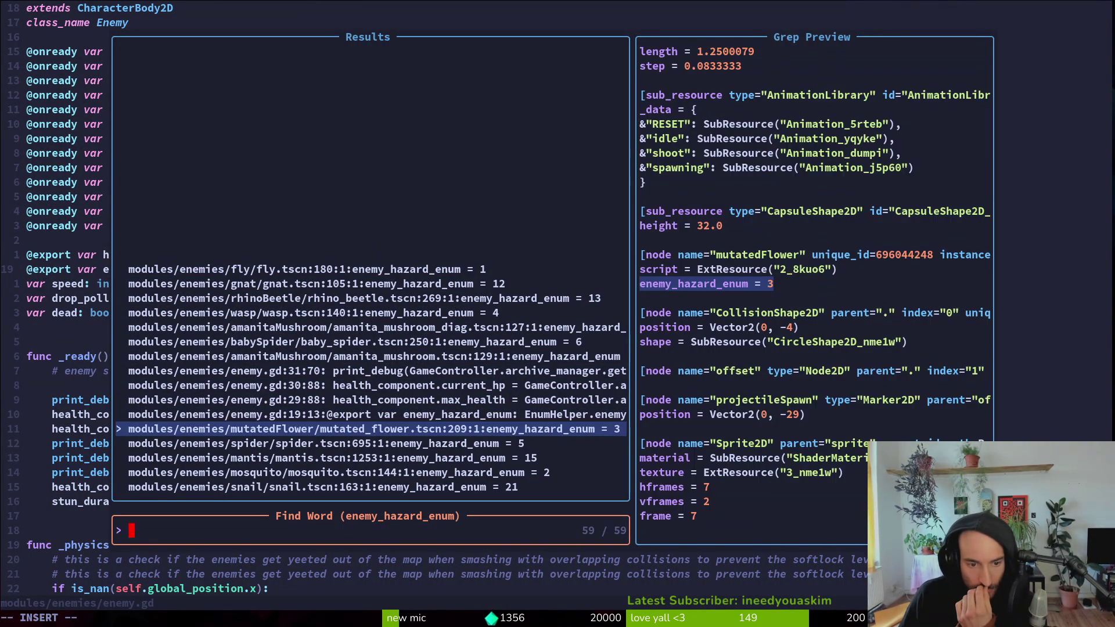
pyautogui.press('Down')
pyautogui.press('Down')
pyautogui.press('Down')
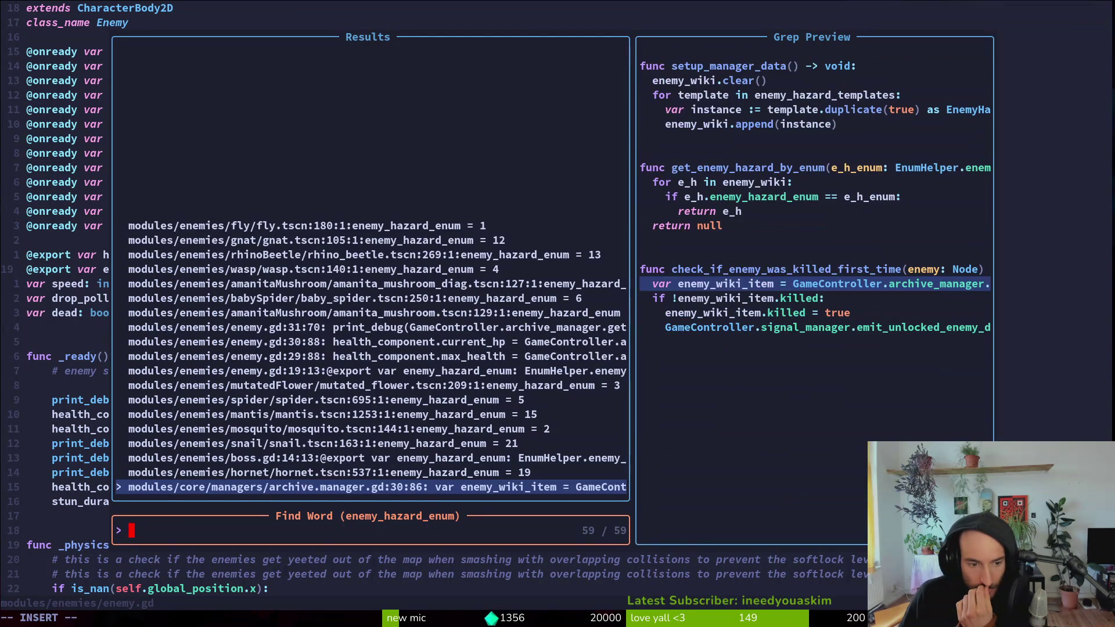
pyautogui.press('Up')
pyautogui.press('Up')
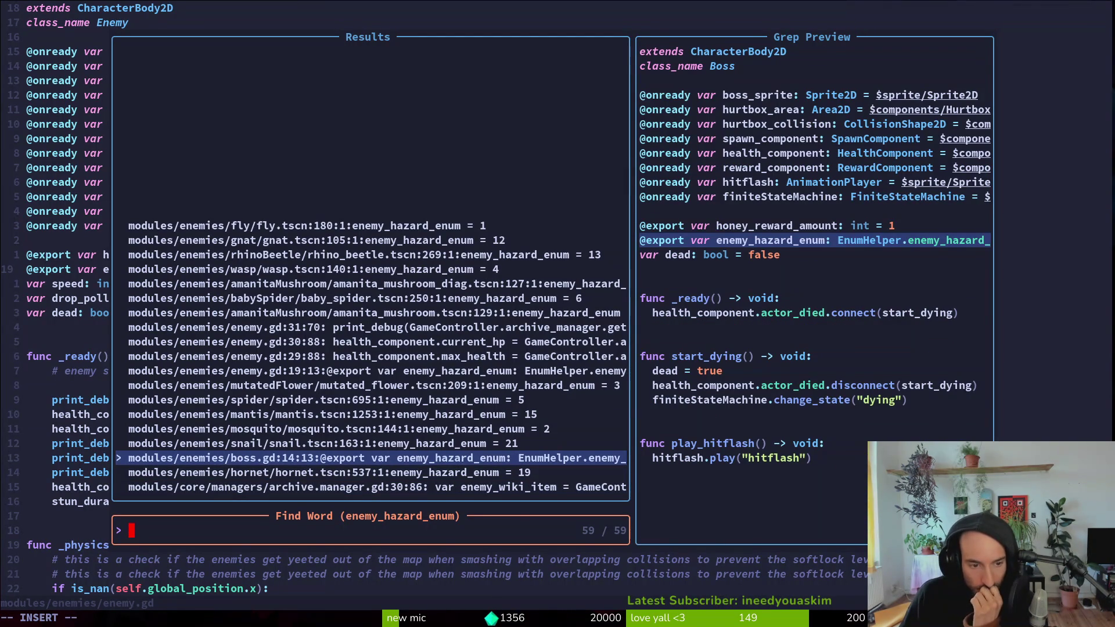
pyautogui.press('Down')
pyautogui.press('Down')
pyautogui.press('Down')
pyautogui.press('Up')
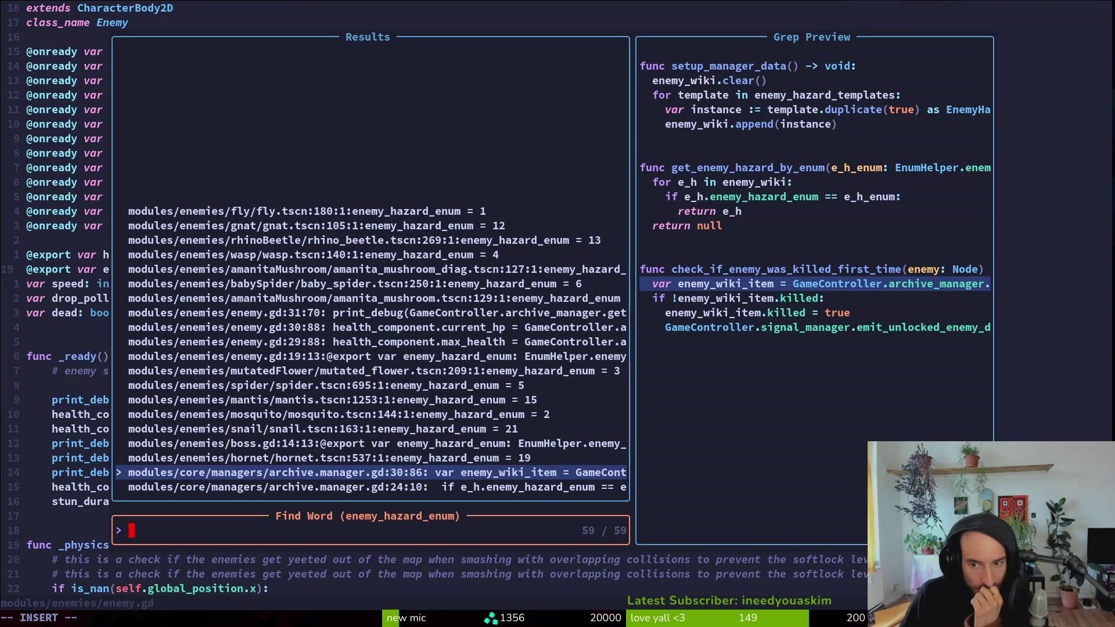
pyautogui.press('Down')
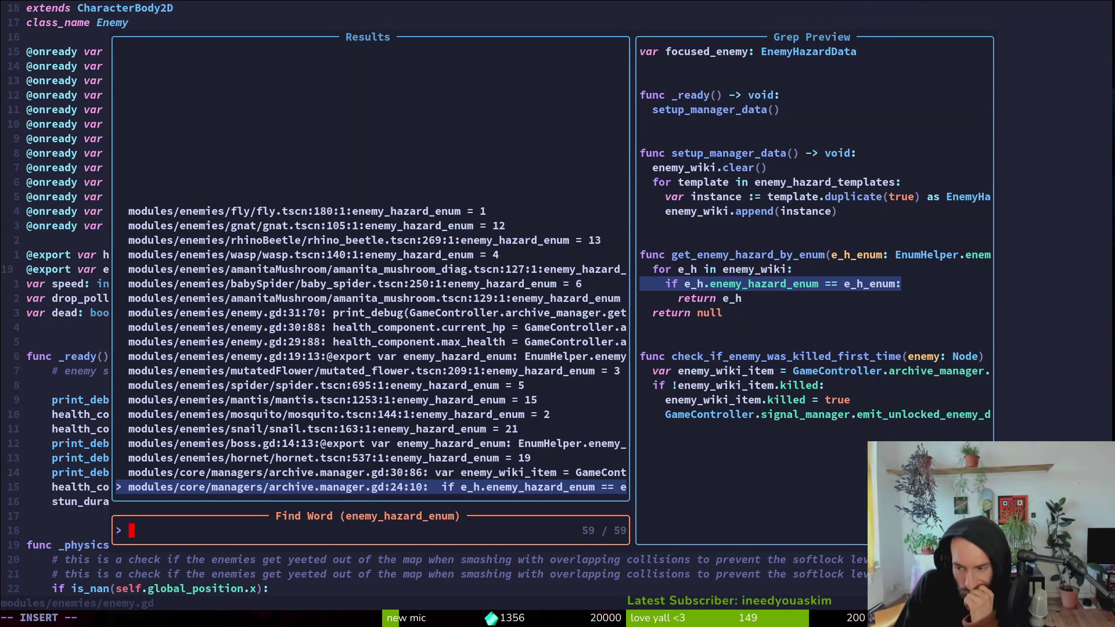
pyautogui.press('Up')
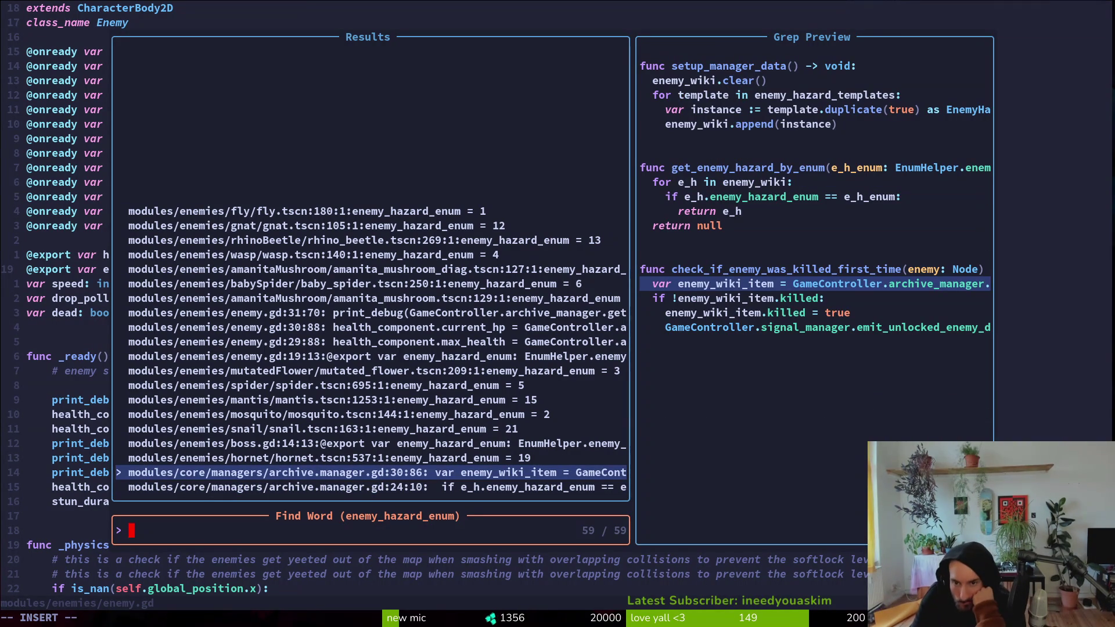
pyautogui.press('Down')
pyautogui.press('Up')
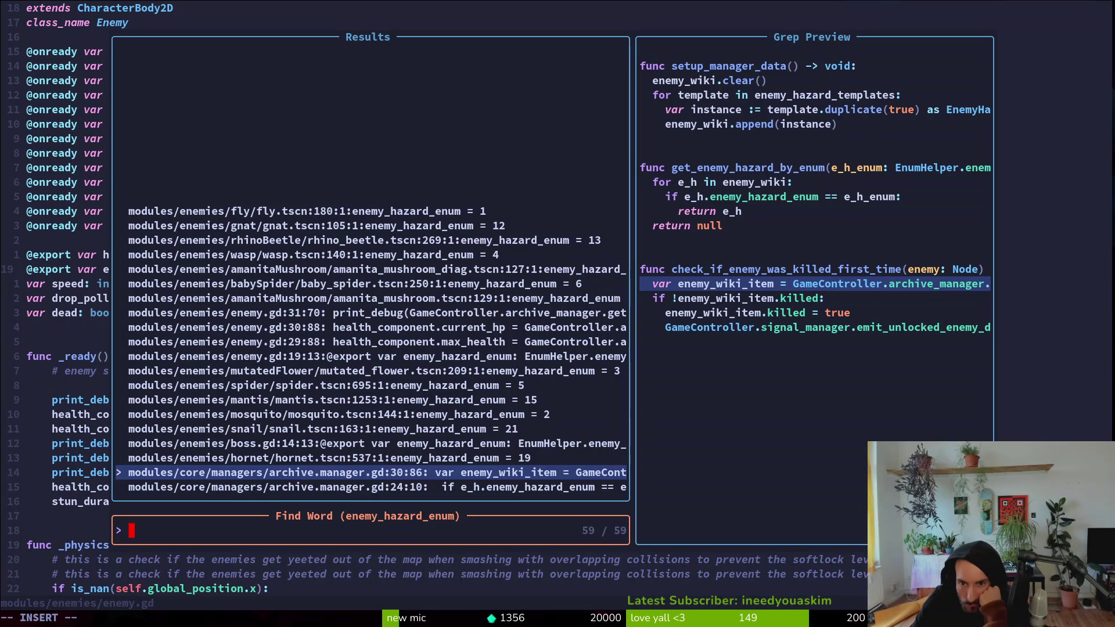
pyautogui.press('Down')
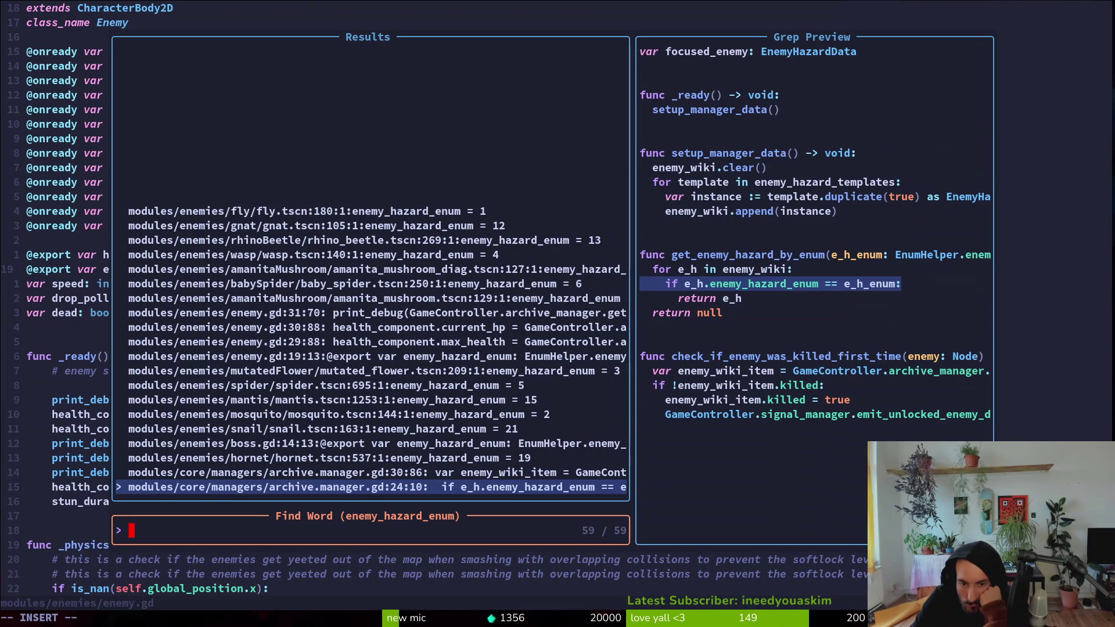
pyautogui.press('Down')
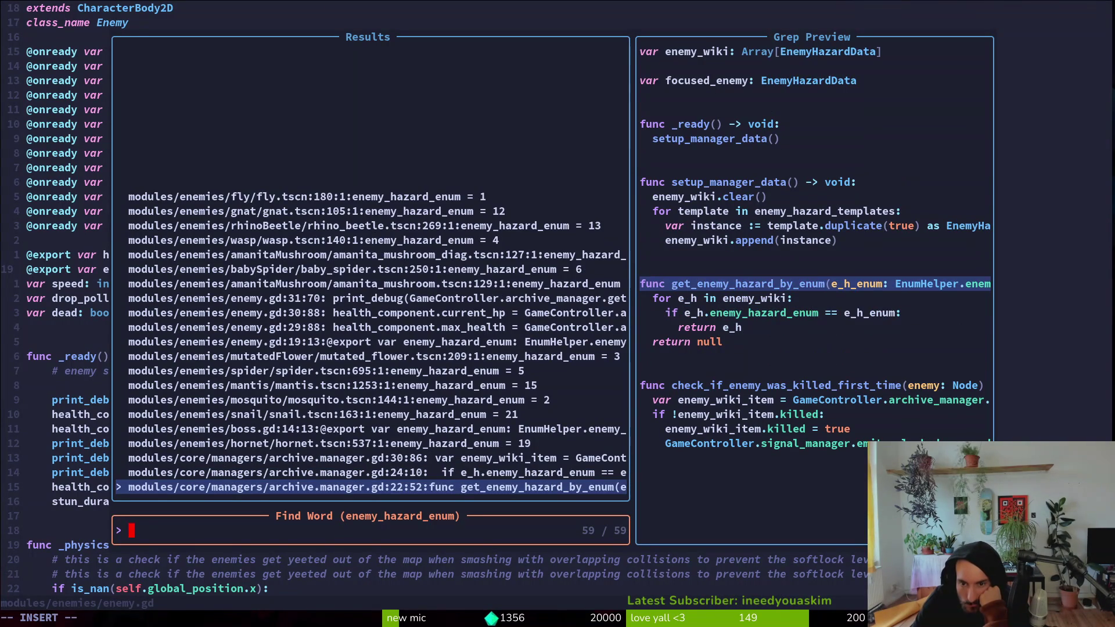
pyautogui.press('Up')
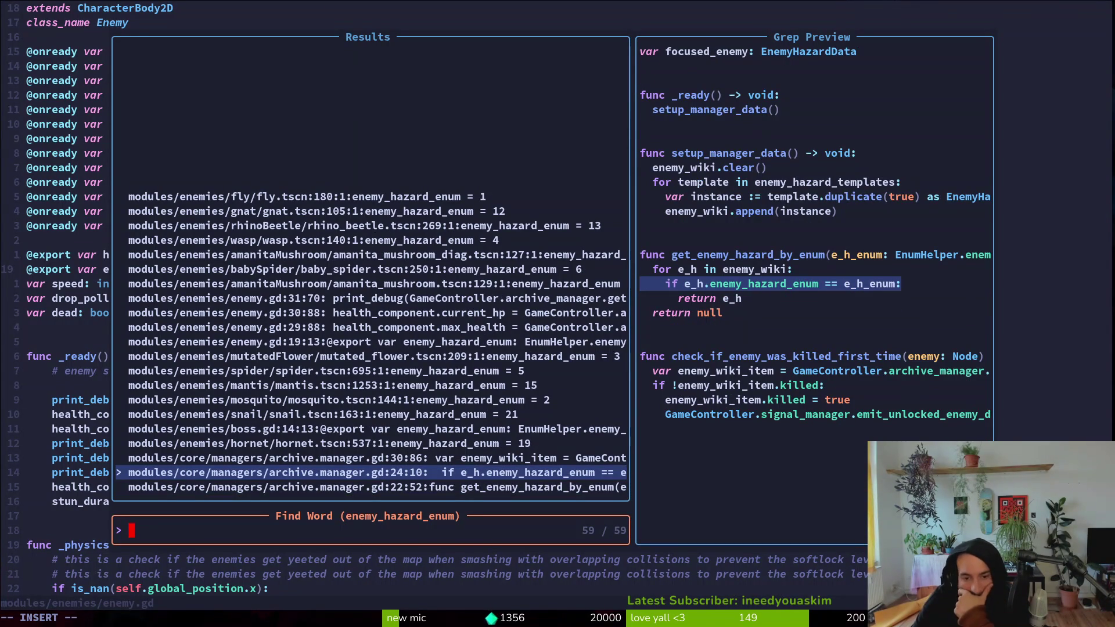
pyautogui.press('Down')
pyautogui.press('Down')
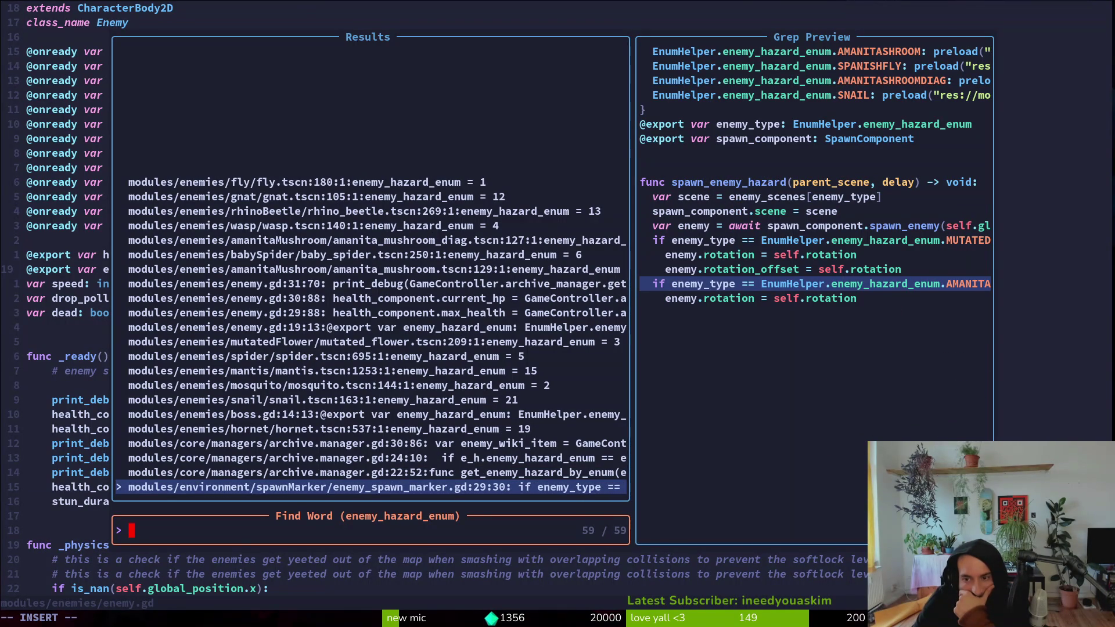
pyautogui.press('Down')
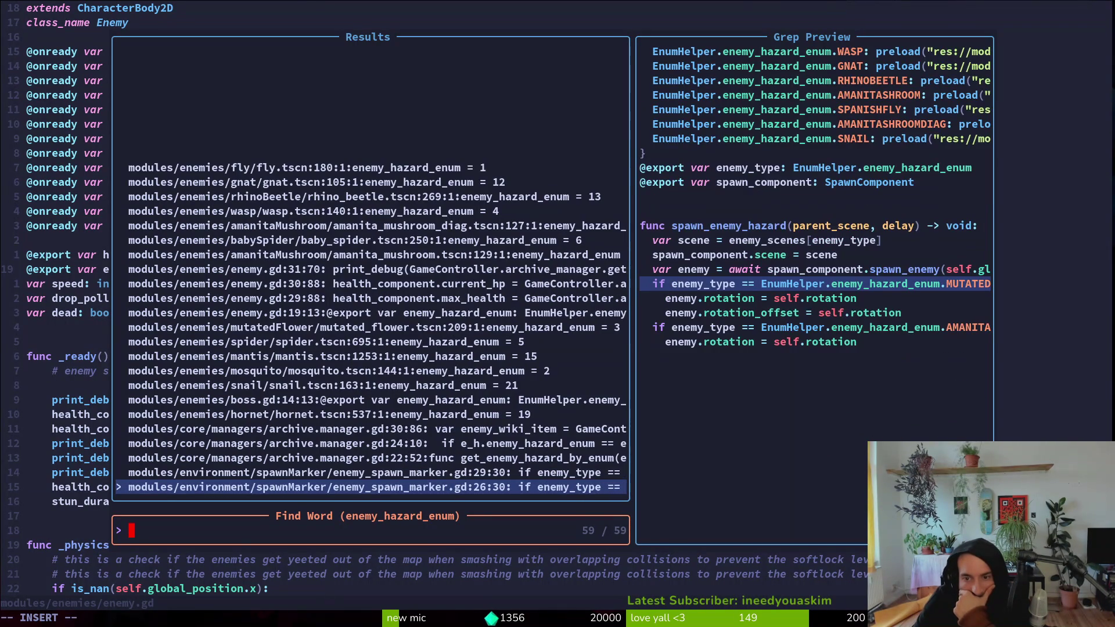
pyautogui.press('Down')
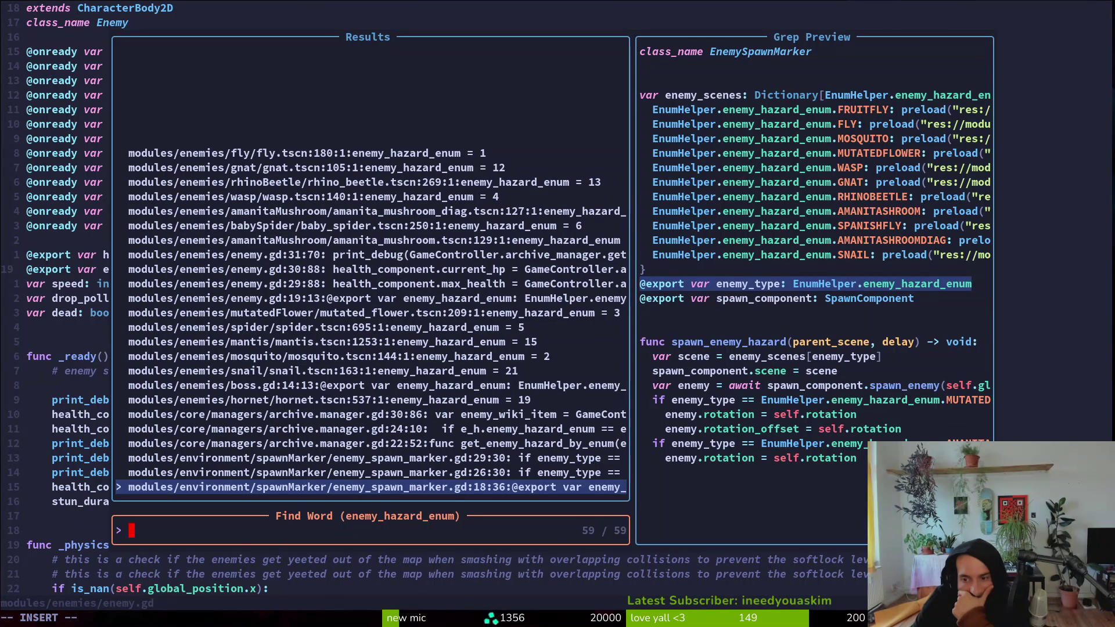
pyautogui.press('Down')
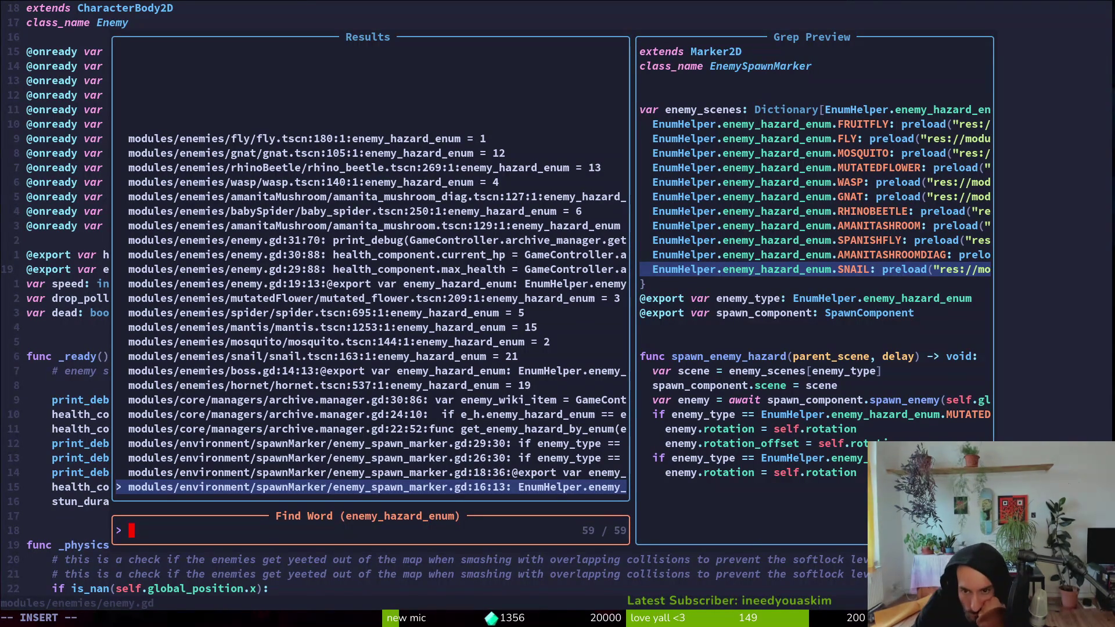
pyautogui.press('Down')
pyautogui.press('Down')
pyautogui.press('Down')
pyautogui.press('Down')
pyautogui.press('Down')
pyautogui.press('Down')
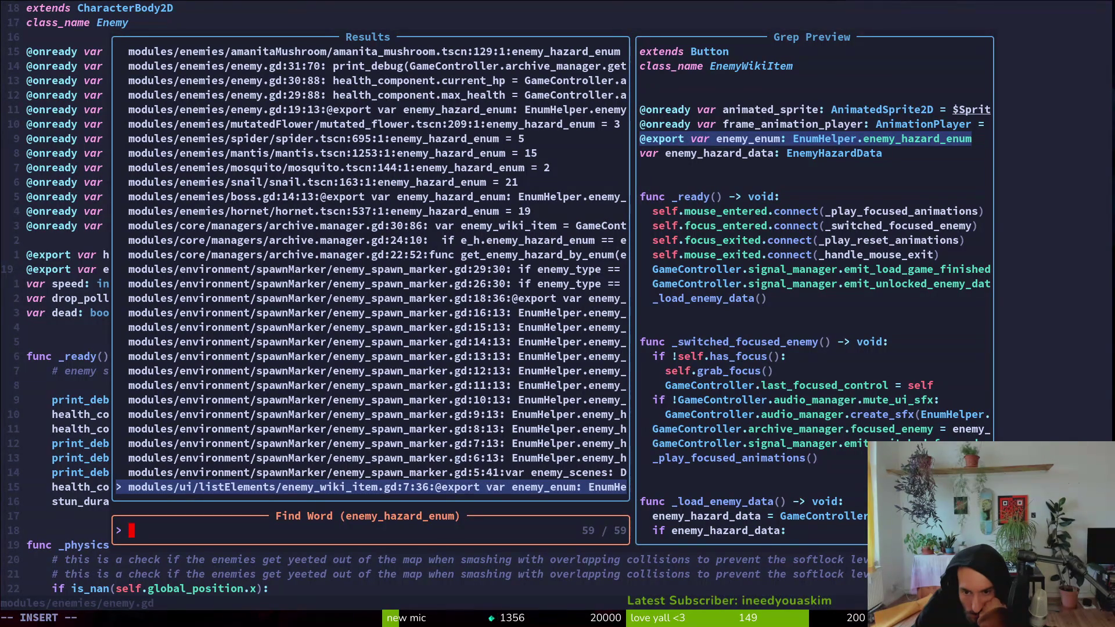
pyautogui.press('Down')
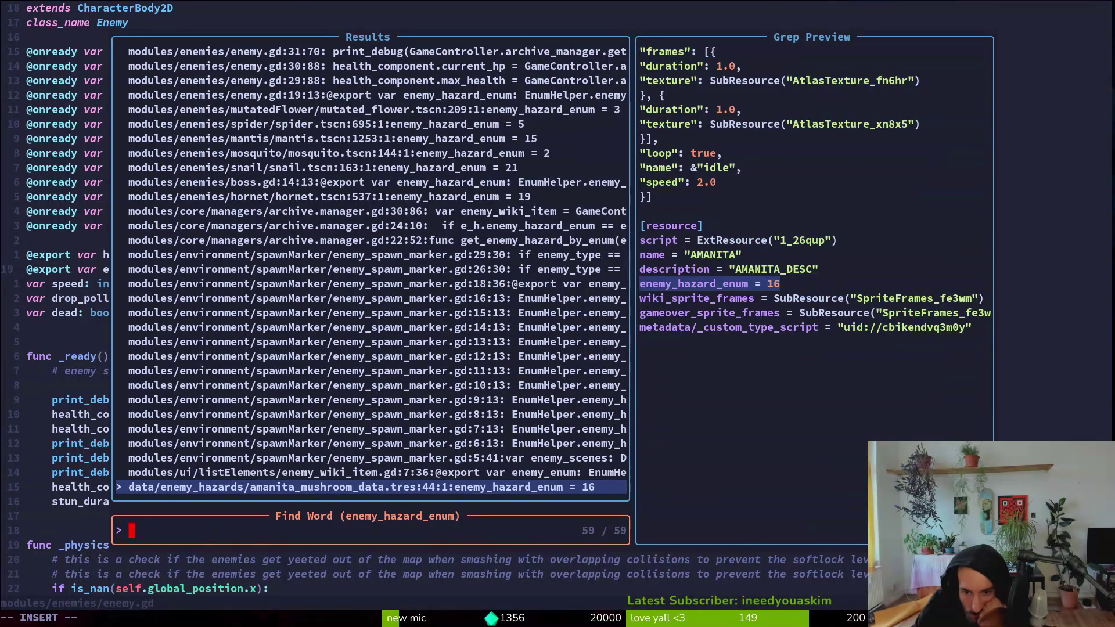
pyautogui.press('Up')
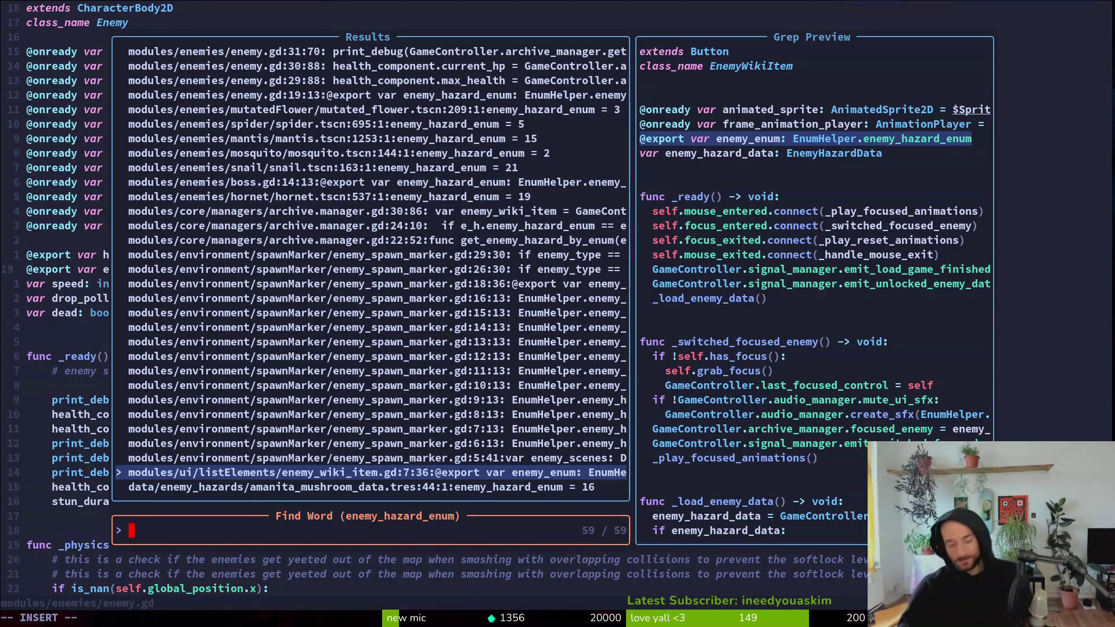
pyautogui.press('Escape')
pyautogui.press('Escape')
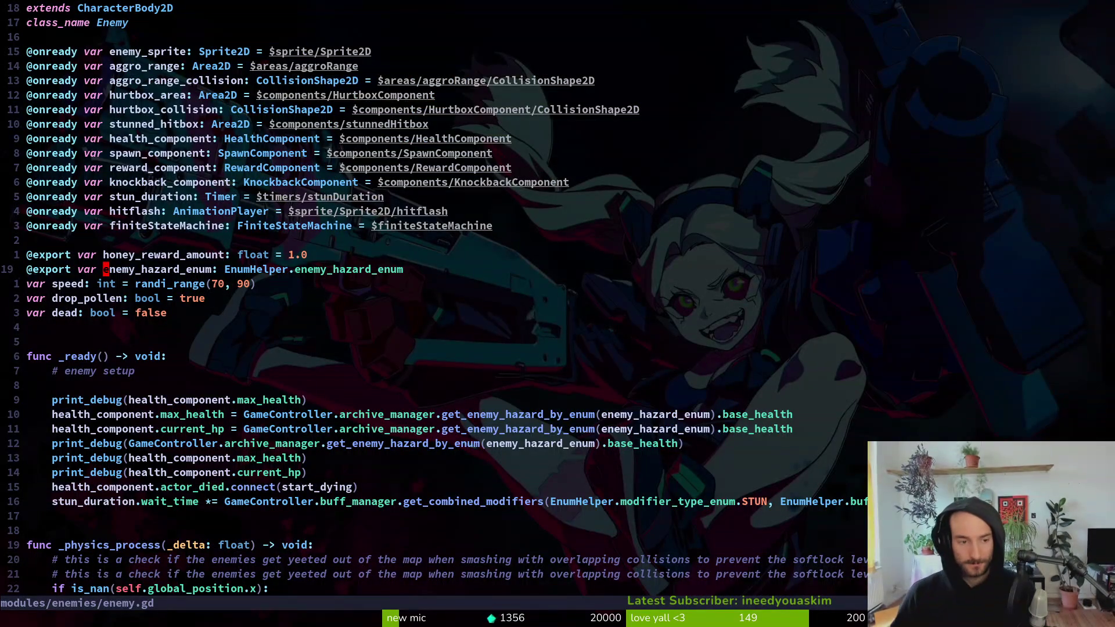
# - Locate the base_health print_debug line in enemy.gd's _ready, highlight it, then switch to Godot
pyautogui.press('j')
pyautogui.press('j')
pyautogui.press('j')
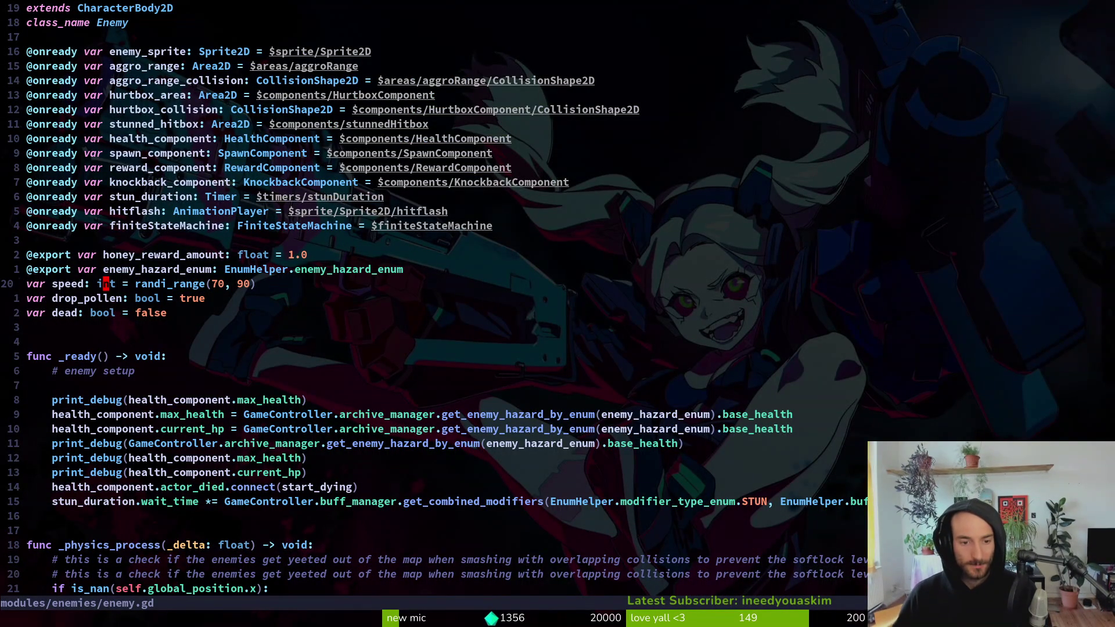
pyautogui.press('j')
pyautogui.press('j')
pyautogui.press('j')
pyautogui.press('k')
pyautogui.press('k')
pyautogui.press('k')
pyautogui.press('j')
pyautogui.press('j')
pyautogui.press('j')
pyautogui.press('j')
pyautogui.press('j')
pyautogui.press('k')
pyautogui.press('k')
pyautogui.press('k')
pyautogui.press('j')
pyautogui.hotkey('shift', 'v')
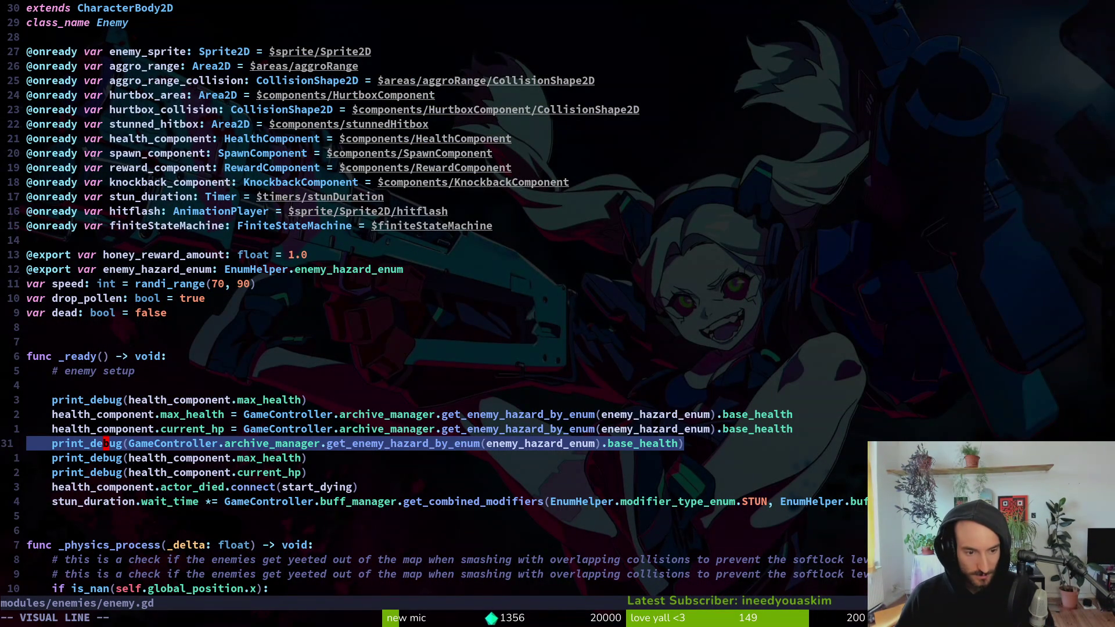
pyautogui.press('y')
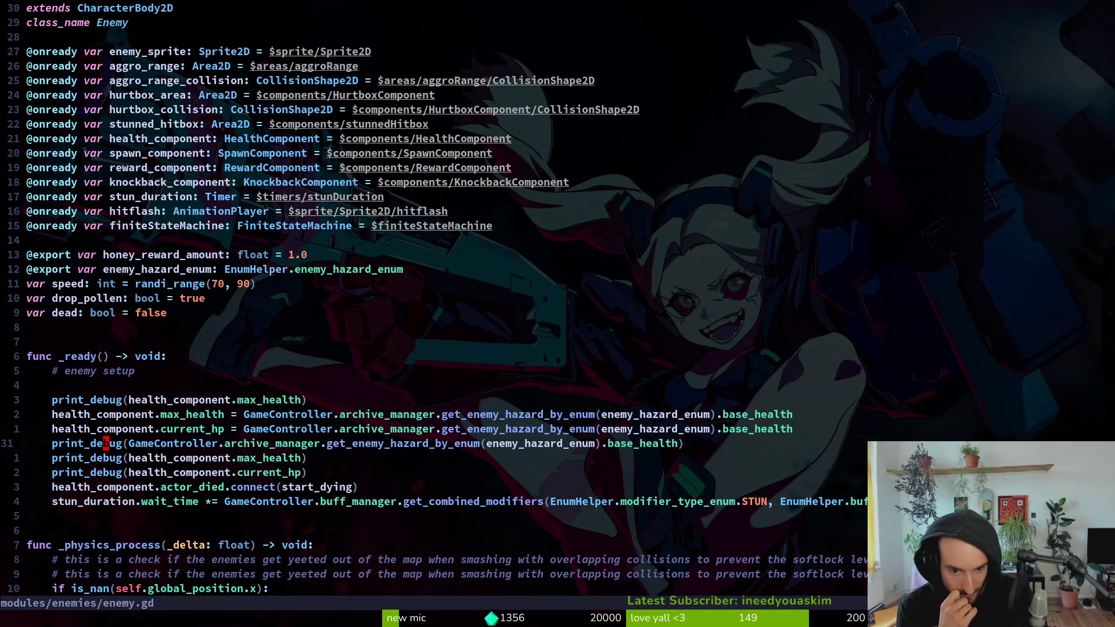
pyautogui.hotkey('alt', 'Tab')
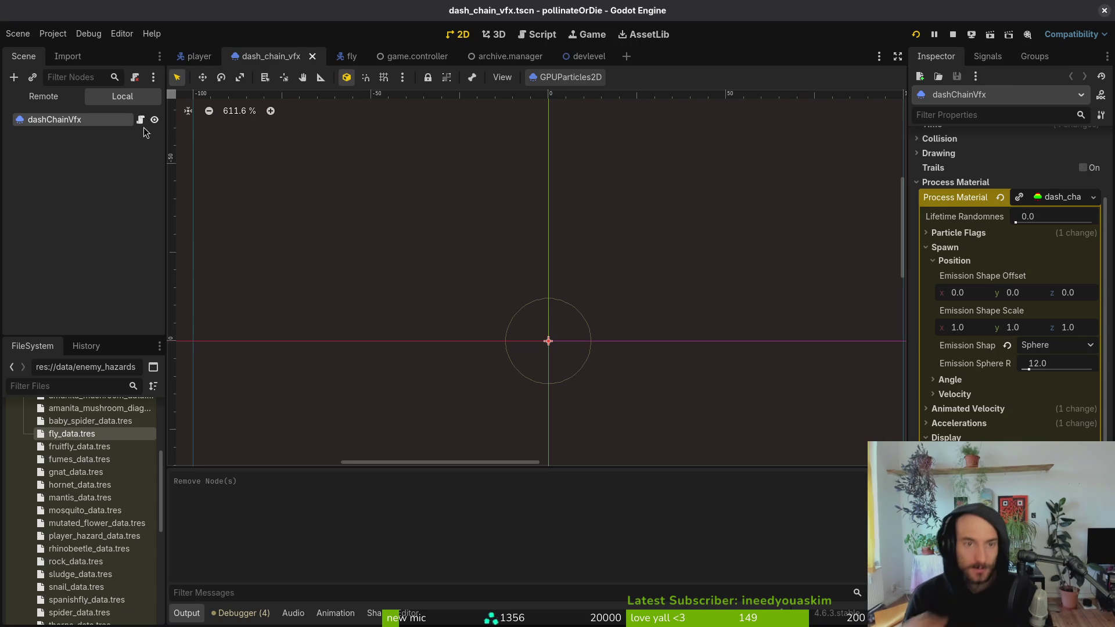
# - Check the fly hazard's Base Health on the archiveManager node in game.controller's Inspector
pyautogui.click(408, 54)
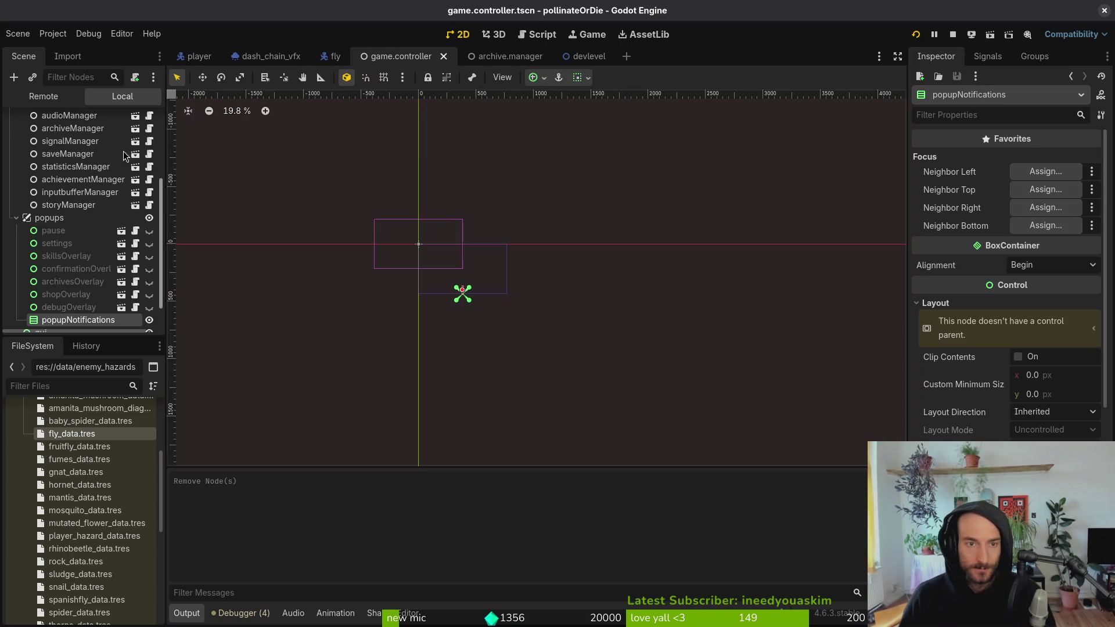
pyautogui.scroll(5, 70, 232)
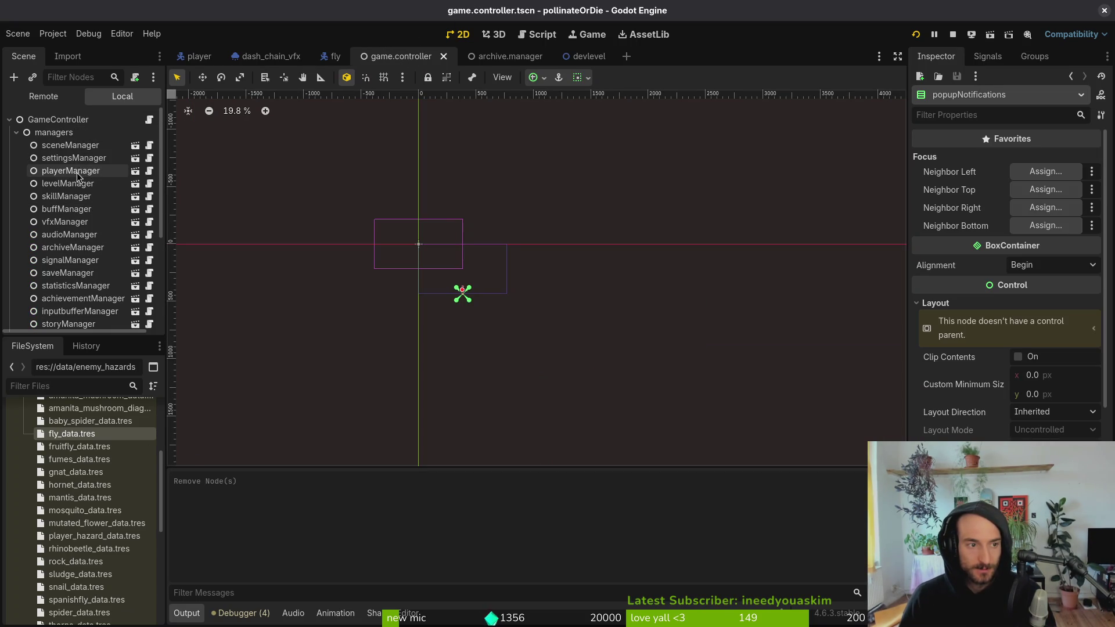
pyautogui.click(72, 247)
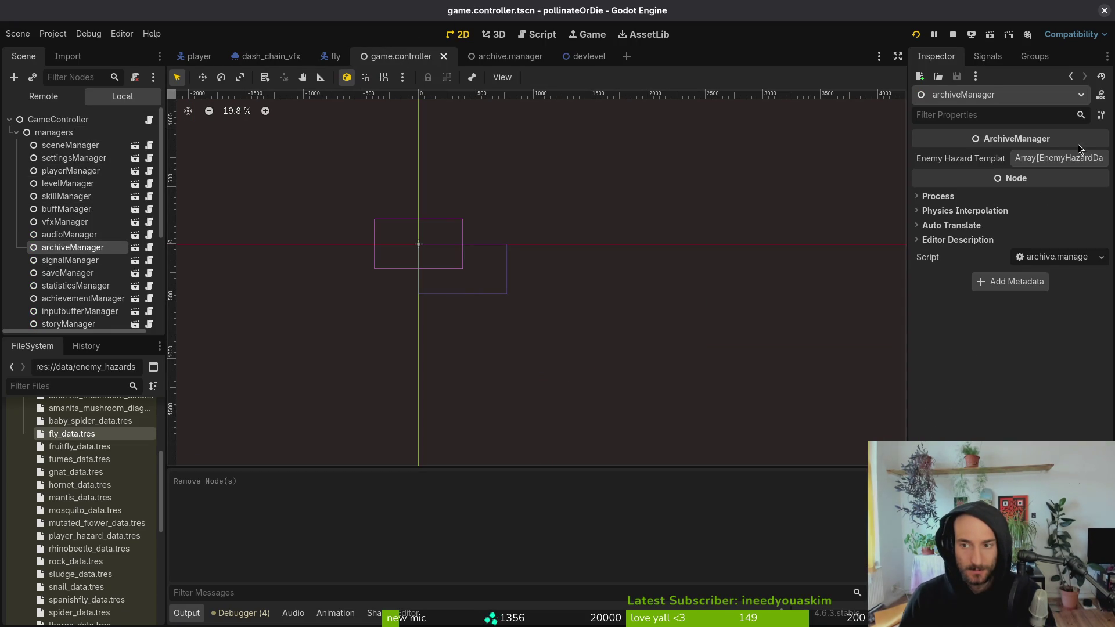
pyautogui.click(1065, 158)
pyautogui.click(1049, 251)
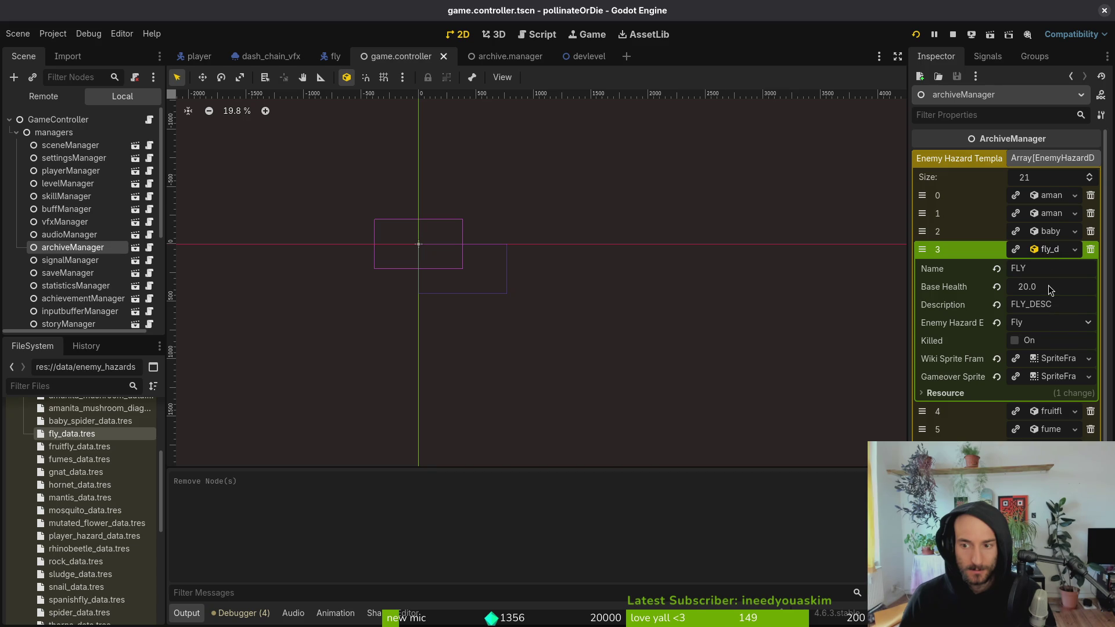
pyautogui.click(1049, 253)
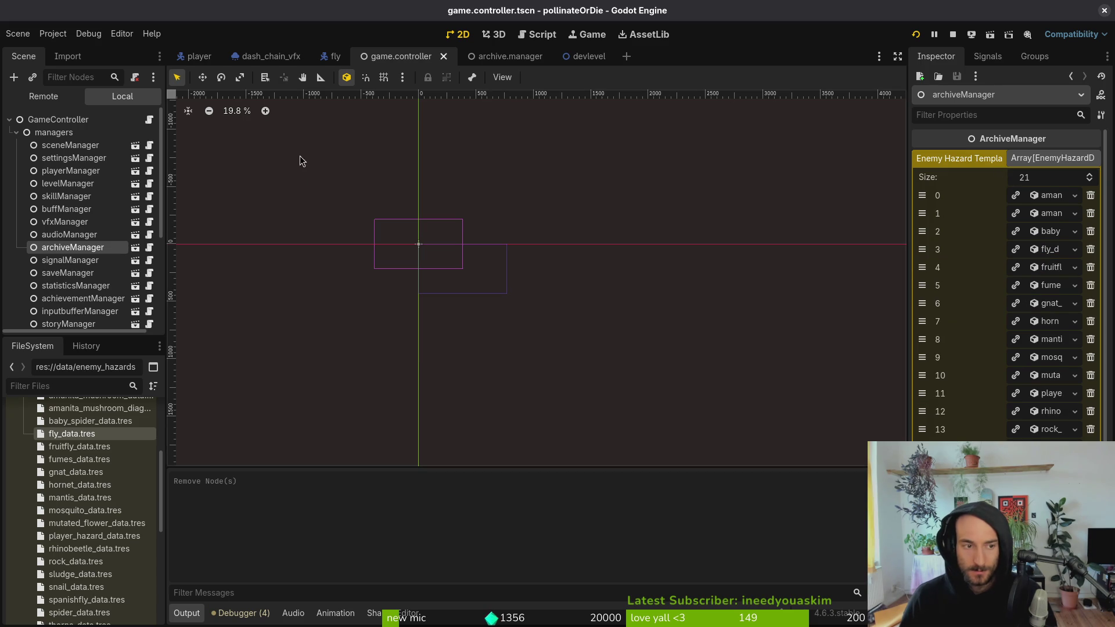
# - Run the game in the development level, close it, and return to enemy.gd
pyautogui.click(509, 58)
pyautogui.click(573, 57)
pyautogui.click(952, 34)
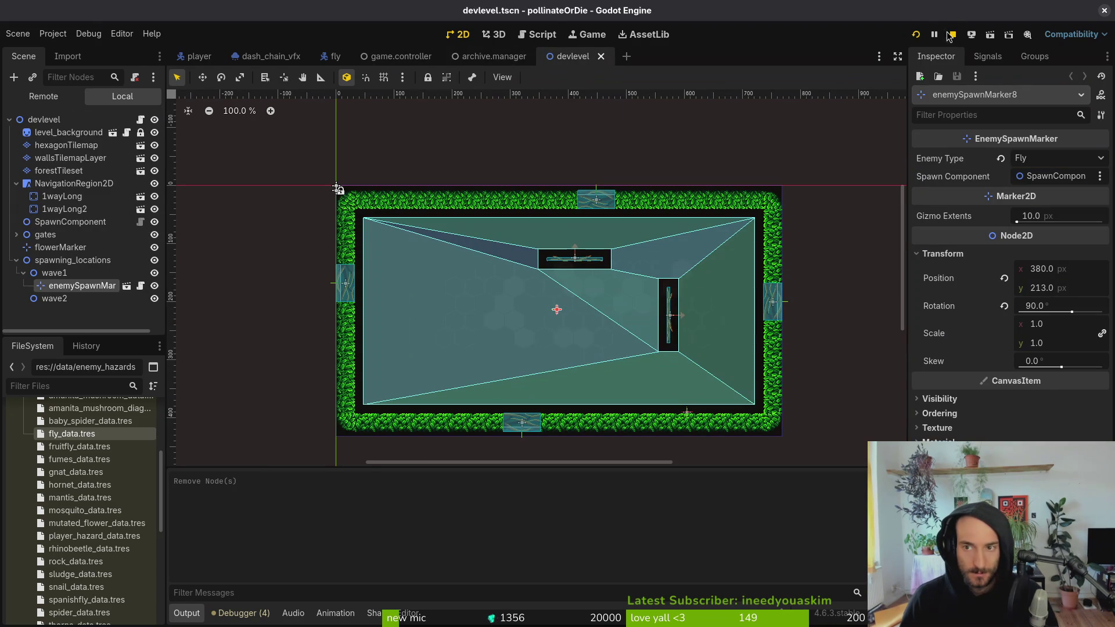
pyautogui.click(915, 34)
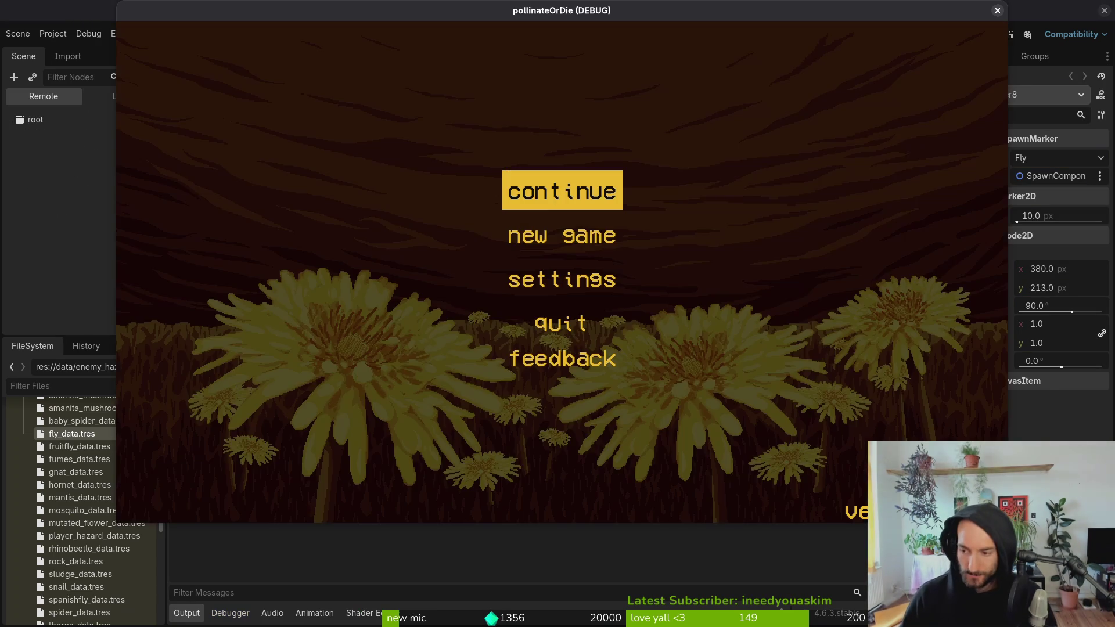
pyautogui.press('Return')
pyautogui.press('Escape')
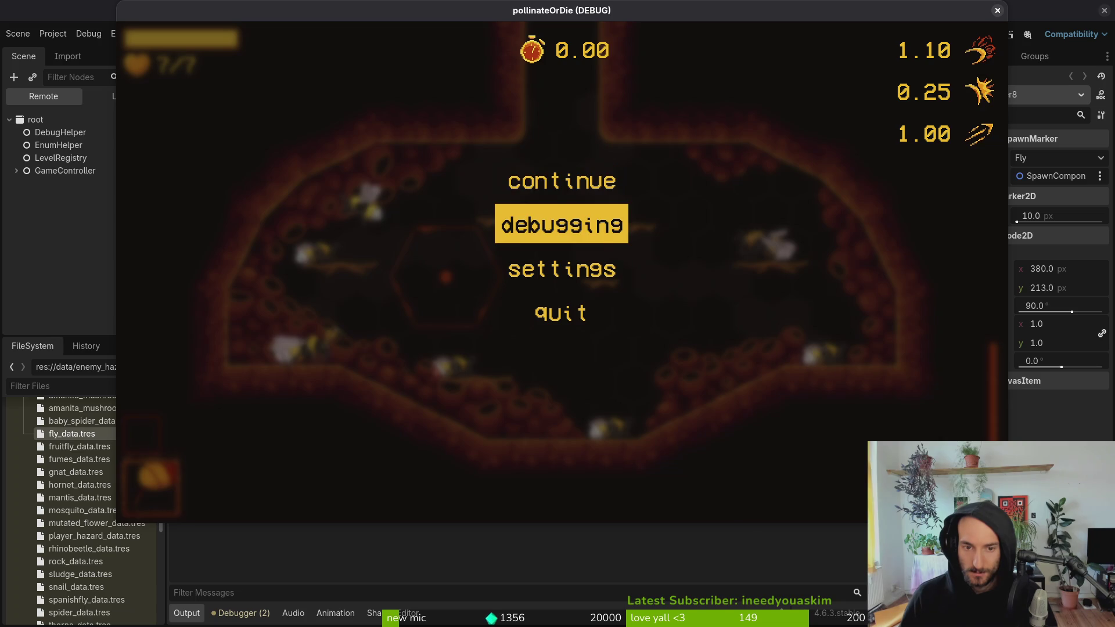
pyautogui.press('Return')
pyautogui.press('Up')
pyautogui.press('Up')
pyautogui.press('Escape')
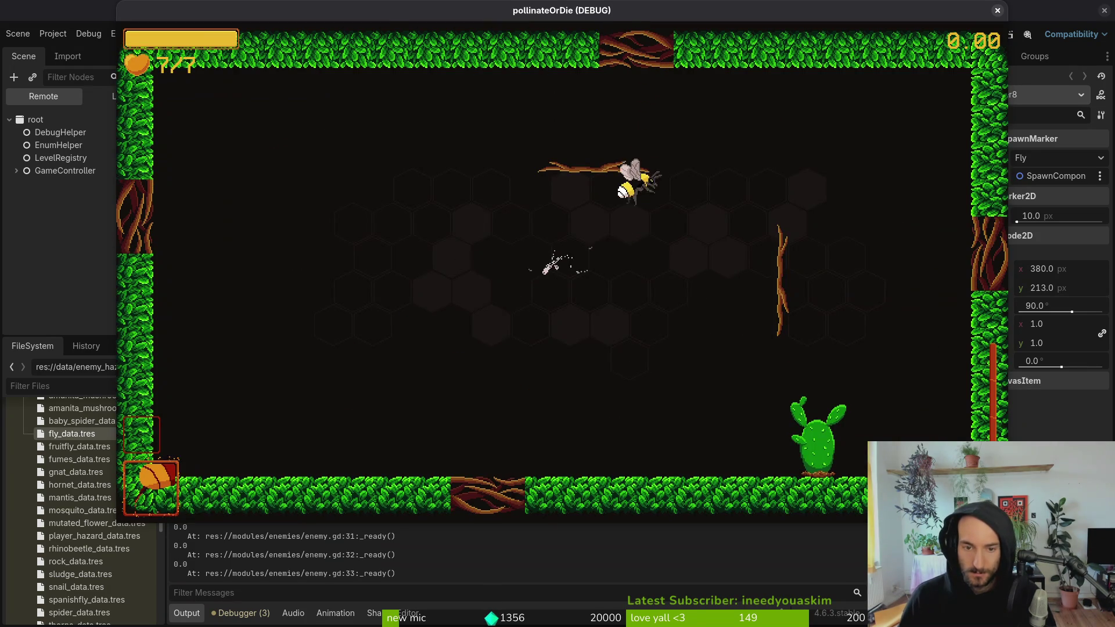
pyautogui.press('F8')
pyautogui.click(313, 536)
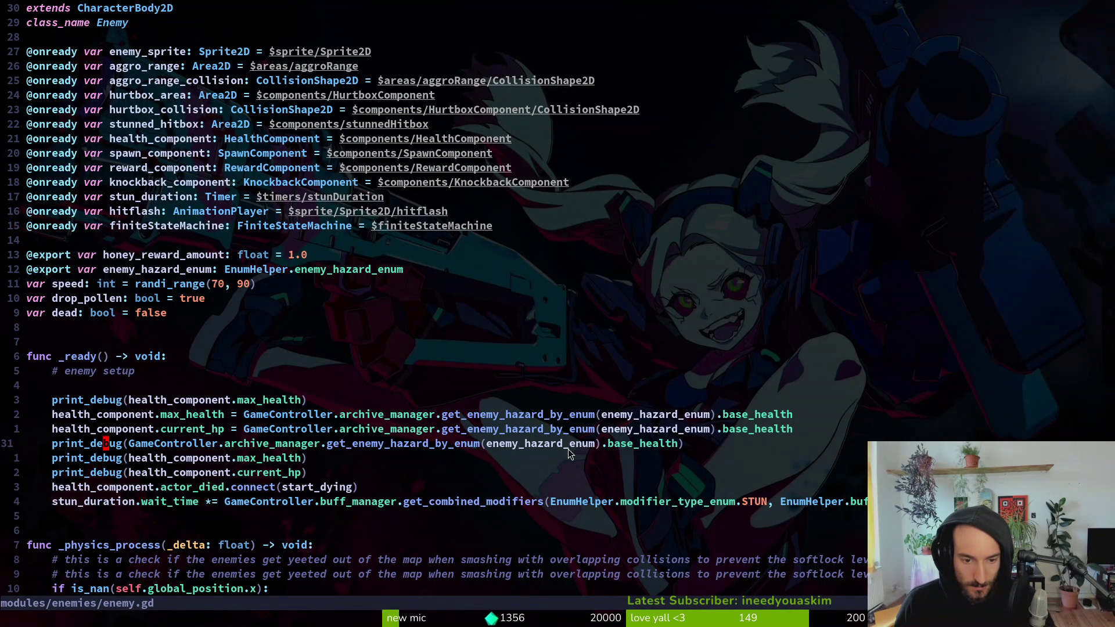
# - Search Find Files for 'arch' and open modules/core/managers/archive.manager.gd
pyautogui.click(254, 446)
pyautogui.press('space')
pyautogui.press('f')
pyautogui.press('f')
pyautogui.write('arhcman')
pyautogui.press('BackSpace')
pyautogui.press('BackSpace')
pyautogui.press('BackSpace')
pyautogui.write('ch')
pyautogui.press('Return')
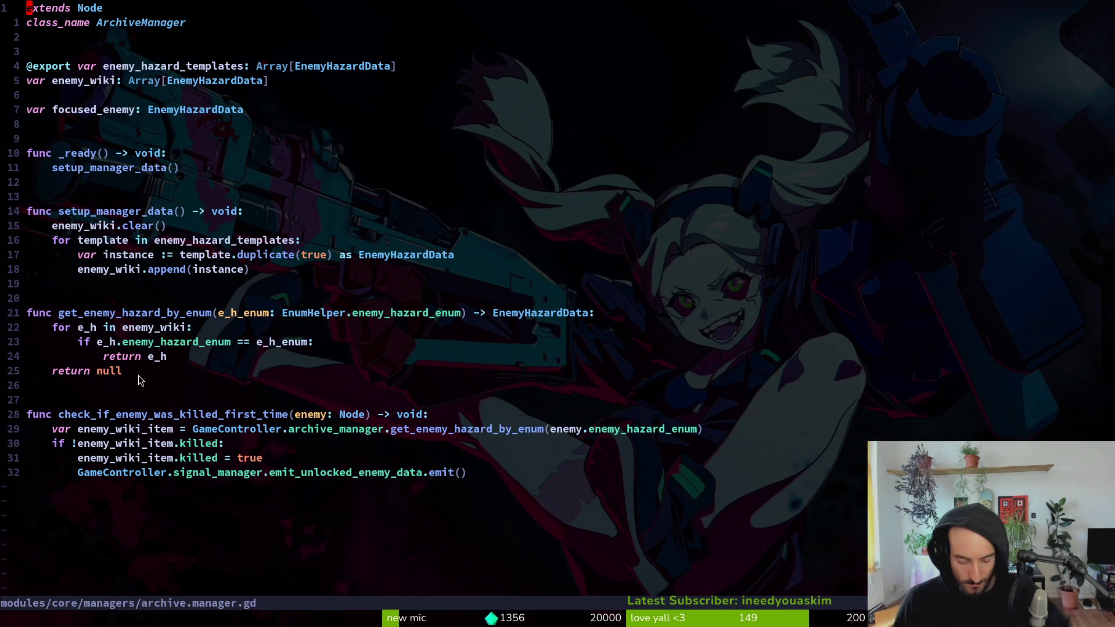
# - Open health_component.gd from a Find Files search for 'health'
pyautogui.hotkey('alt', 'Tab')
pyautogui.hotkey('alt', 'Tab')
pyautogui.press('space')
pyautogui.press('f')
pyautogui.press('f')
pyautogui.write('health')
pyautogui.press('Return')
# - Yank the _adjust_hp_per_difficulty function name near the end of the file
pyautogui.hotkey('ctrl', 'd')
pyautogui.hotkey('ctrl', 'd')
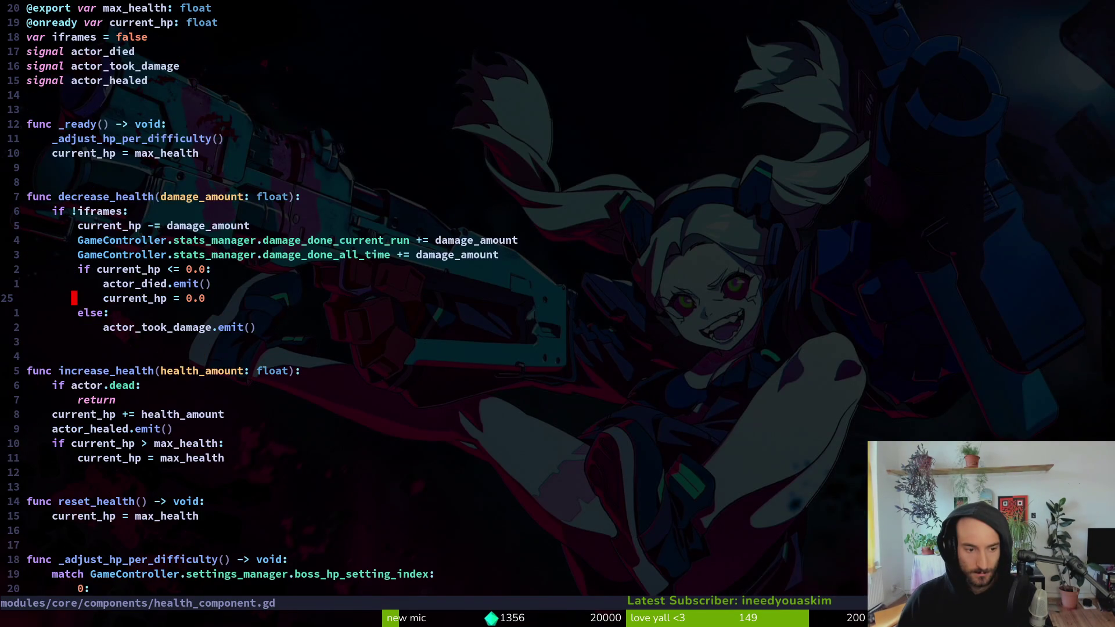
pyautogui.press('k')
pyautogui.press('k')
pyautogui.press('b')
pyautogui.press('v')
pyautogui.press('i')
pyautogui.press('w')
pyautogui.press('y')
# - Grep the project for _adjust_hp_per_difficulty, jump to its definition, then return to its _ready call
pyautogui.press('space')
pyautogui.press('f')
pyautogui.press('w')
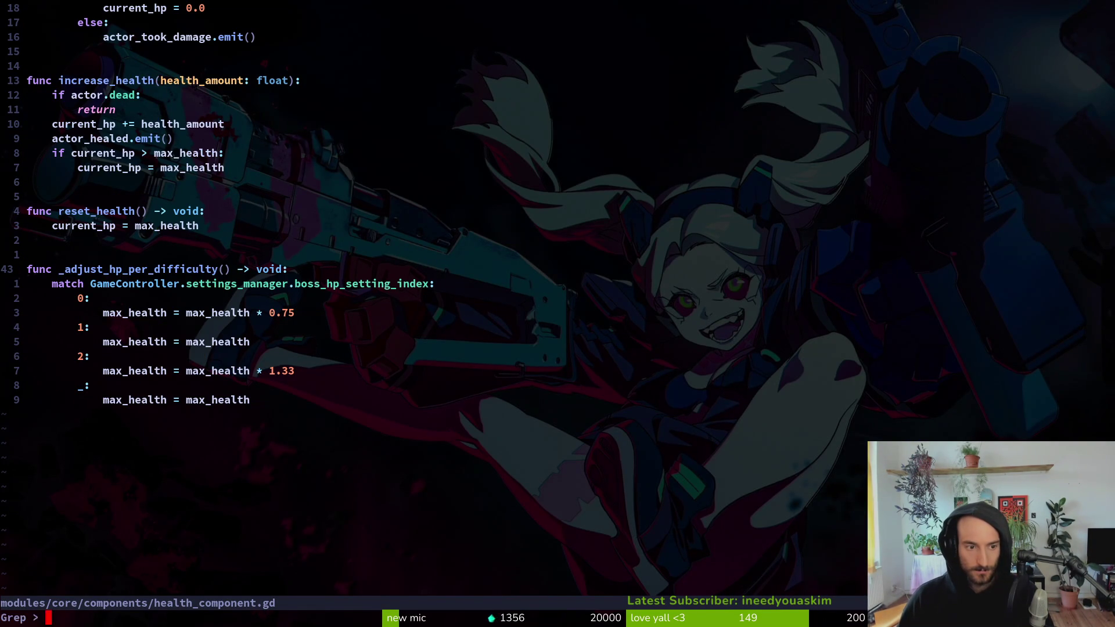
pyautogui.press('Up')
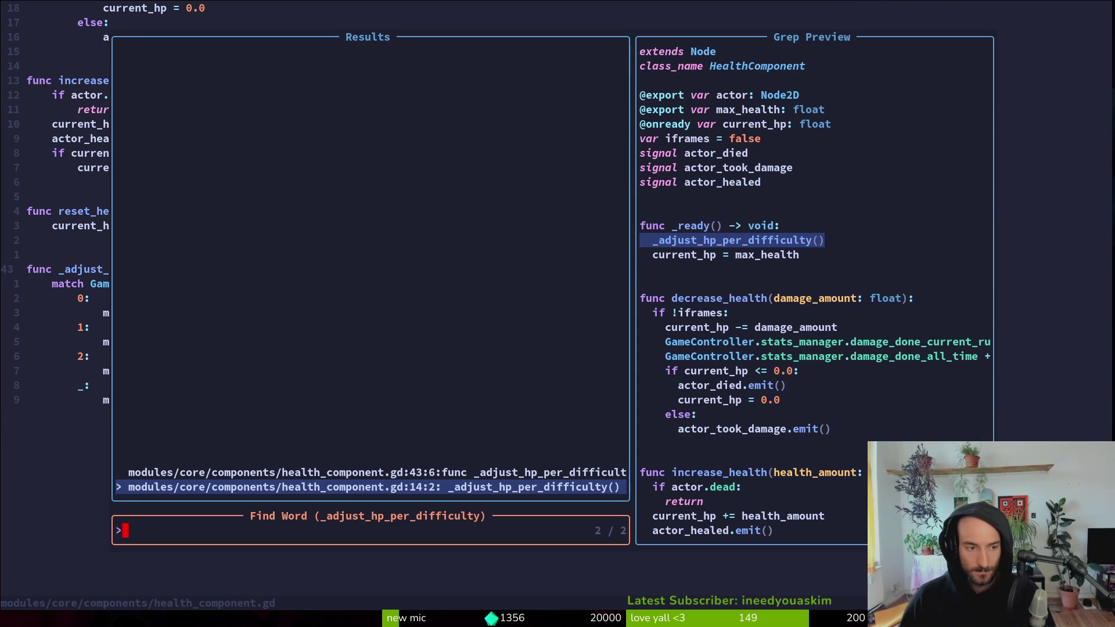
pyautogui.press('Return')
pyautogui.hotkey('ctrl', 'u')
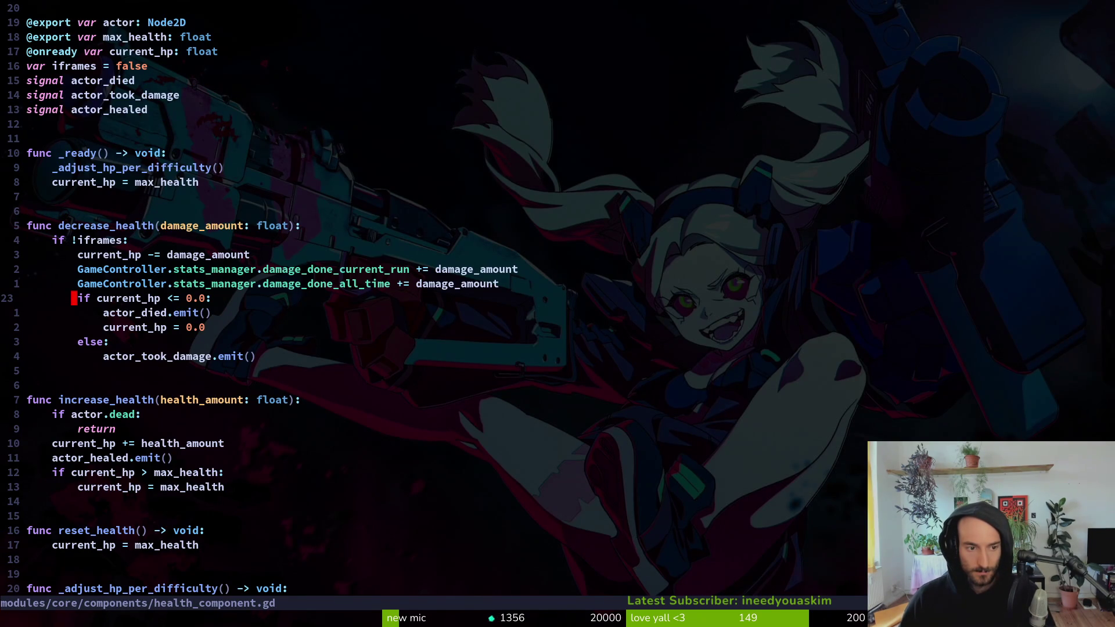
pyautogui.press('k')
pyautogui.press('k')
pyautogui.press('k')
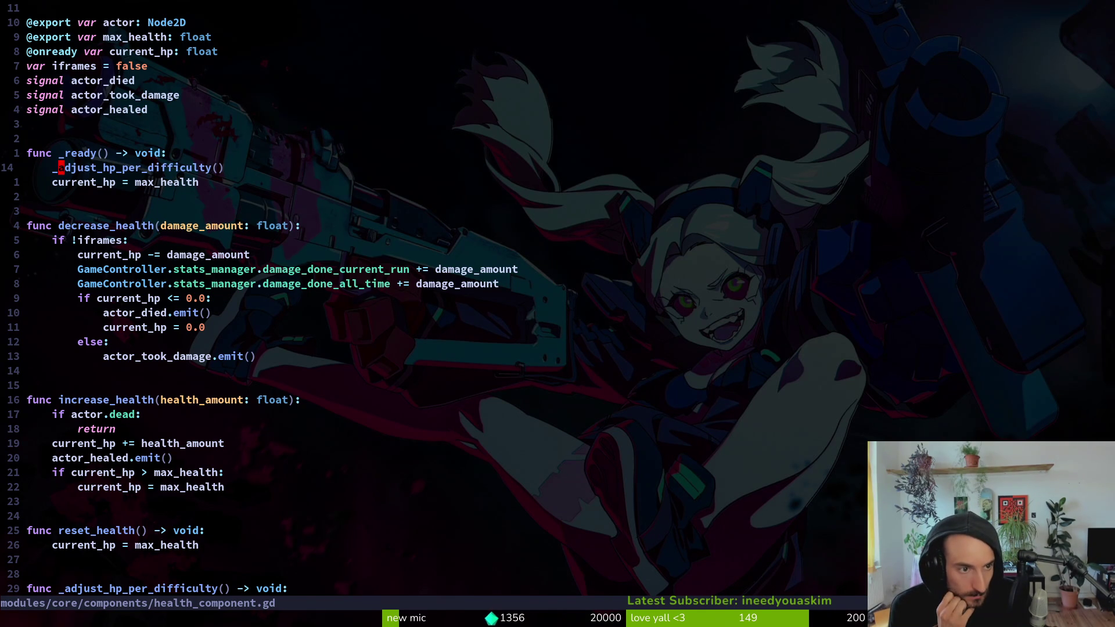
# - Flip to archive.manager.gd and back, then start a project file search for 'hea'
pyautogui.hotkey('alt', 'Tab')
pyautogui.hotkey('alt', 'Tab')
pyautogui.hotkey('ctrl', '6')
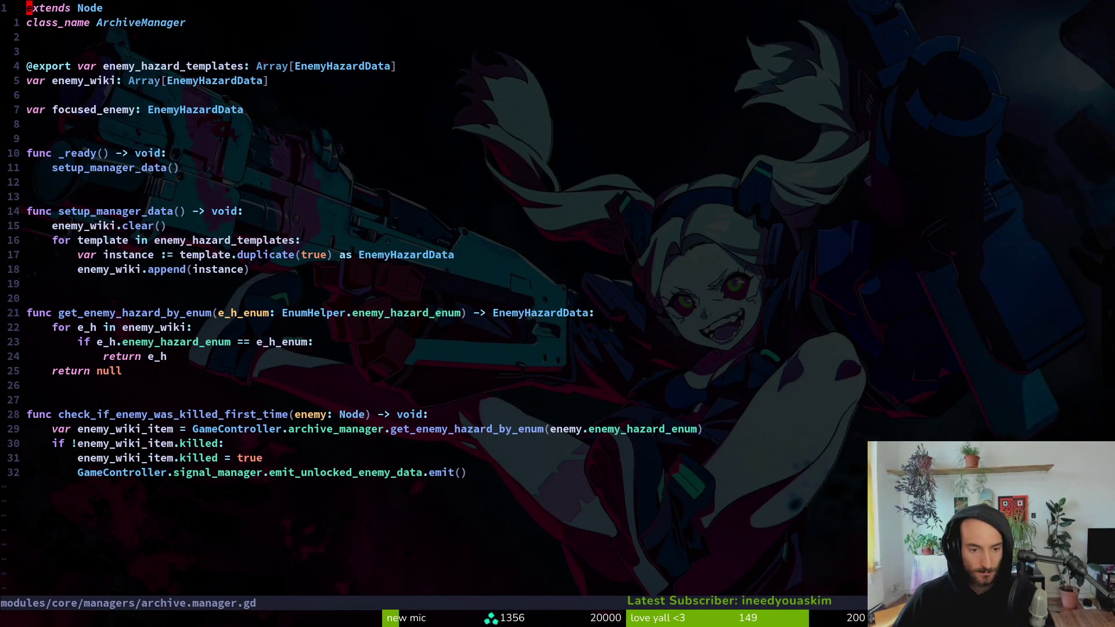
pyautogui.hotkey('ctrl', '6')
pyautogui.press('space')
pyautogui.press('f')
pyautogui.press('f')
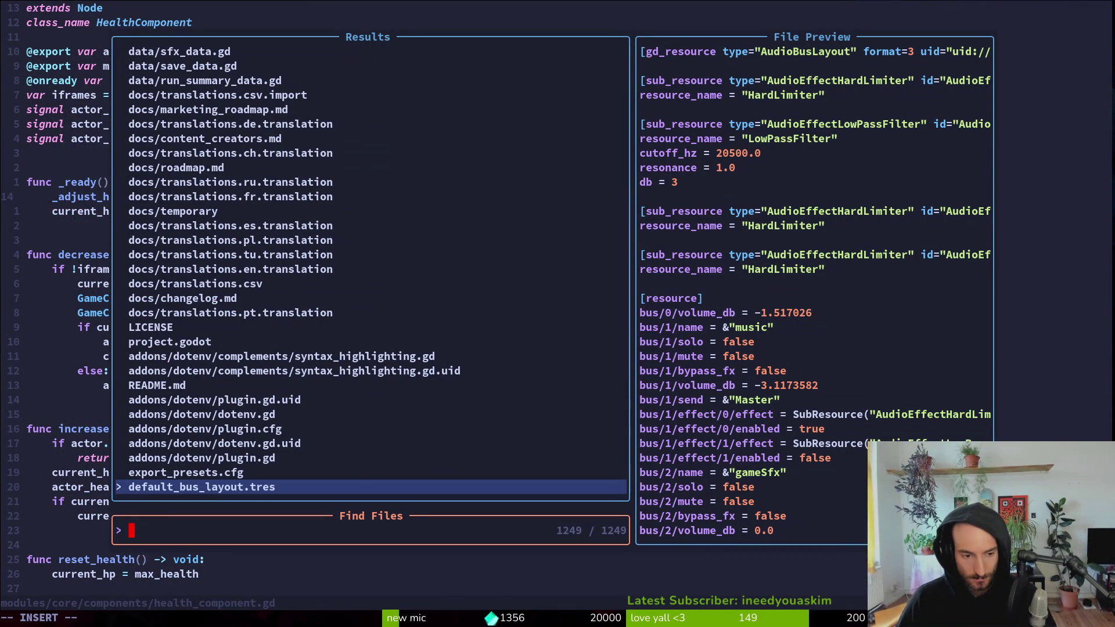
pyautogui.write('healt')
pyautogui.press('BackSpace')
pyautogui.press('BackSpace')
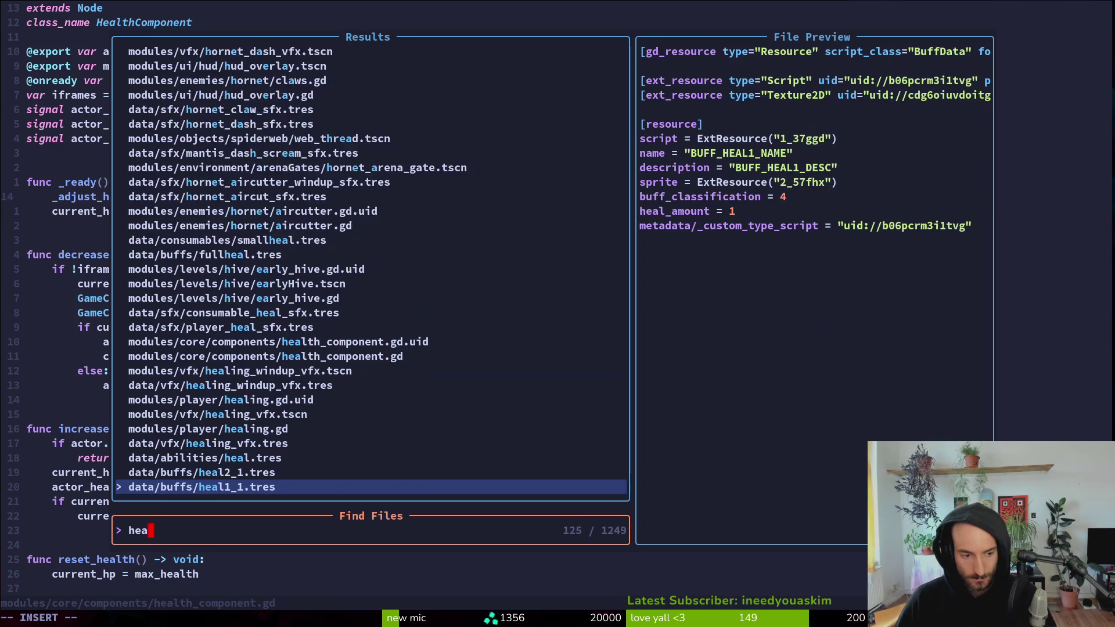
# - Open enemy.gd from a Find Files search for 'enemy'
pyautogui.press('BackSpace')
pyautogui.press('BackSpace')
pyautogui.press('BackSpace')
pyautogui.write('enemy')
pyautogui.press('Return')
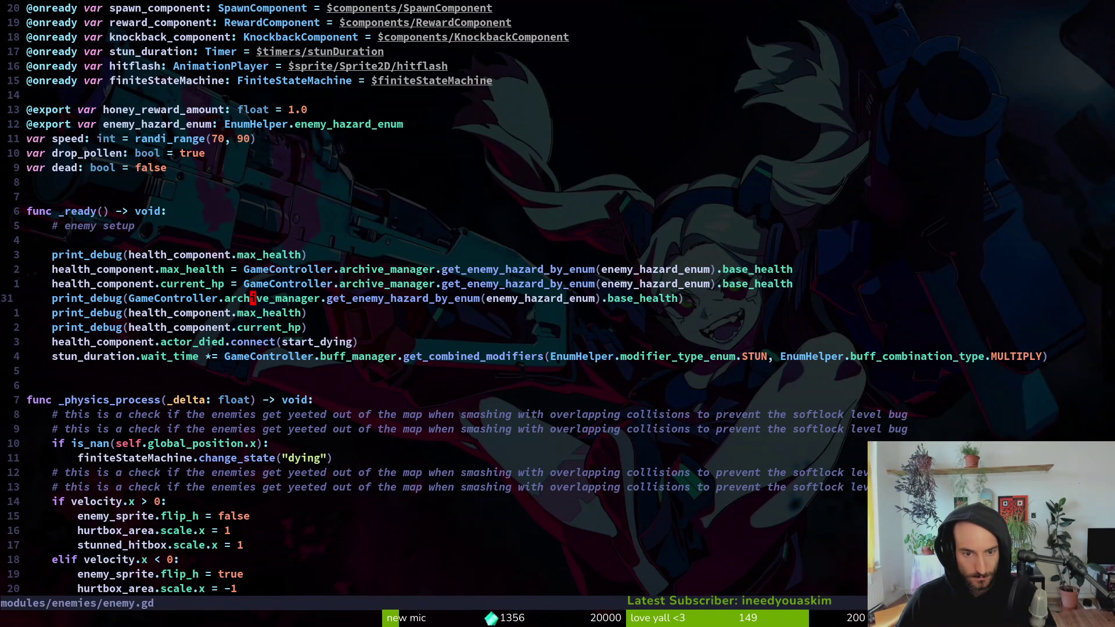
# - Change line 31's print_debug to print the hazard's name, duplicate the line, and browse completions
pyautogui.press('w')
pyautogui.press('w')
pyautogui.press('w')
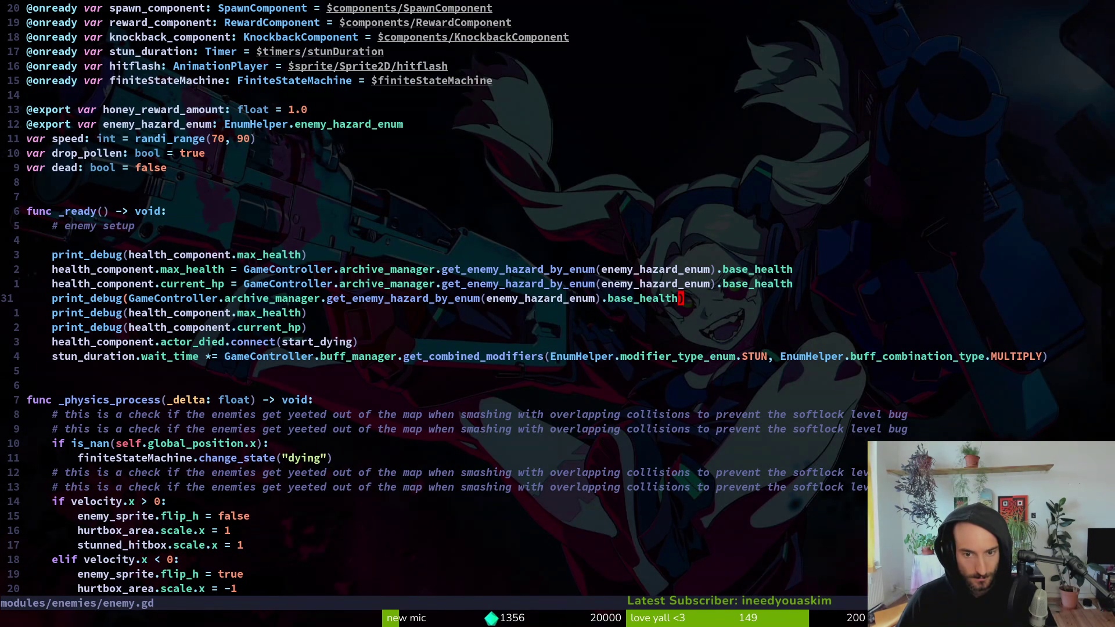
pyautogui.write('cb')
pyautogui.write('na')
pyautogui.press('Tab')
pyautogui.press('Escape')
pyautogui.press('y')
pyautogui.press('y')
pyautogui.press('p')
pyautogui.press('c')
pyautogui.press('b')
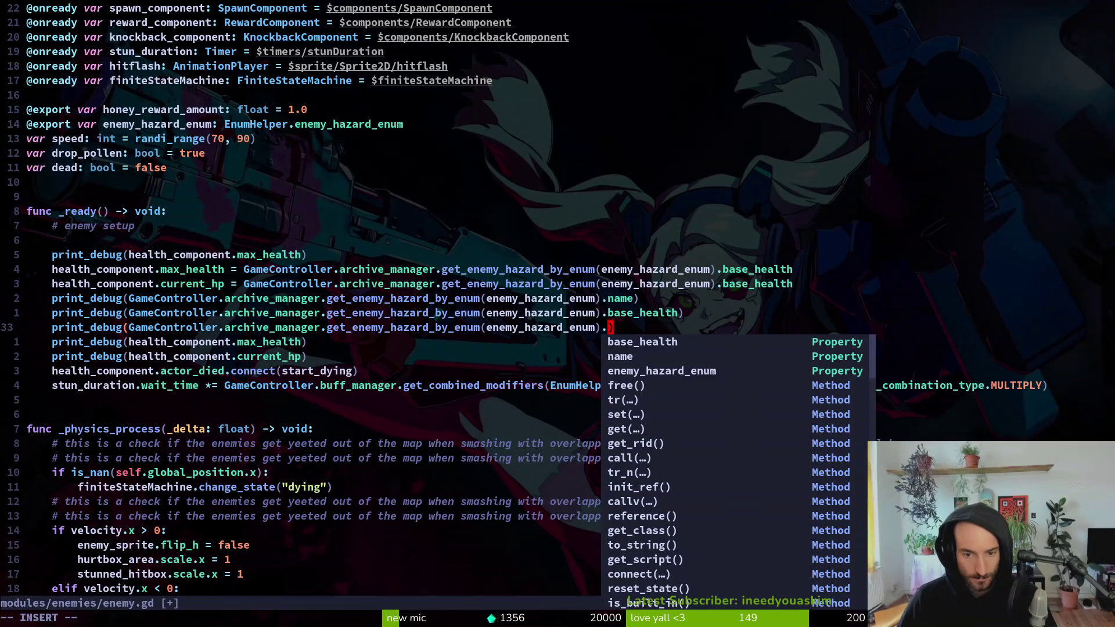
pyautogui.press('Down')
pyautogui.press('Down')
pyautogui.press('Down')
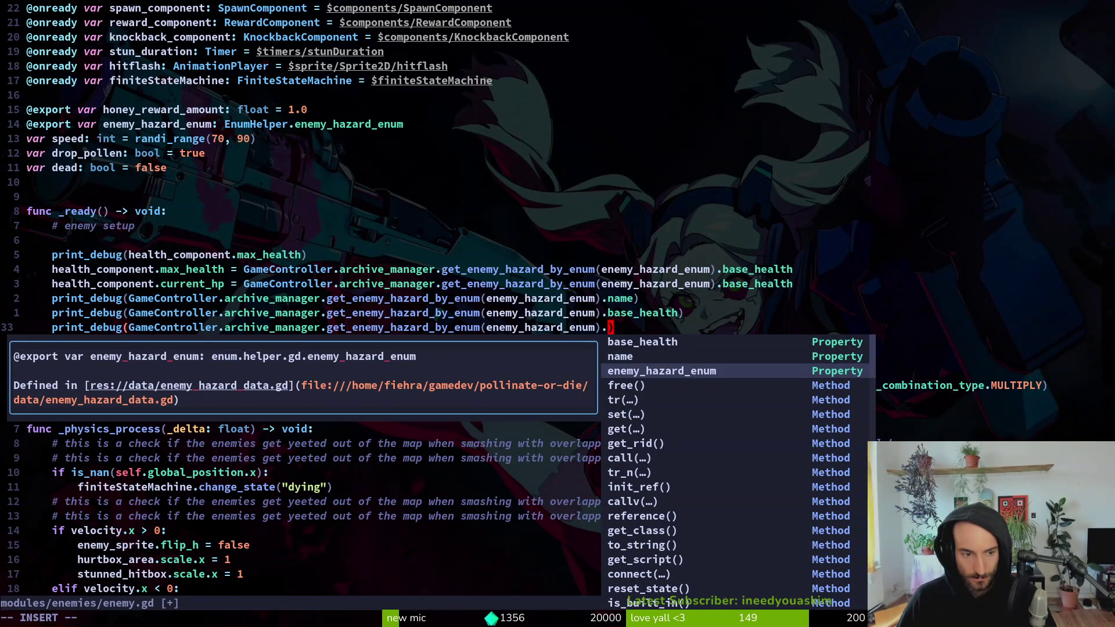
pyautogui.press('Up')
pyautogui.press('Up')
pyautogui.press('Down')
pyautogui.press('Down')
pyautogui.press('Down')
pyautogui.press('Down')
pyautogui.press('Down')
# - Search project files for 'hazda' and close the finder without opening anything
pyautogui.press('Escape')
pyautogui.press('space')
pyautogui.press('f')
pyautogui.press('f')
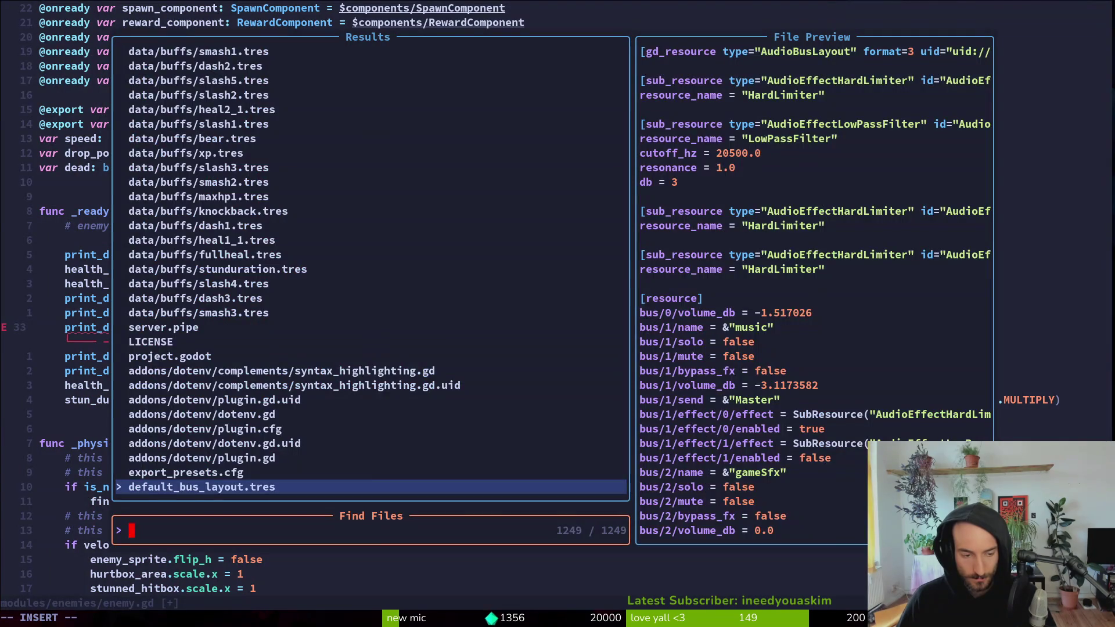
pyautogui.write('hazda')
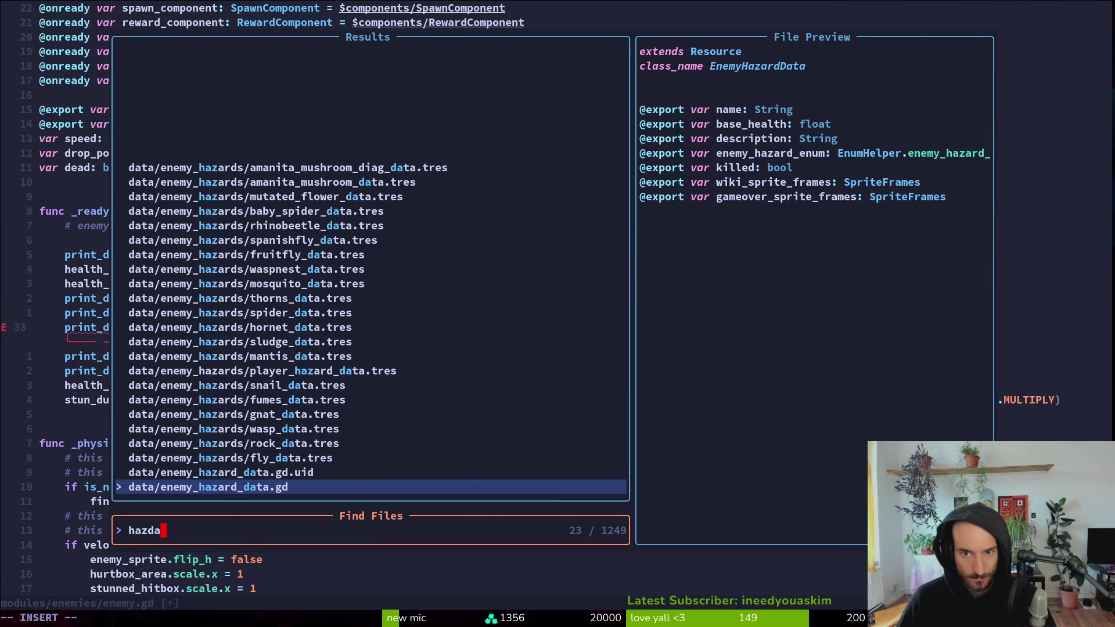
pyautogui.press('Escape')
# - Undo the stray line 33 edit, delete the duplicate base_health print, and save with :w
pyautogui.press('u')
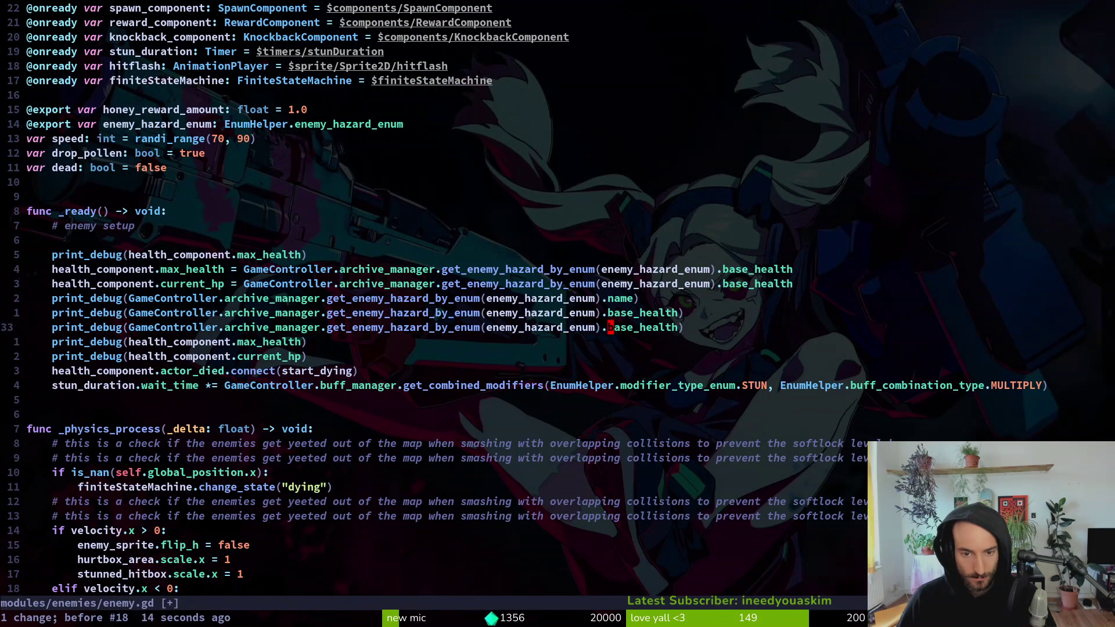
pyautogui.press('d')
pyautogui.press('d')
pyautogui.write(':w')
pyautogui.press('Return')
# - Relaunch the game with F5 and enable the development level from the debugging options
pyautogui.hotkey('alt', 'Tab')
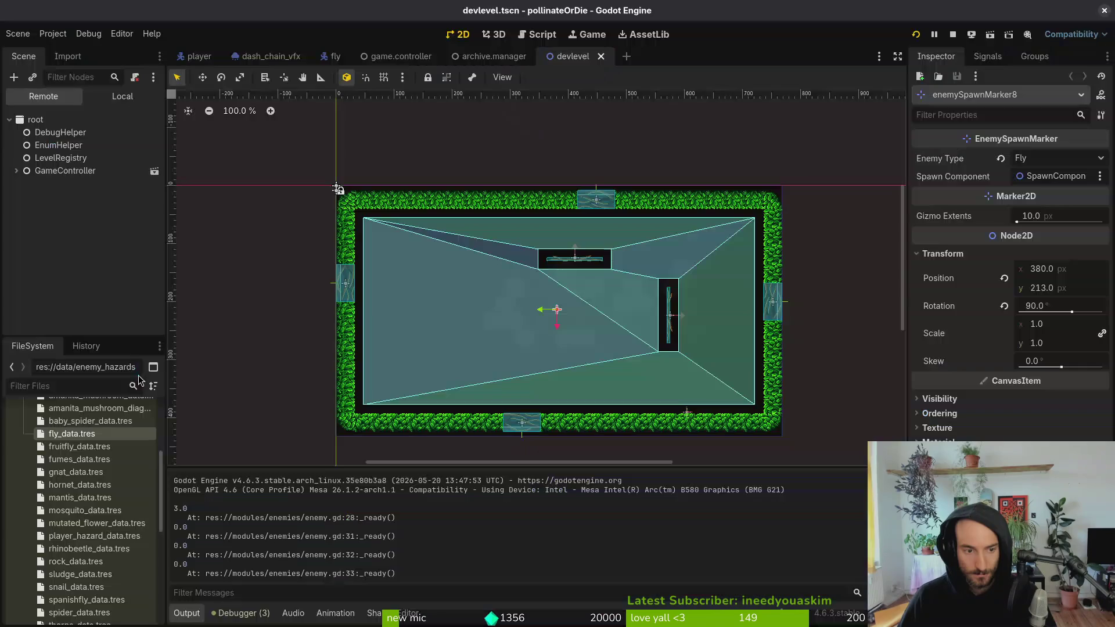
pyautogui.press('F5')
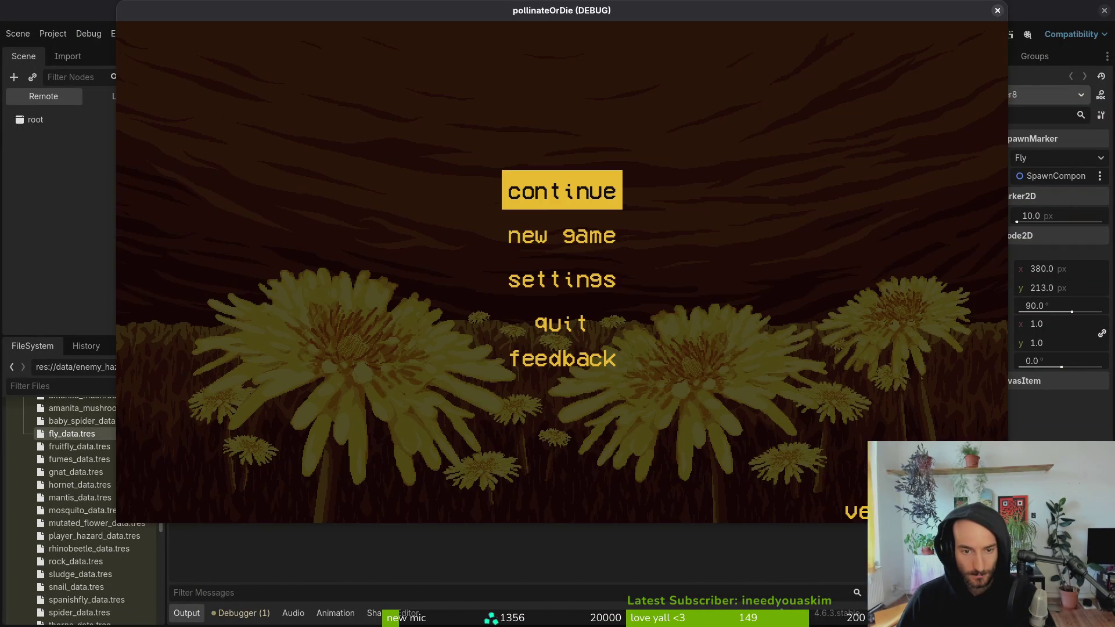
pyautogui.press('Return')
pyautogui.press('Escape')
pyautogui.press('Down')
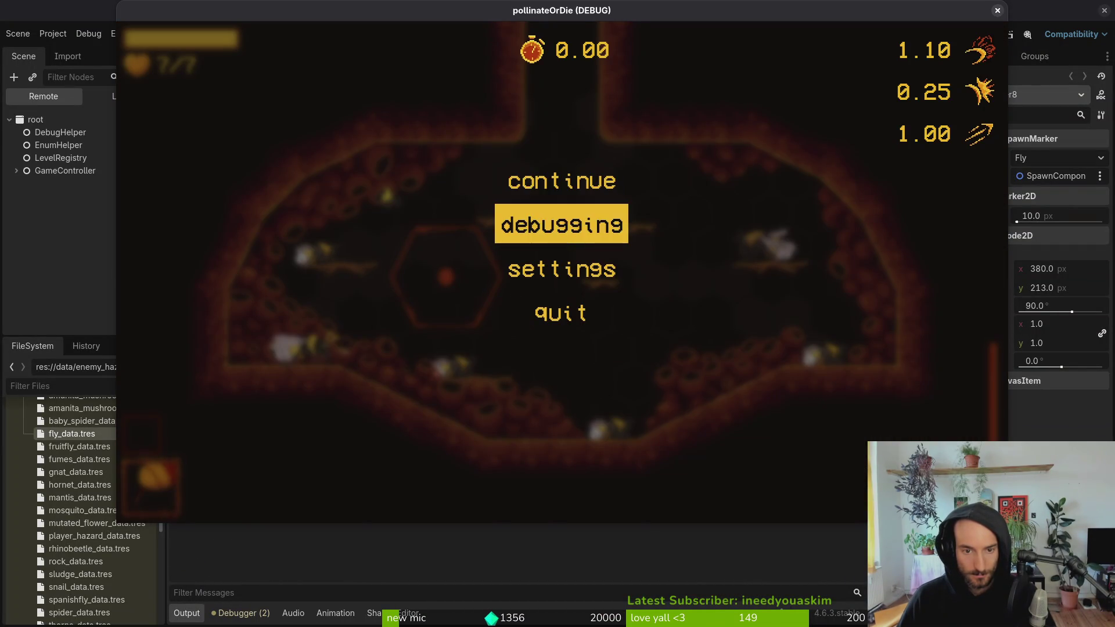
pyautogui.press('Return')
pyautogui.press('Up')
pyautogui.press('Return')
pyautogui.press('Escape')
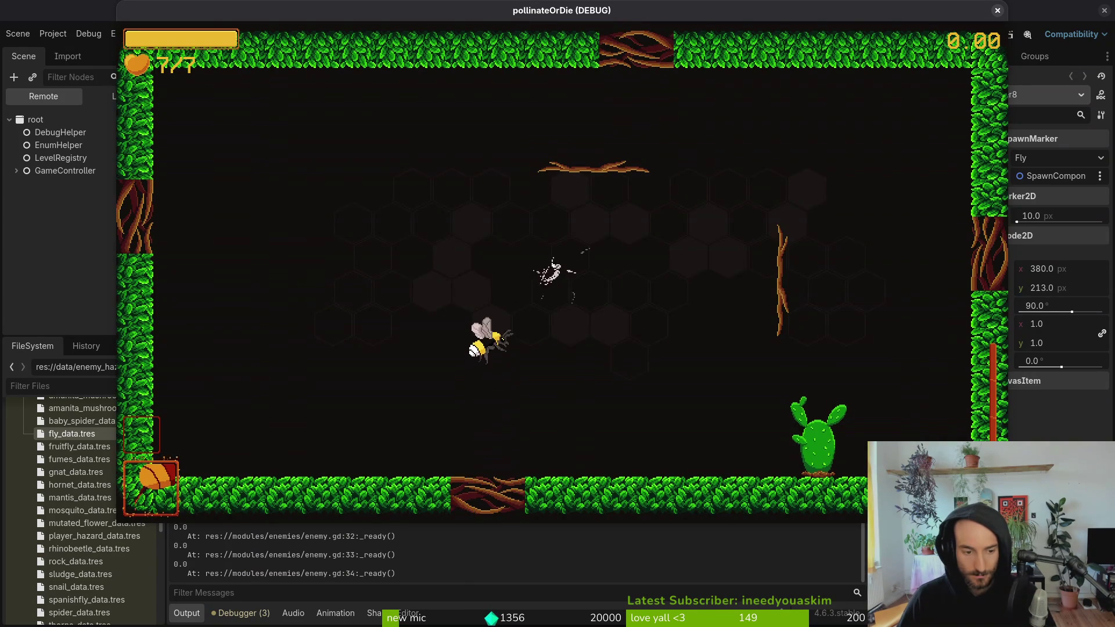
# - Run the devlevel scene with F6 to check the output, then open the archive.manager scene tab
pyautogui.press('F8')
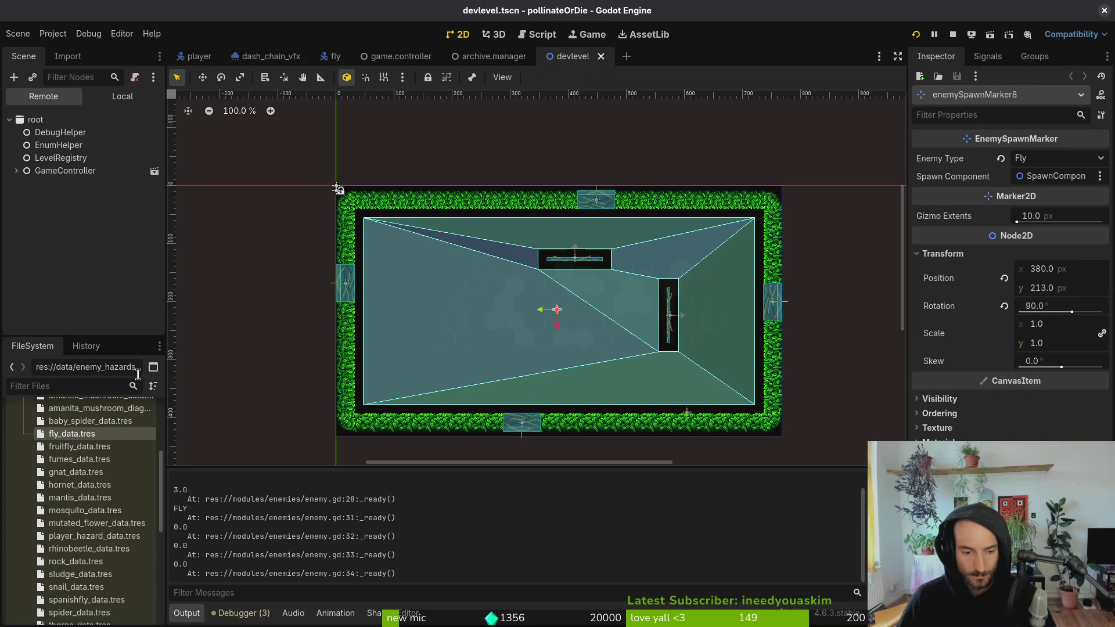
pyautogui.press('F6')
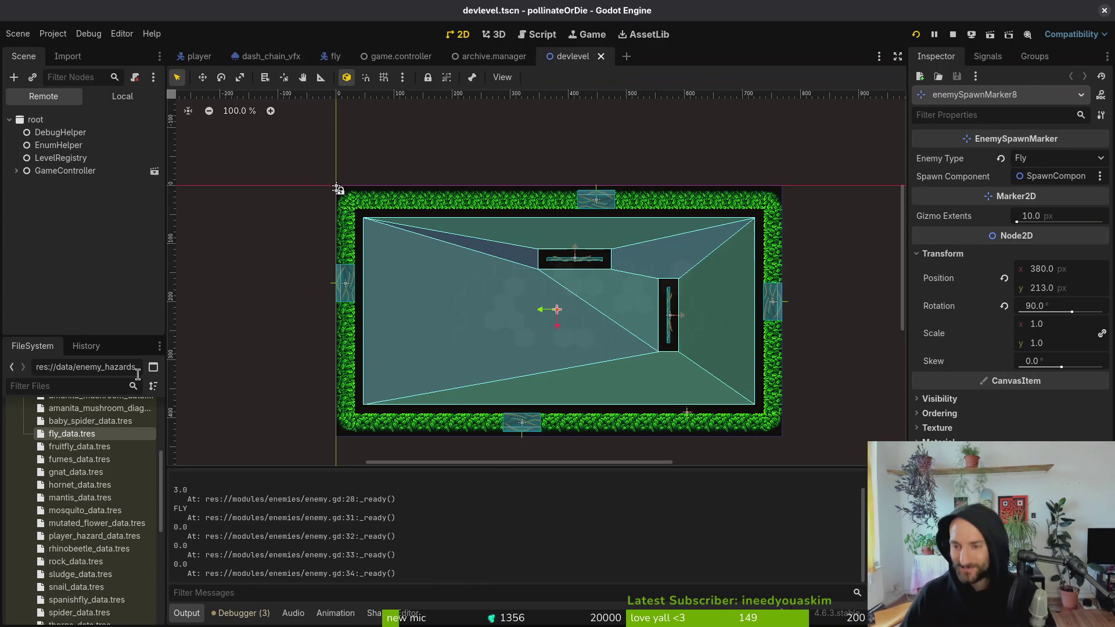
pyautogui.press('F8')
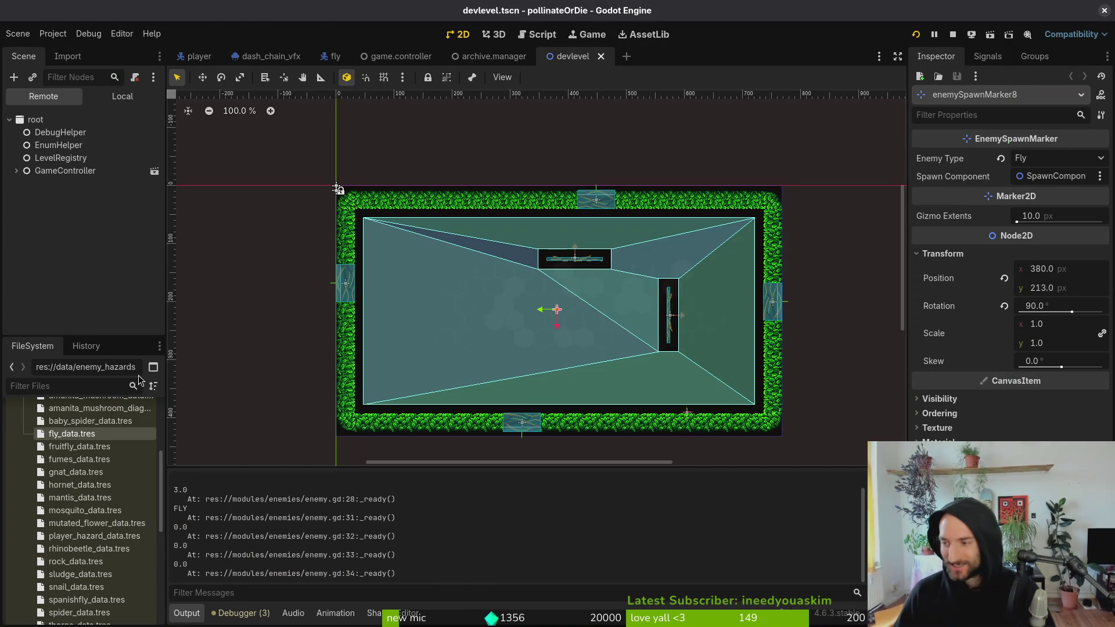
pyautogui.hotkey('alt', 'Tab')
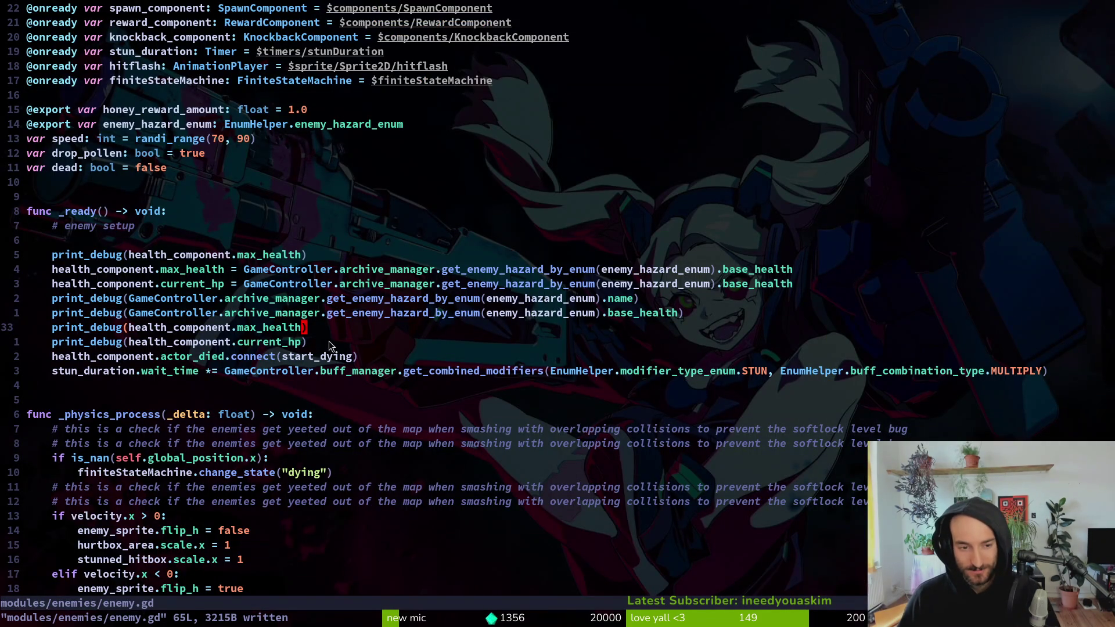
pyautogui.hotkey('alt', 'Tab')
pyautogui.click(505, 58)
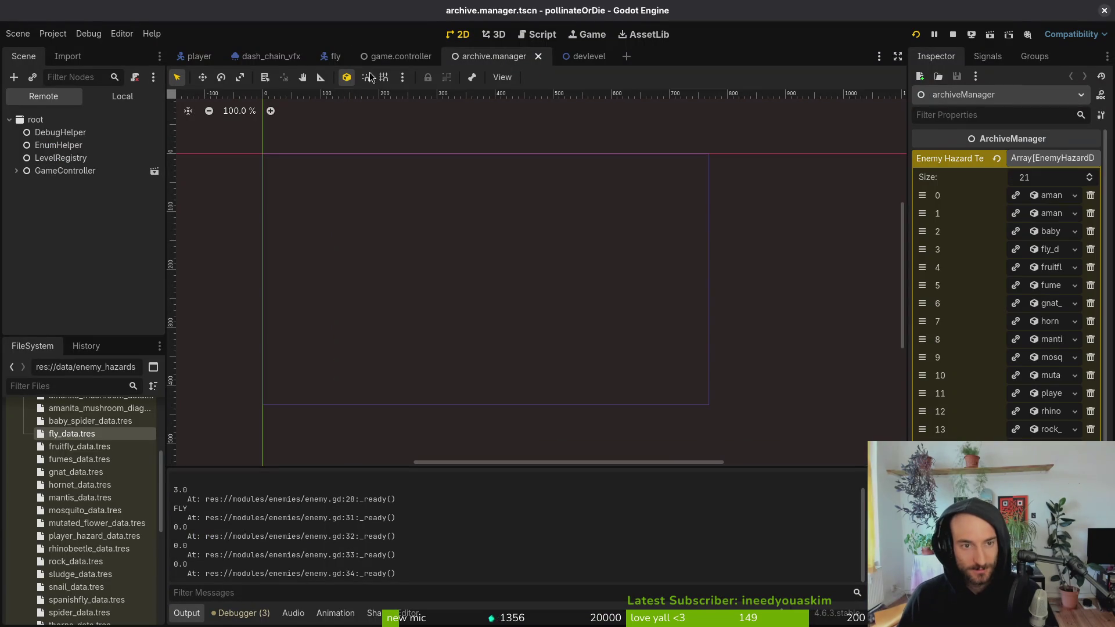
# - View fly_data.tres in the Inspector to confirm Base Health 20.0, then return to Neovim
pyautogui.click(76, 439)
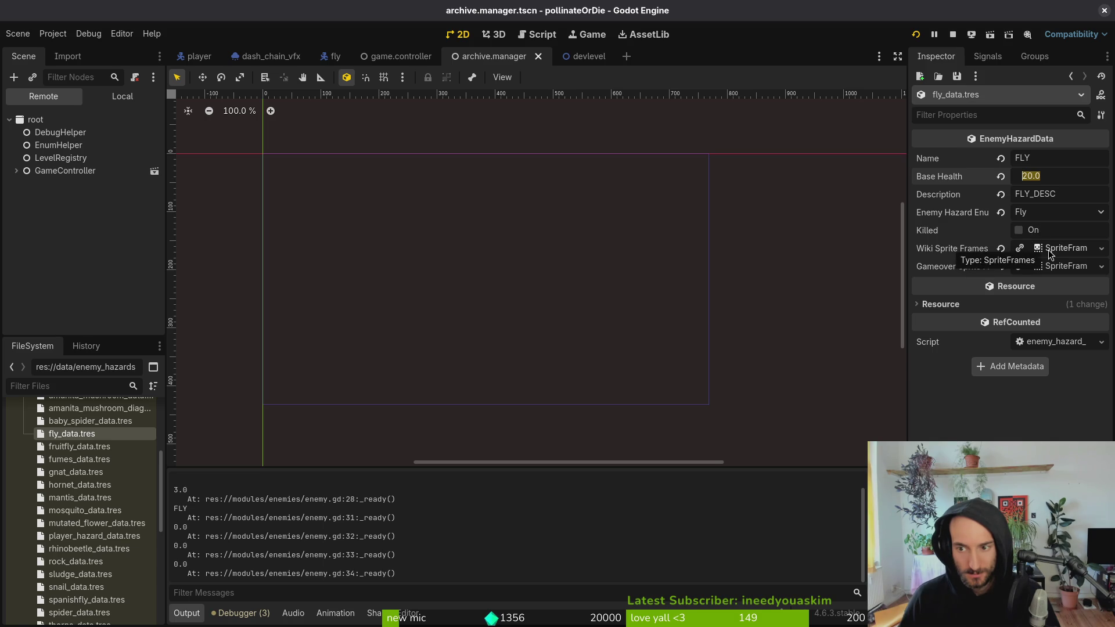
pyautogui.scroll(5, 119, 464)
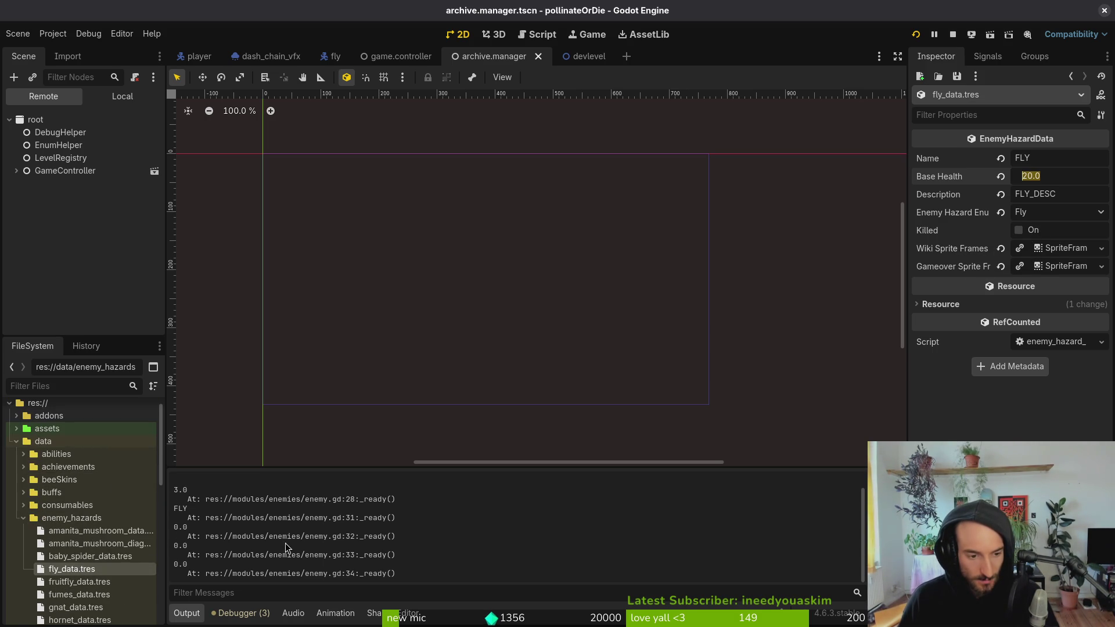
pyautogui.hotkey('alt', 'Tab')
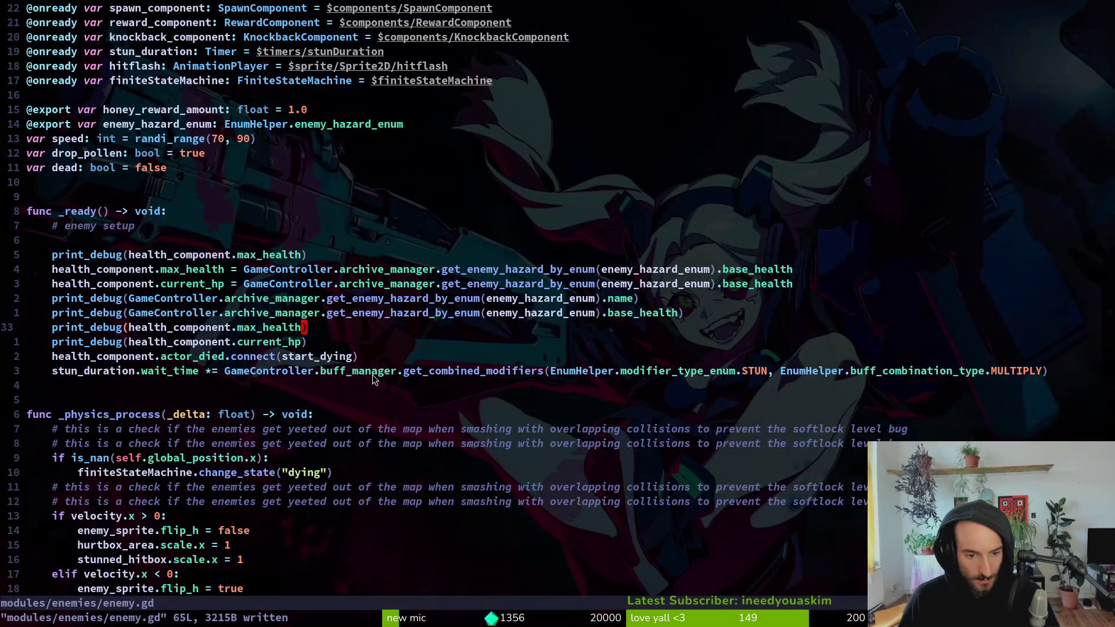
# - Copy the enemy _ready setup lines in enemy.gd and save the file
pyautogui.click(329, 356)
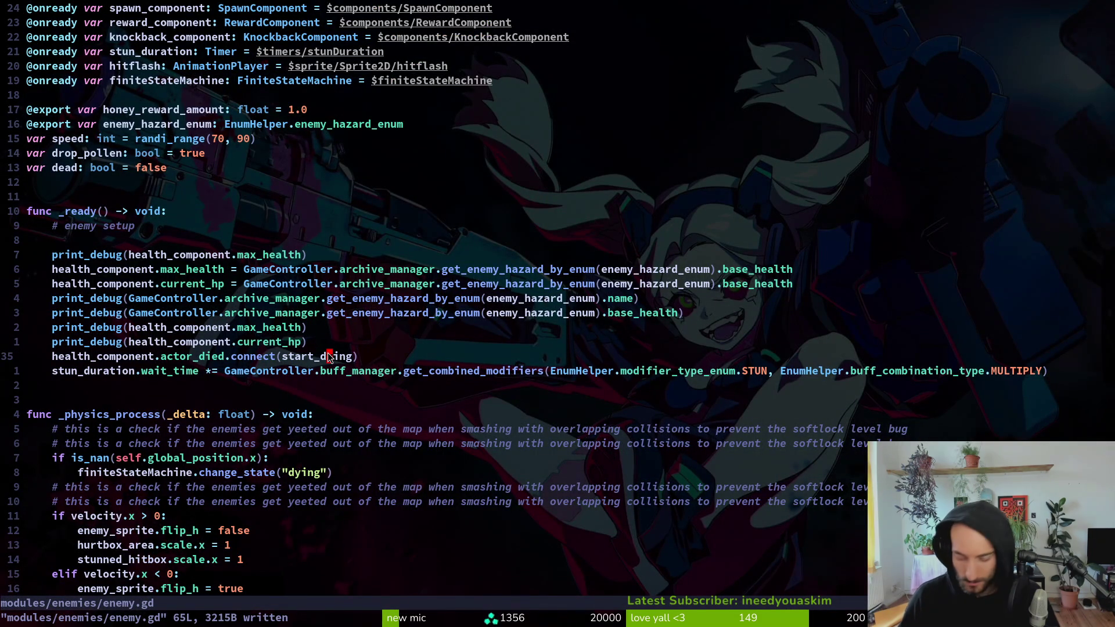
pyautogui.press('j')
pyautogui.hotkey('shift', 'v')
pyautogui.press('k')
pyautogui.press('k')
pyautogui.press('k')
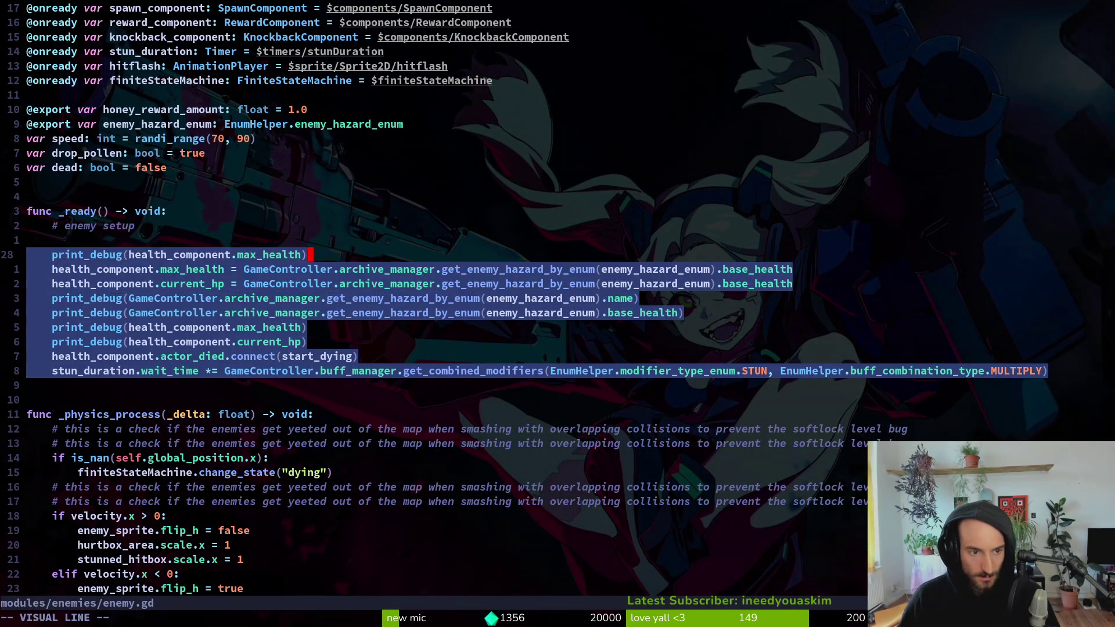
pyautogui.press('Escape')
pyautogui.write(':w')
pyautogui.press('Return')
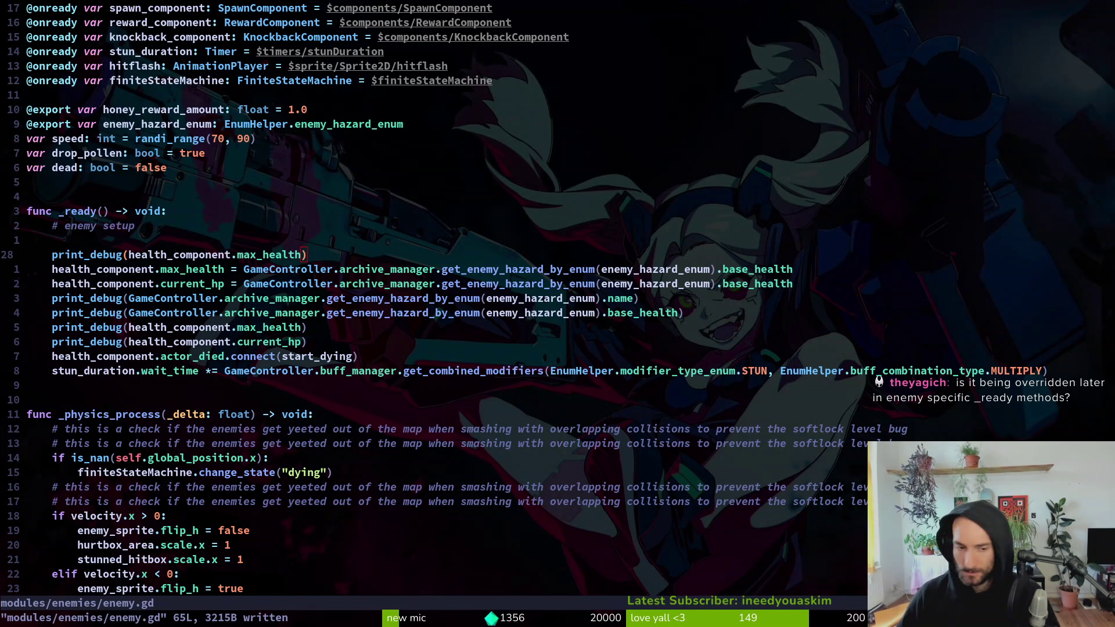
# - Search 'enhaza' in Find Files and open data/enemy_hazards/fly_data.tres
pyautogui.press('space')
pyautogui.press('f')
pyautogui.press('f')
pyautogui.write('enha')
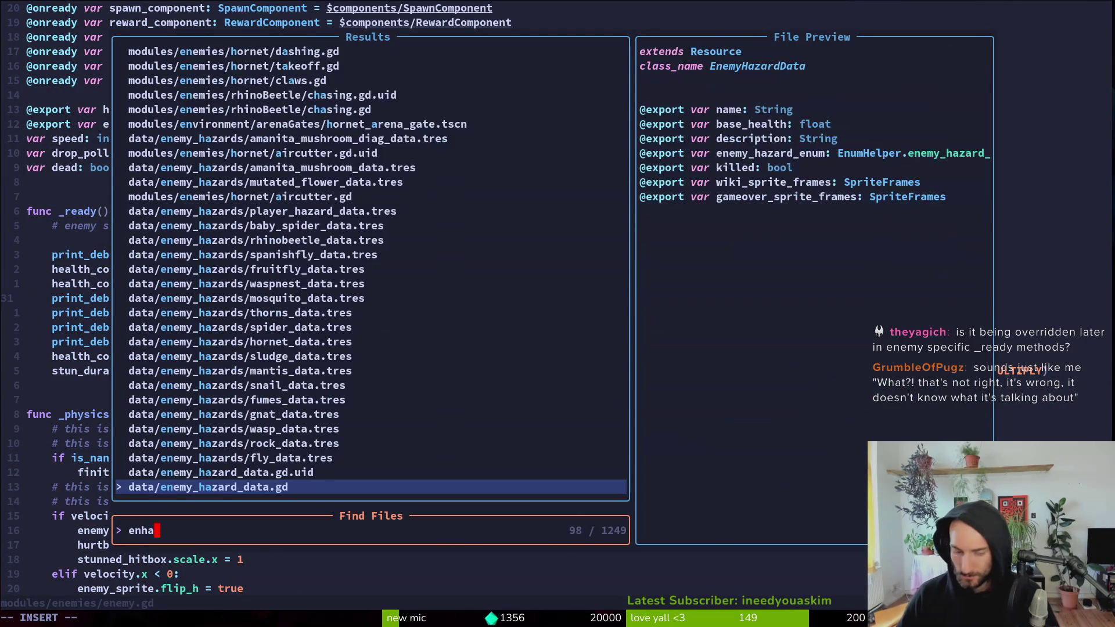
pyautogui.write('za')
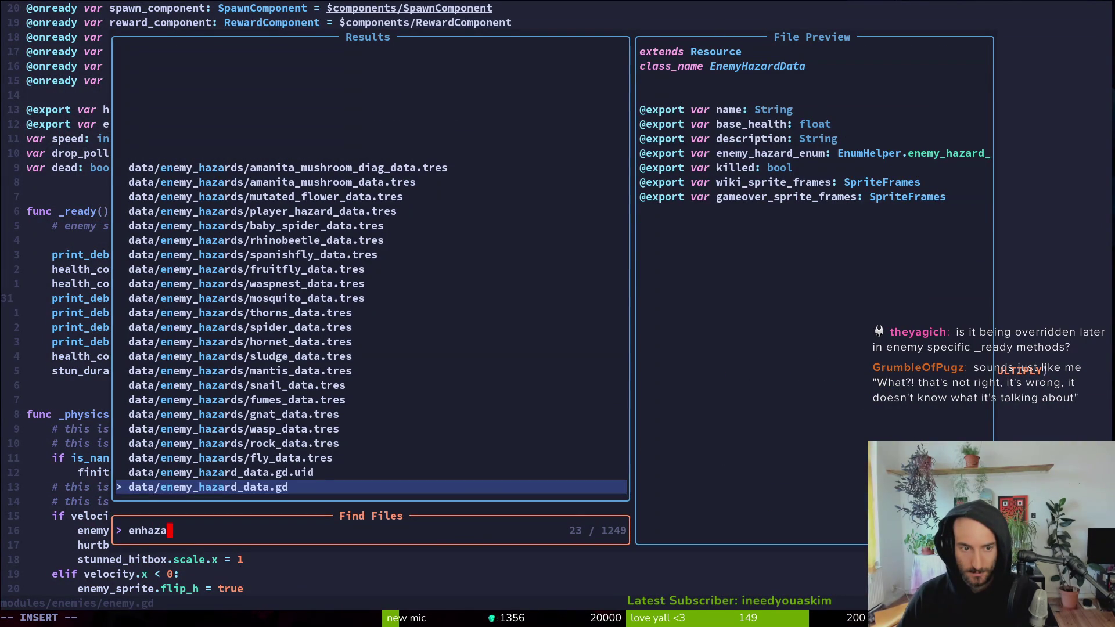
pyautogui.press('Up')
pyautogui.press('Up')
pyautogui.press('Return')
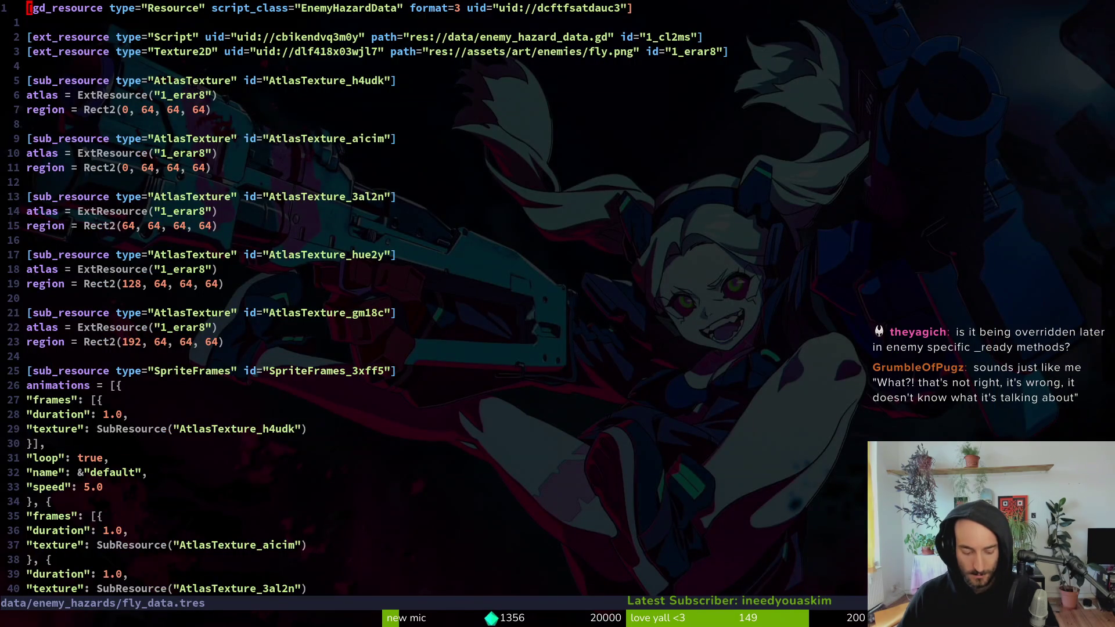
# - Save fly_data.tres with :w and switch to Godot to check the Inspector and Output panel
pyautogui.write(':w')
pyautogui.press('Return')
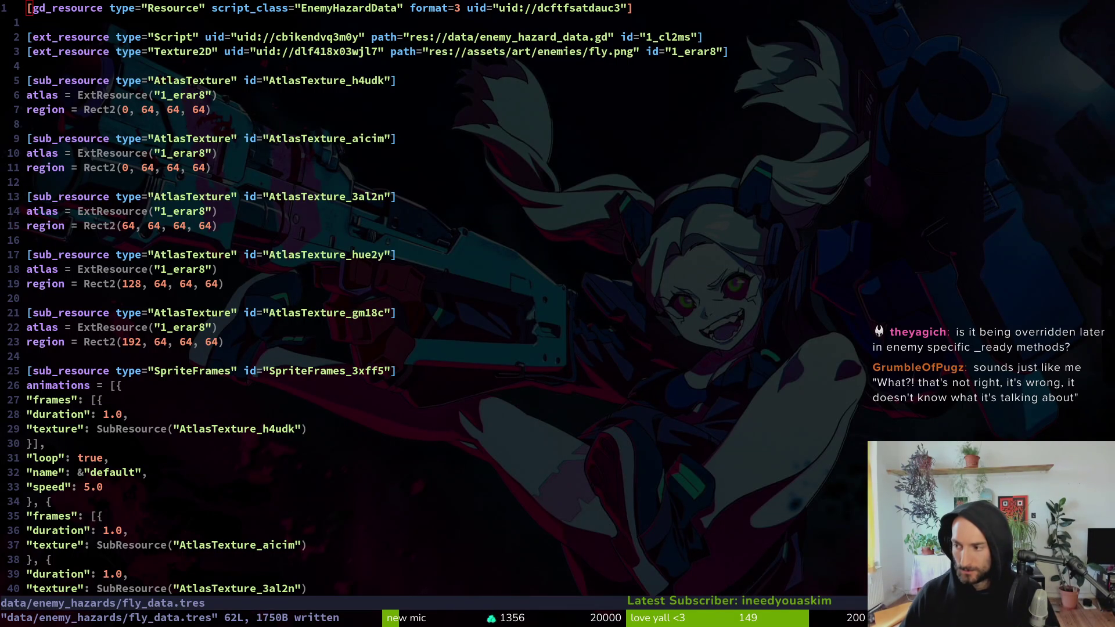
pyautogui.hotkey('alt', 'Tab')
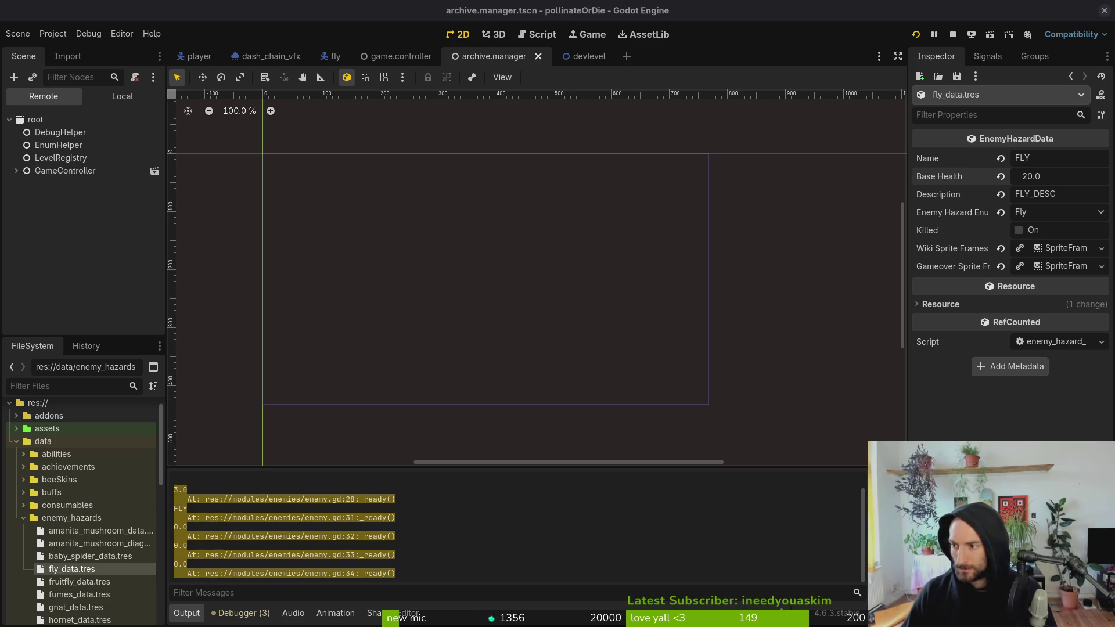
# - Open enemy_spawn_marker.gd from a Find Files search for 'enemy_spawn_m'
pyautogui.hotkey('alt', 'Tab')
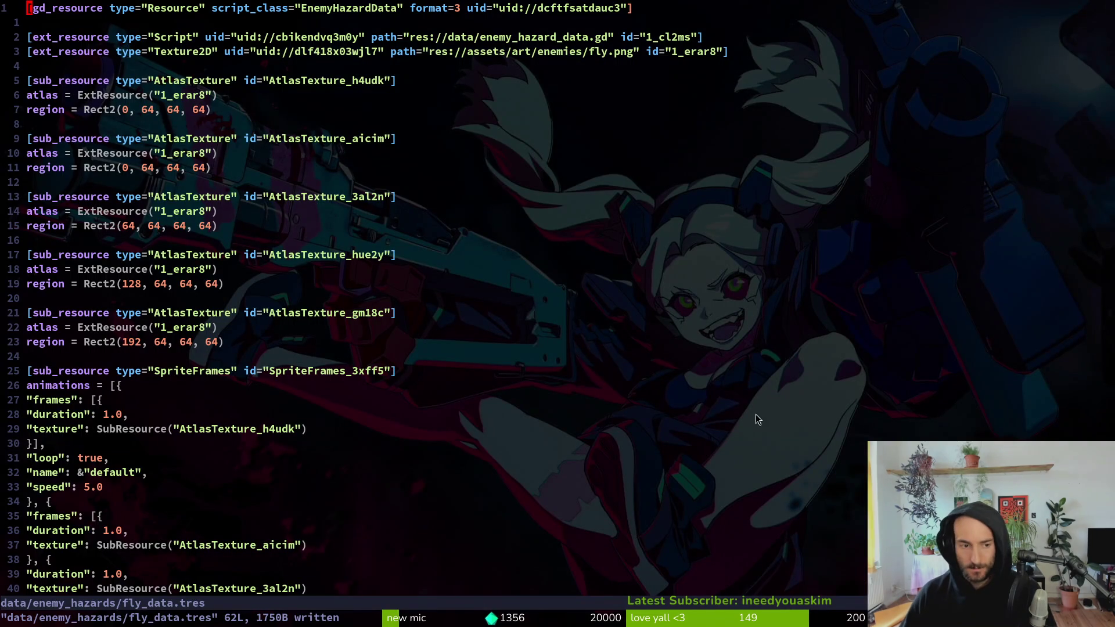
pyautogui.press('space')
pyautogui.press('f')
pyautogui.press('f')
pyautogui.write('enemy_spawn_')
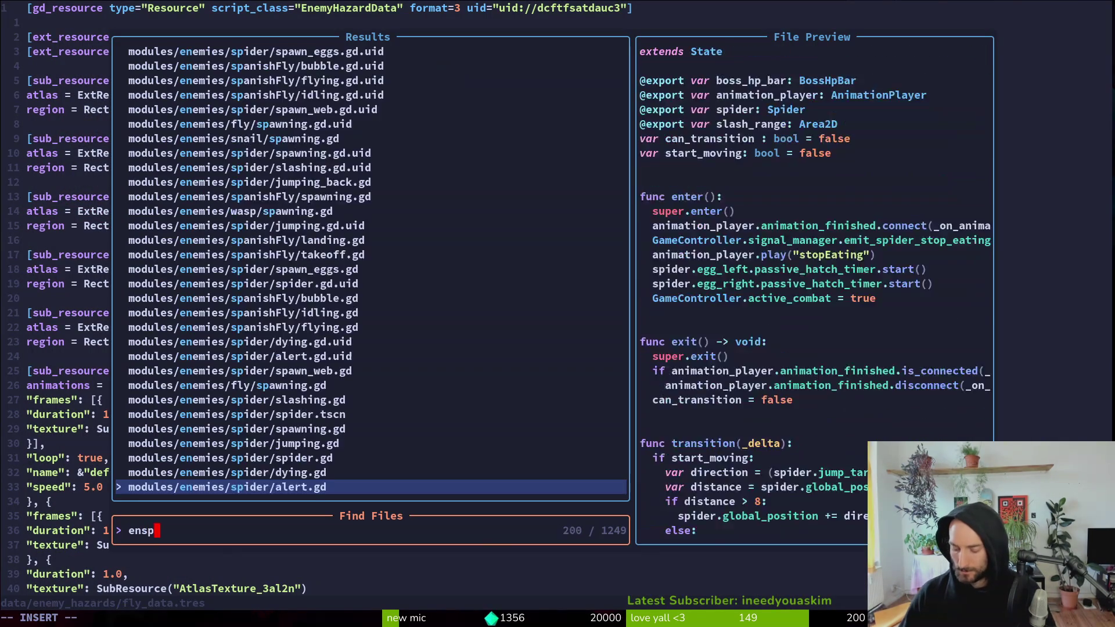
pyautogui.write('m')
pyautogui.press('Return')
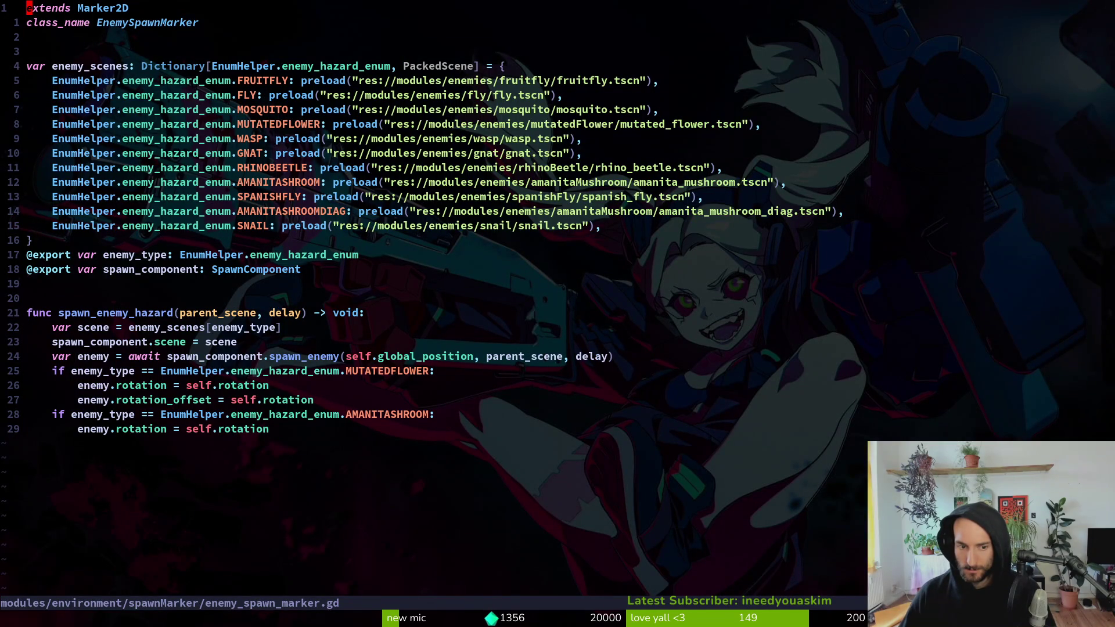
# - Yank the entire spawn marker script, save it, and switch back to fly_data.tres
pyautogui.press('g')
pyautogui.press('g')
pyautogui.hotkey('shift', 'v')
pyautogui.hotkey('shift', 'g')
pyautogui.press('y')
pyautogui.hotkey('ctrl', 's')
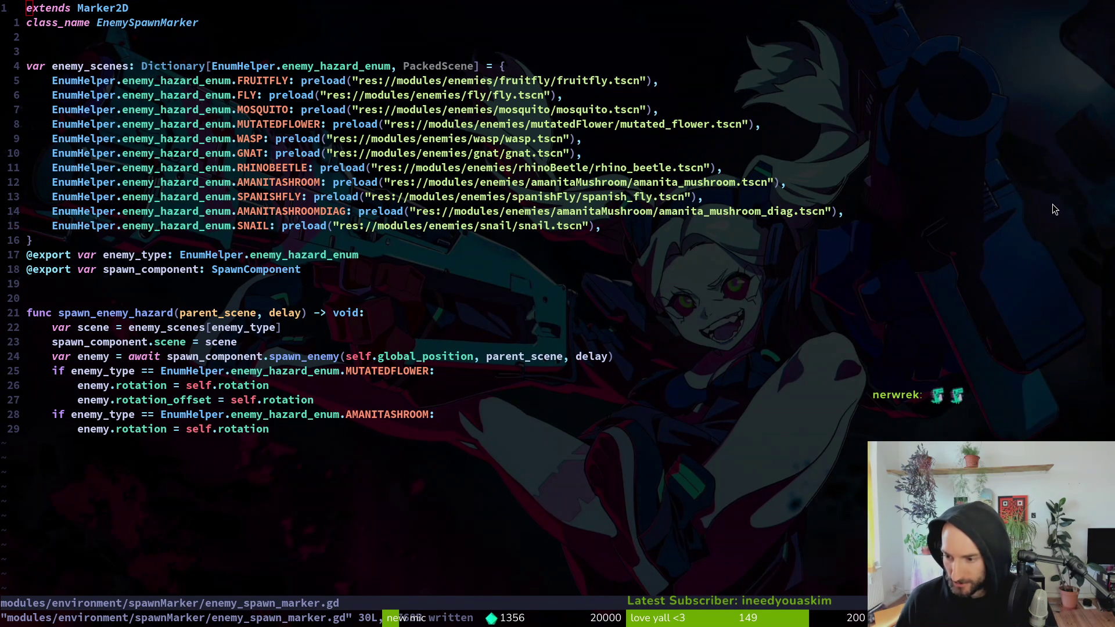
pyautogui.hotkey('ctrl', '6')
pyautogui.press('space')
# - Open modules/enemies/fly/fly.gd by searching 'fly', then flip back to fly_data.tres
pyautogui.press('f')
pyautogui.press('f')
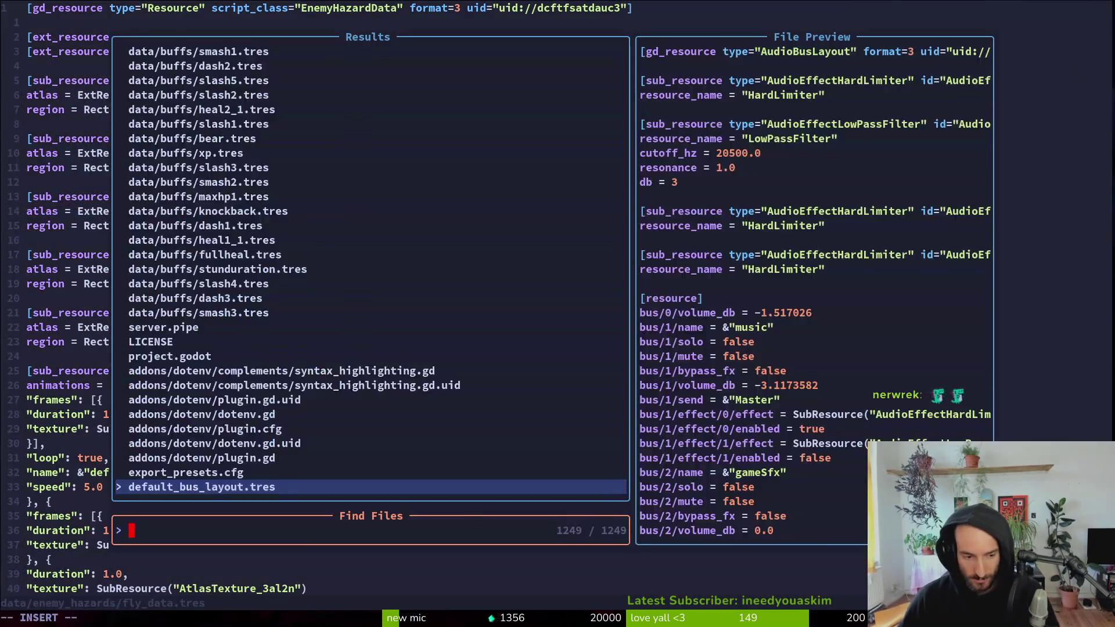
pyautogui.write('fly')
pyautogui.press('Up')
pyautogui.press('Return')
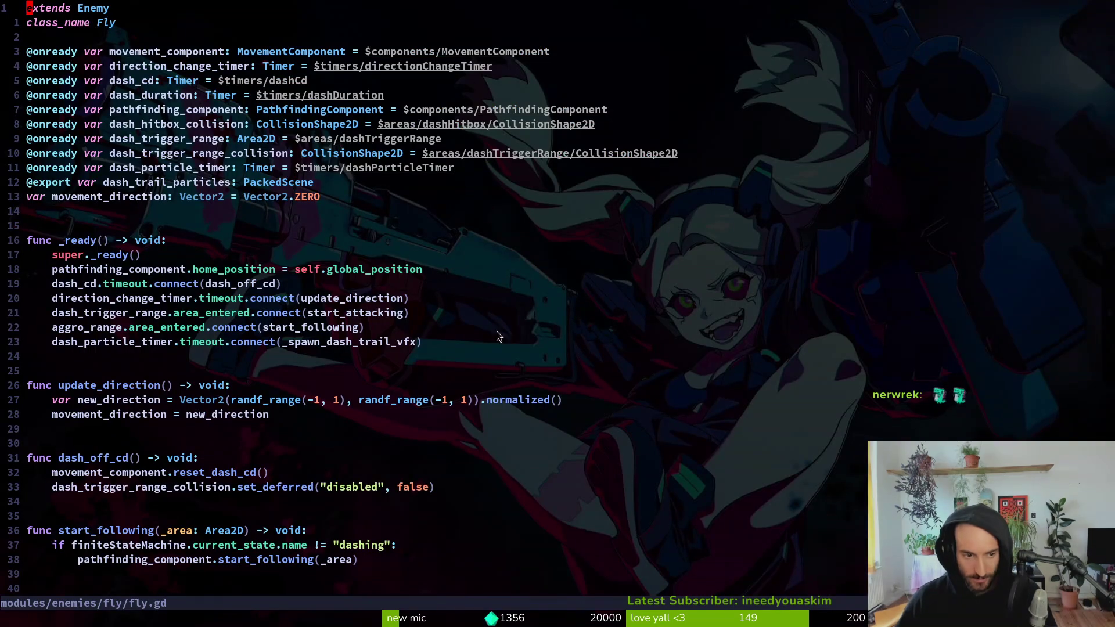
pyautogui.hotkey('ctrl', '6')
pyautogui.hotkey('ctrl', '6')
# - Reopen enemy_spawn_marker.gd through an 'enespawmar' search and toggle back to fly.gd
pyautogui.press('space')
pyautogui.press('f')
pyautogui.press('f')
pyautogui.write('enespawmar')
pyautogui.press('Return')
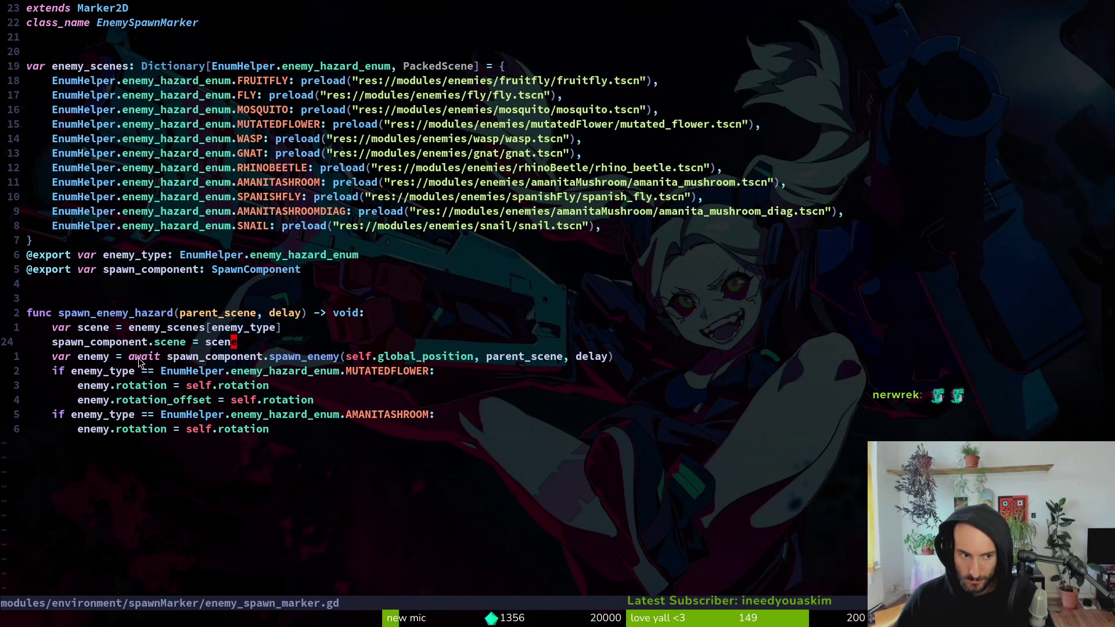
pyautogui.hotkey('ctrl', '6')
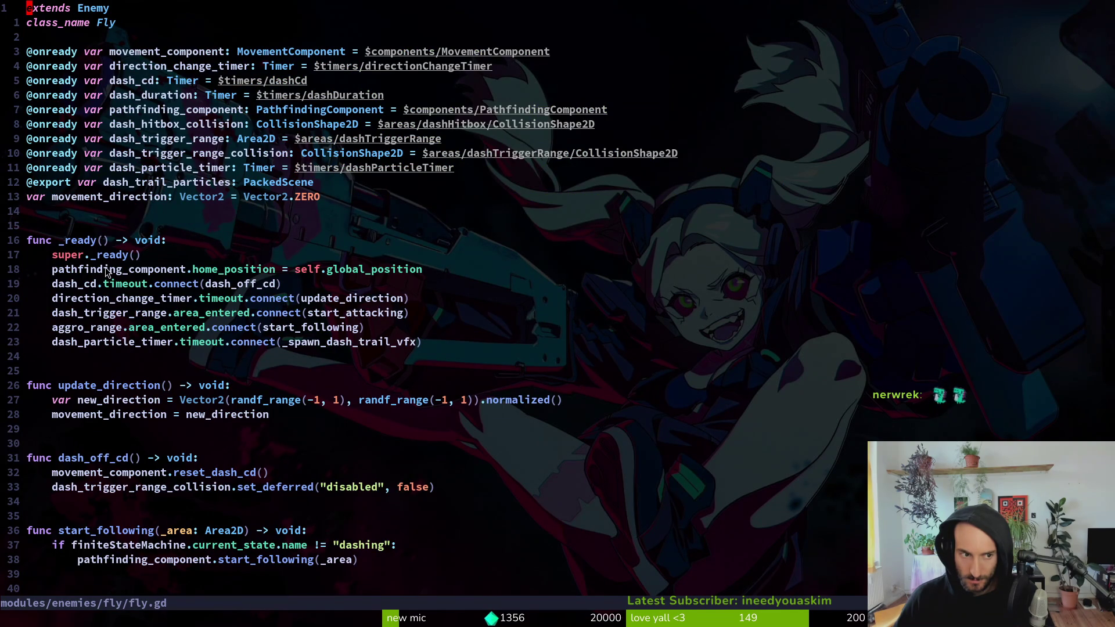
# - Open the base enemy script enemy.gd from a Find Files search for 'enemy'
pyautogui.press('space')
pyautogui.press('f')
pyautogui.press('f')
pyautogui.press('Escape')
pyautogui.press('Escape')
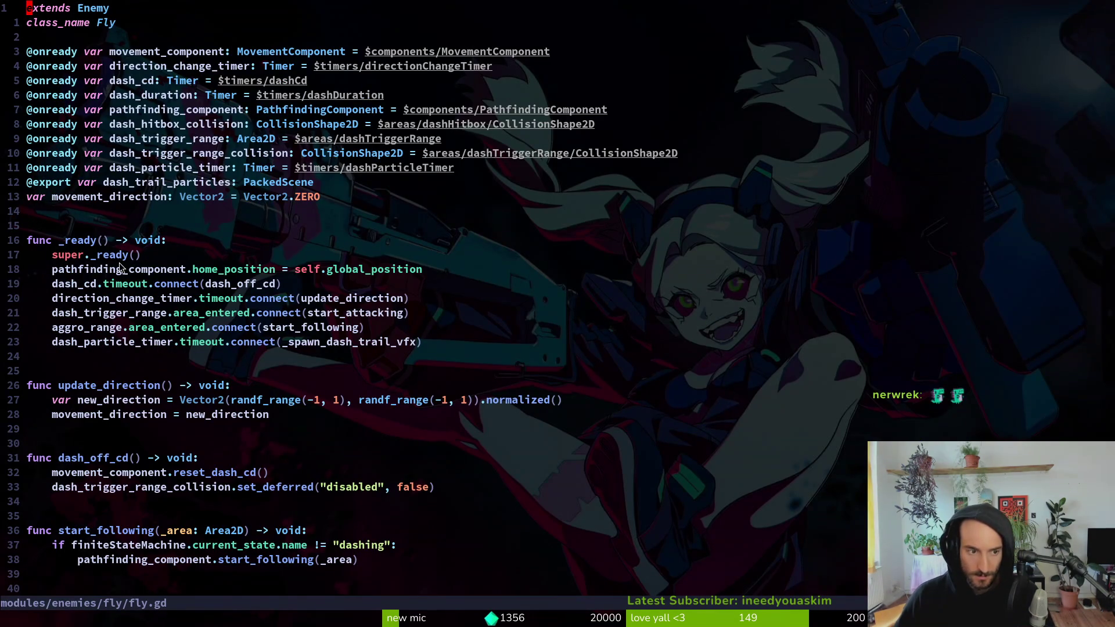
pyautogui.press('space')
pyautogui.press('f')
pyautogui.press('f')
pyautogui.write('enemy')
pyautogui.press('Return')
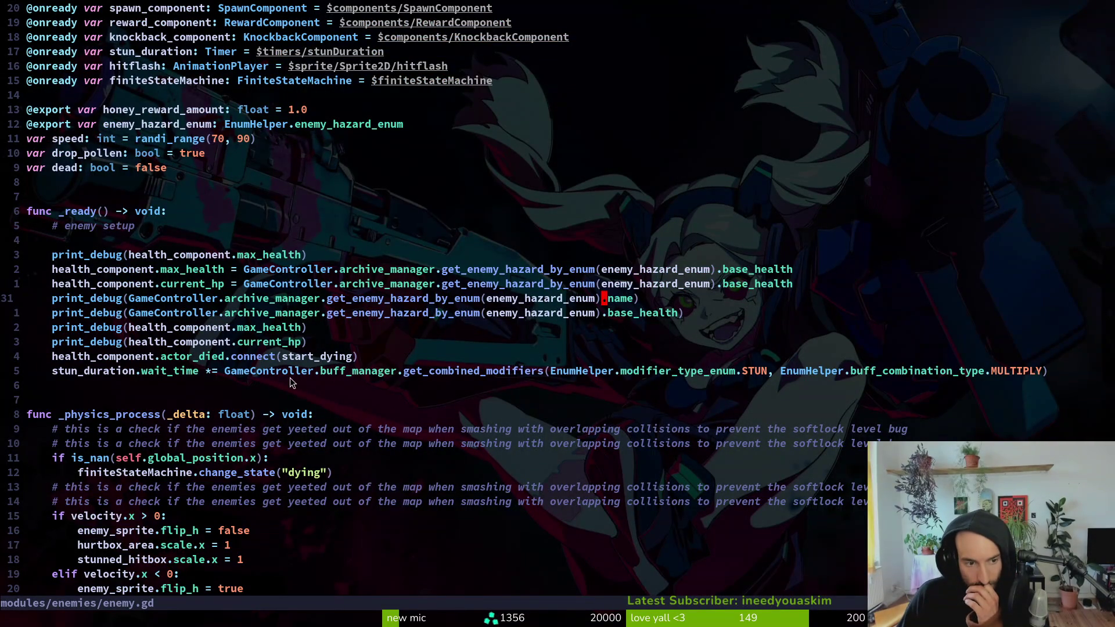
# - Scroll down enemy.gd to the flip_h = true line
pyautogui.scroll(-2, 287, 375)
pyautogui.scroll(-1, 296, 387)
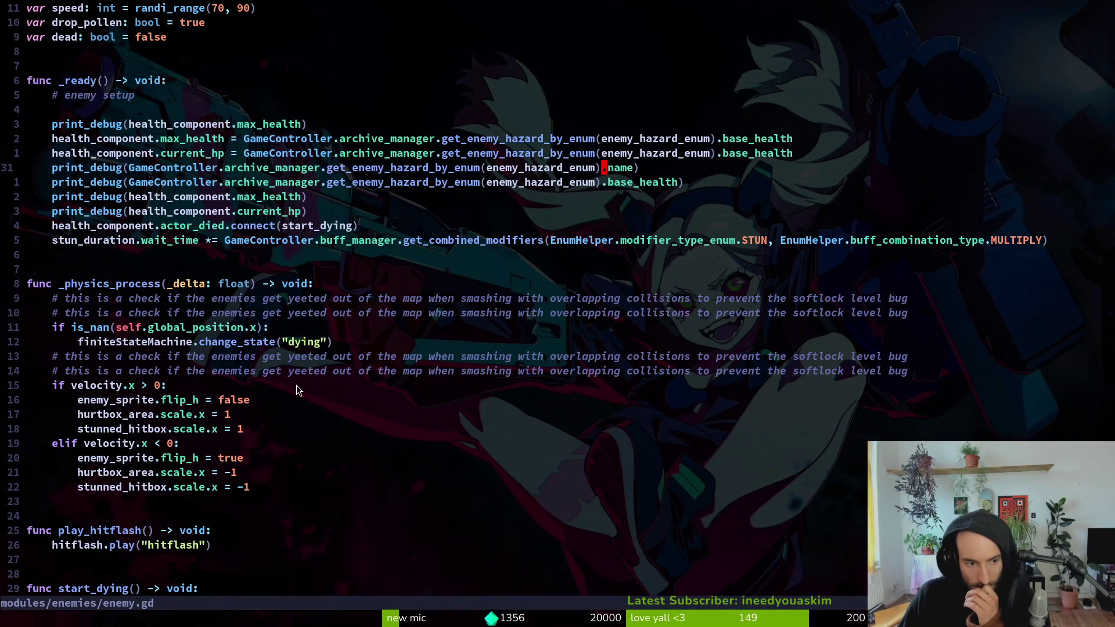
pyautogui.scroll(-1, 301, 390)
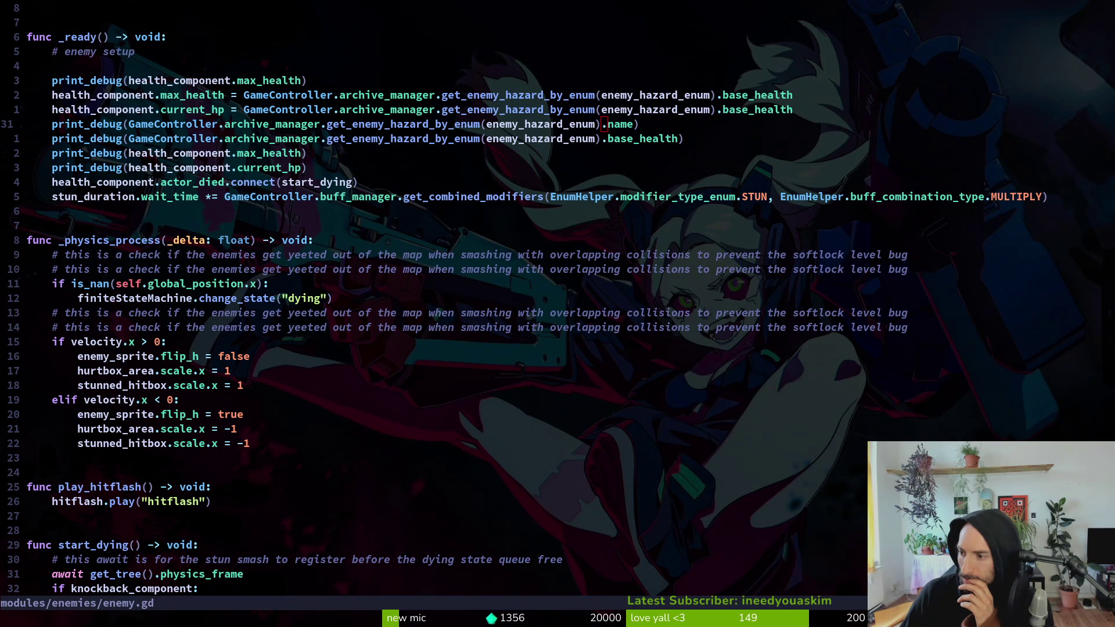
pyautogui.click(639, 414)
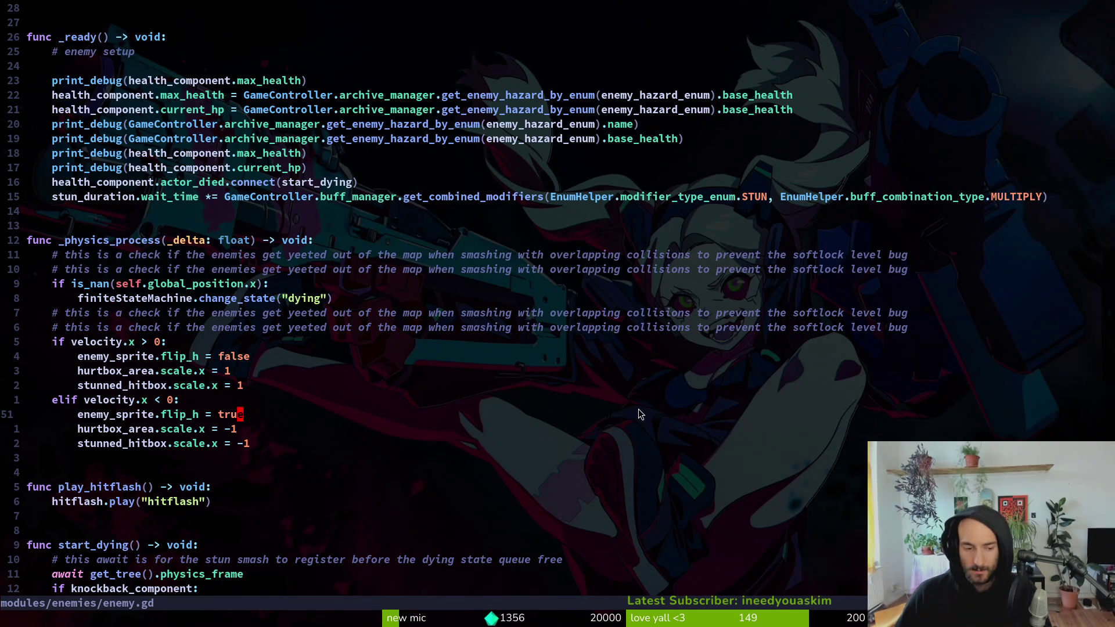
# - Open archive.manager.gd from a Find Files search for 'archivema'
pyautogui.press('space')
pyautogui.press('f')
pyautogui.press('f')
pyautogui.write('arhciman')
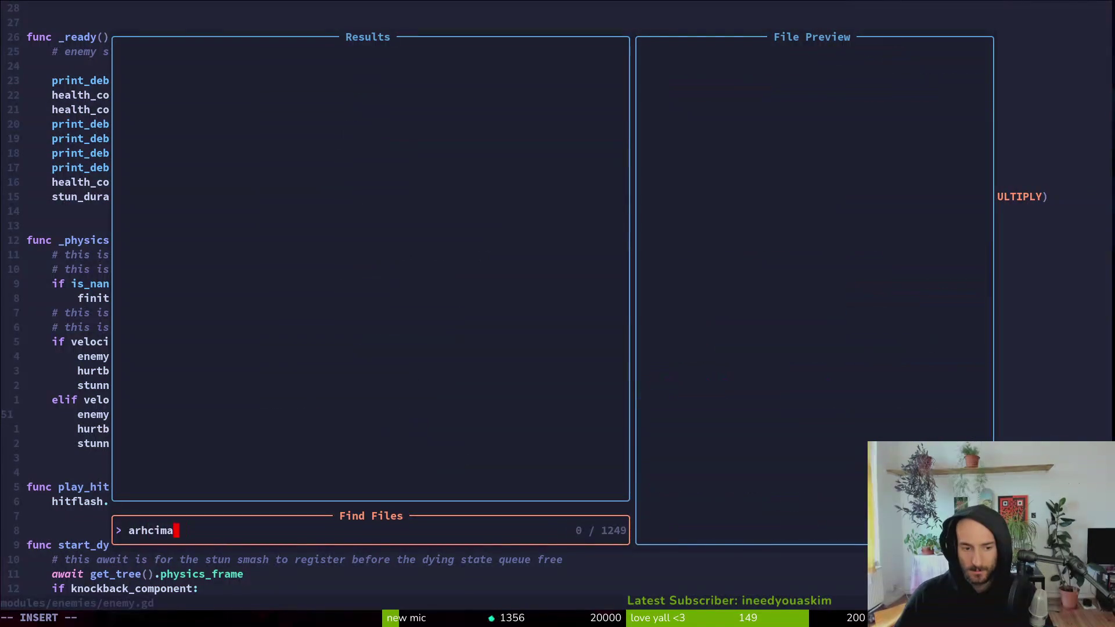
pyautogui.press('BackSpace')
pyautogui.press('BackSpace')
pyautogui.press('BackSpace')
pyautogui.write('rchivema')
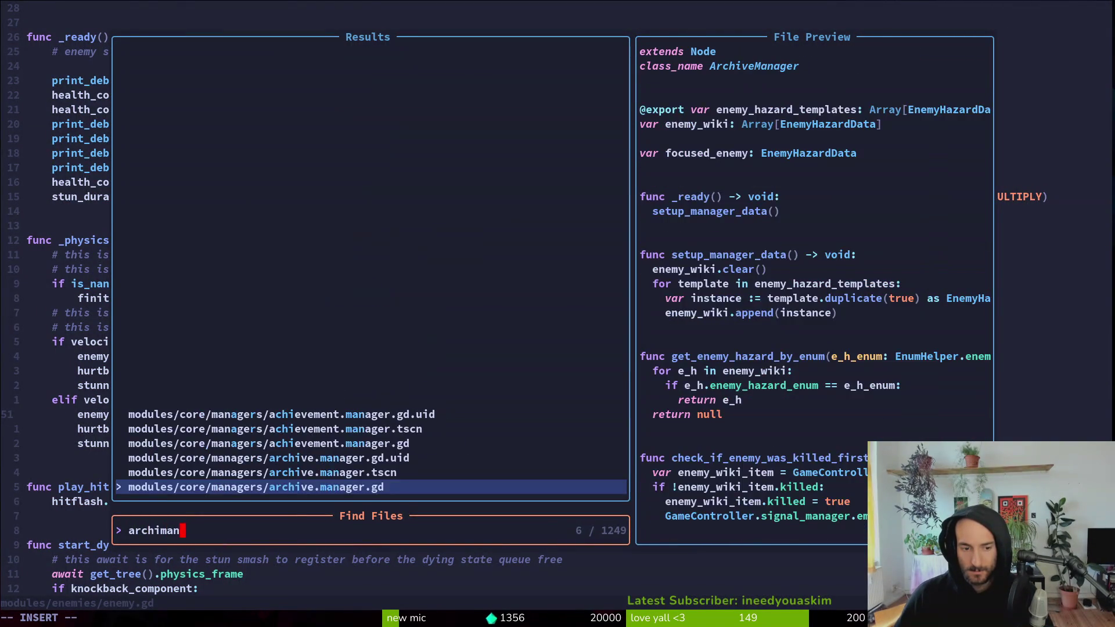
pyautogui.press('Return')
# - Try indenting the enemy_wiki lookup loop, undo it, then yank the whole file and save
pyautogui.press('j')
pyautogui.press('j')
pyautogui.press('j')
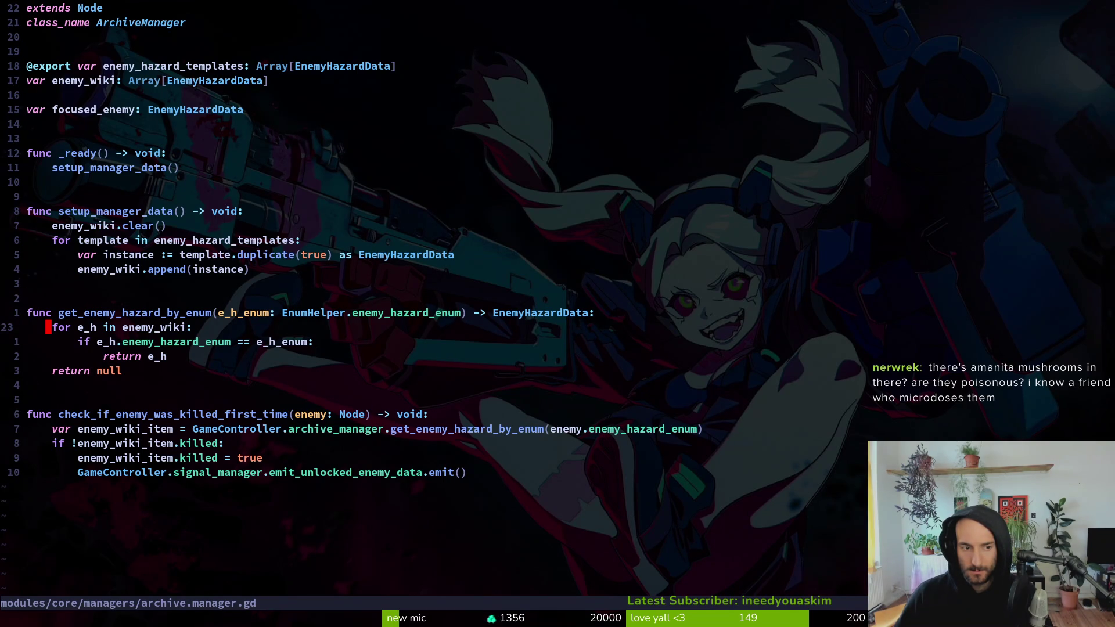
pyautogui.press('V')
pyautogui.press('j')
pyautogui.press('>')
pyautogui.press('u')
pyautogui.press('g')
pyautogui.press('g')
pyautogui.write('VGy:w')
pyautogui.press('Return')
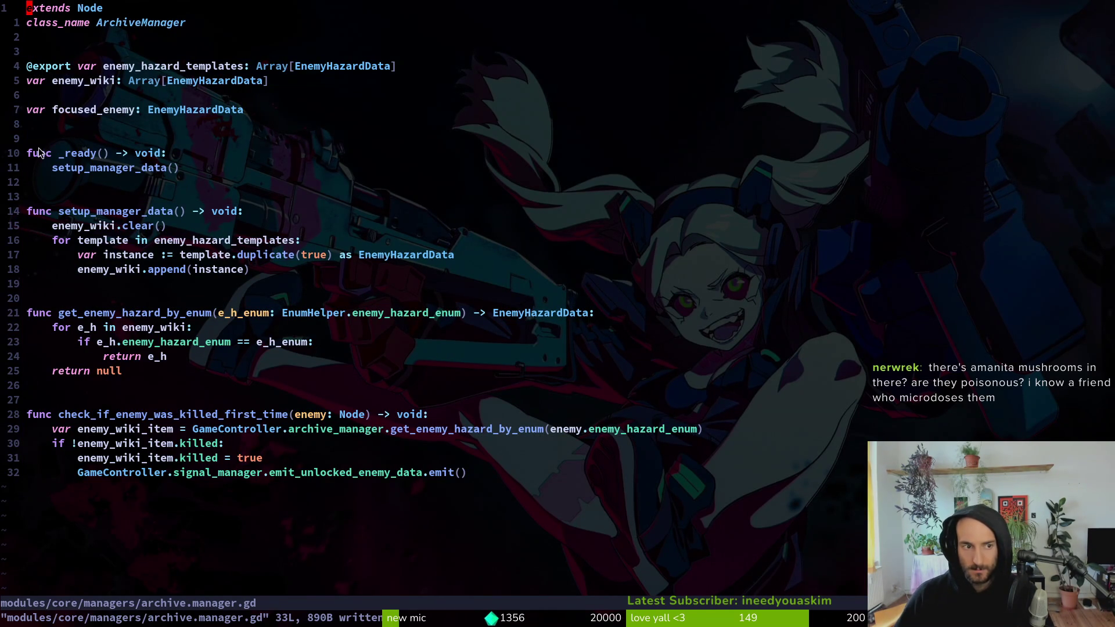
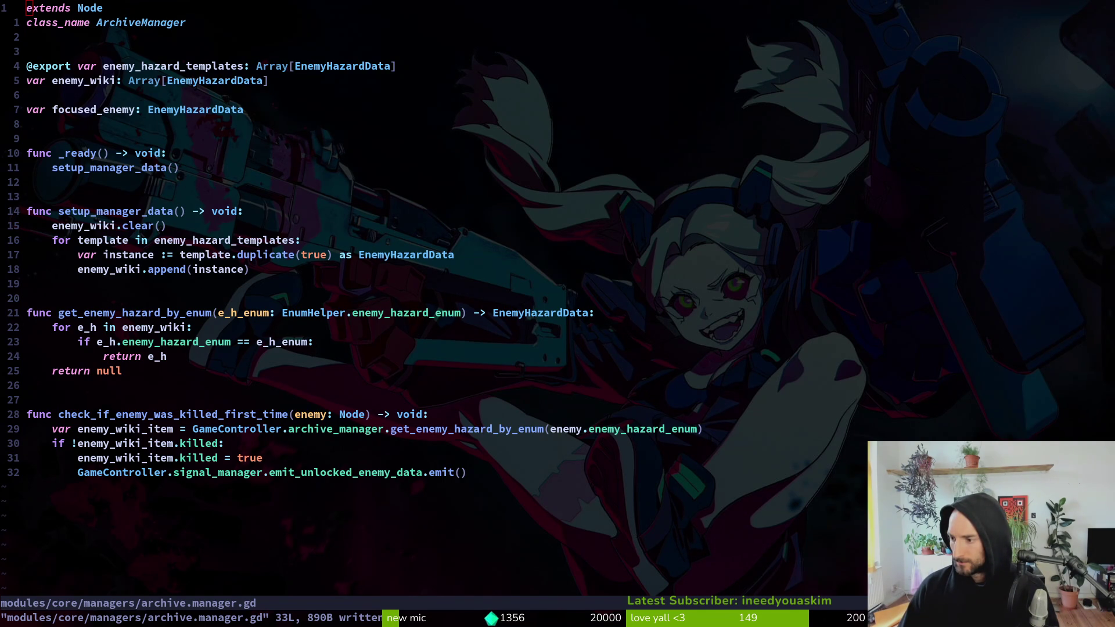
# - Replace instance with template in the line-19 append call, then run the project in Godot
pyautogui.click(202, 271)
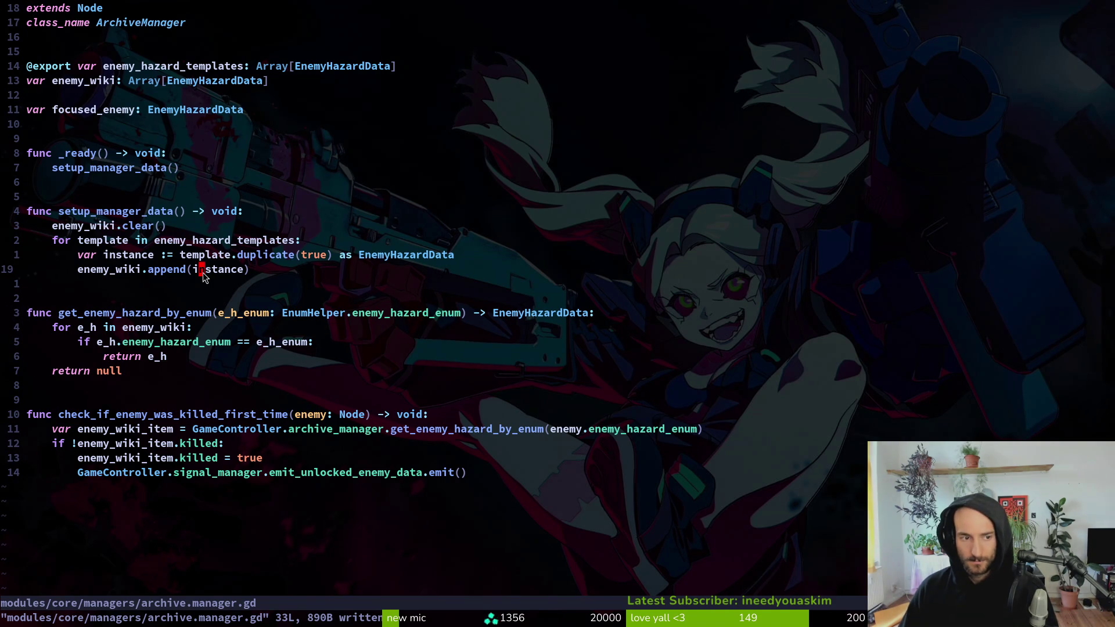
pyautogui.write('ciwtemplate')
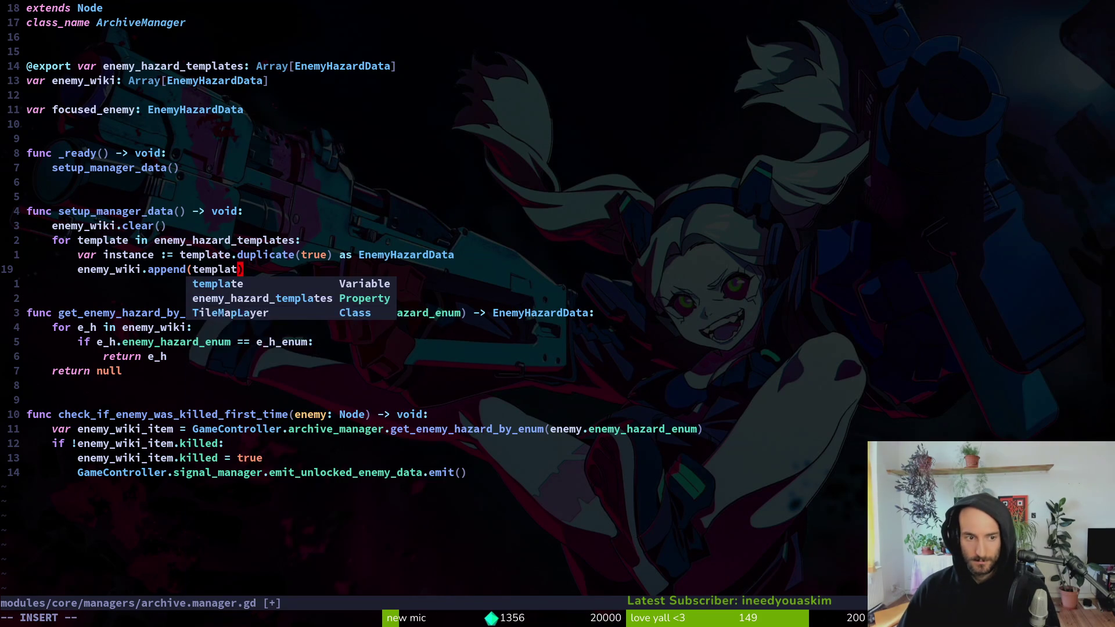
pyautogui.press('Escape')
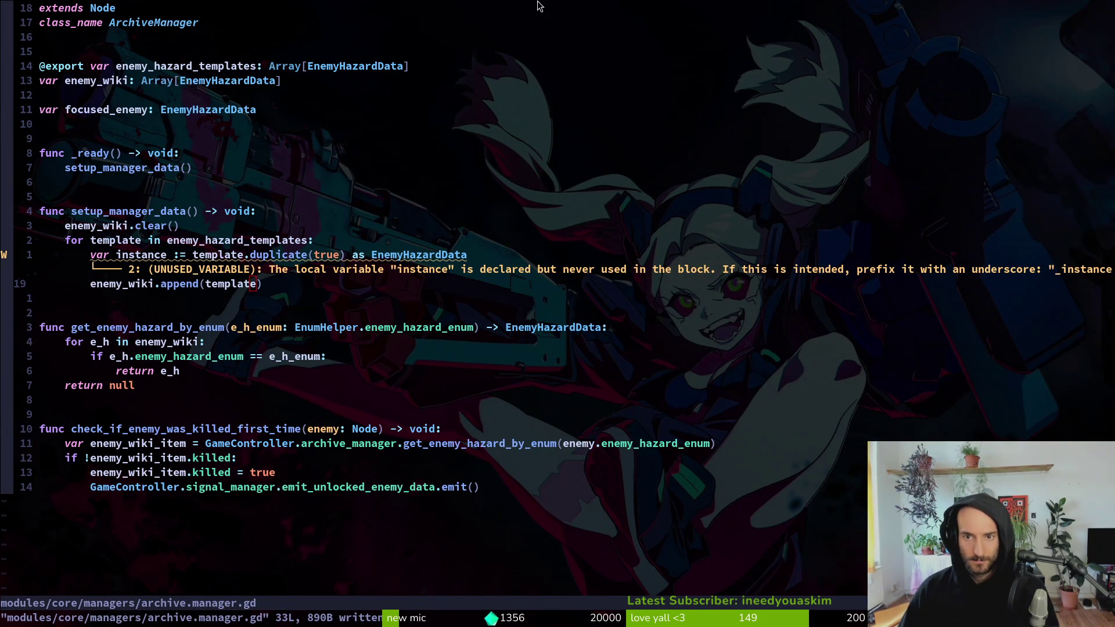
pyautogui.hotkey('alt', 'Tab')
pyautogui.click(915, 35)
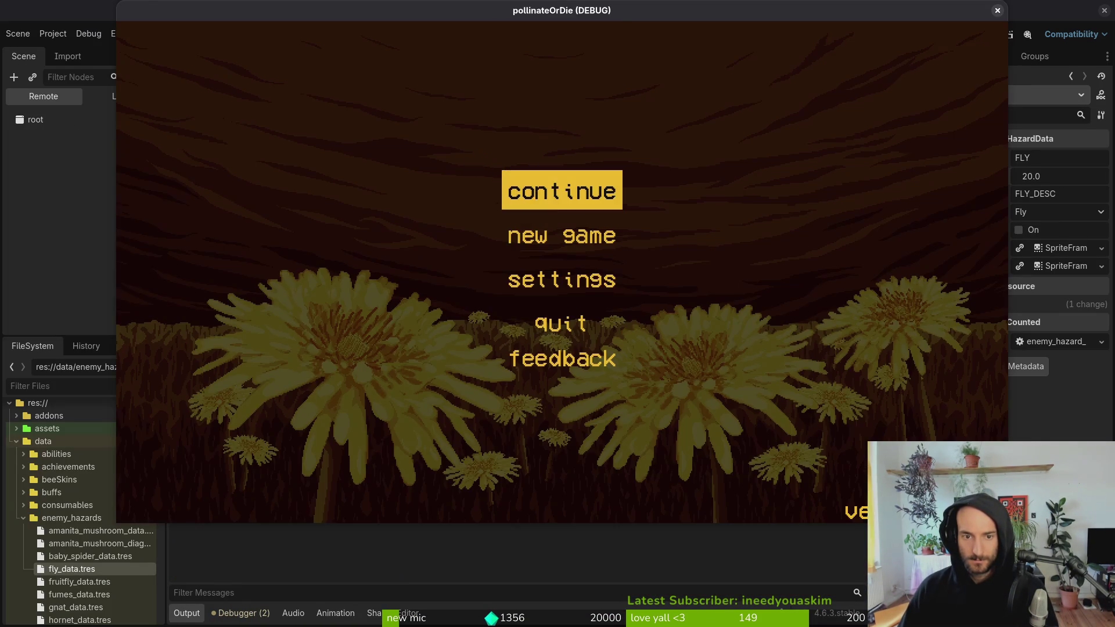
# - Start the game, enable the development level under the pause menu's debugging options, and relaunch it
pyautogui.click(523, 190)
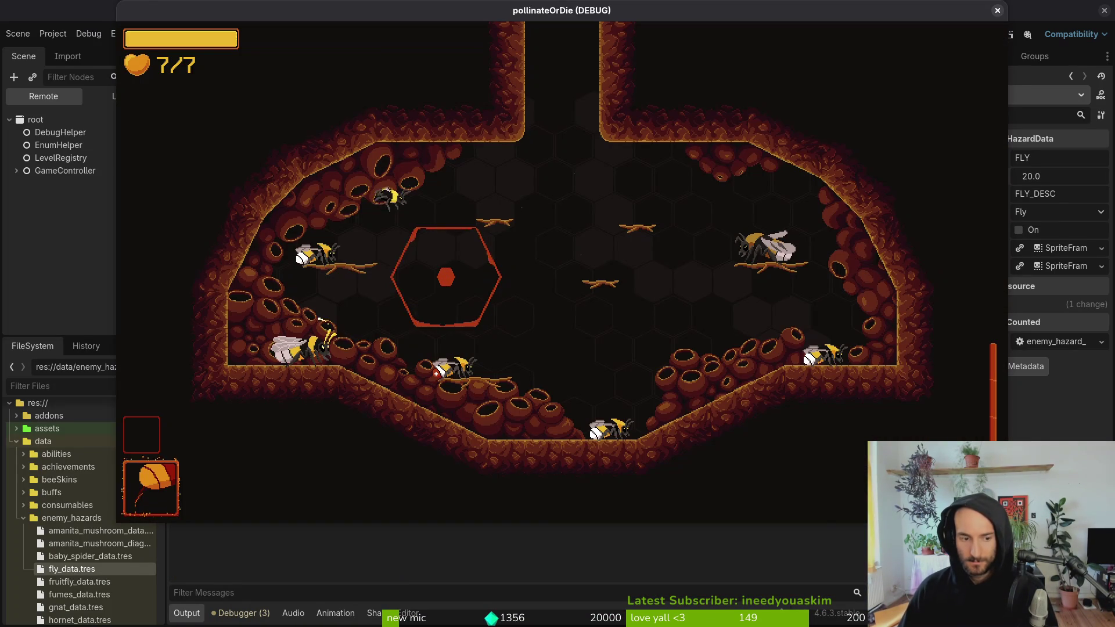
pyautogui.press('Escape')
pyautogui.press('Escape')
pyautogui.press('Escape')
pyautogui.press('Return')
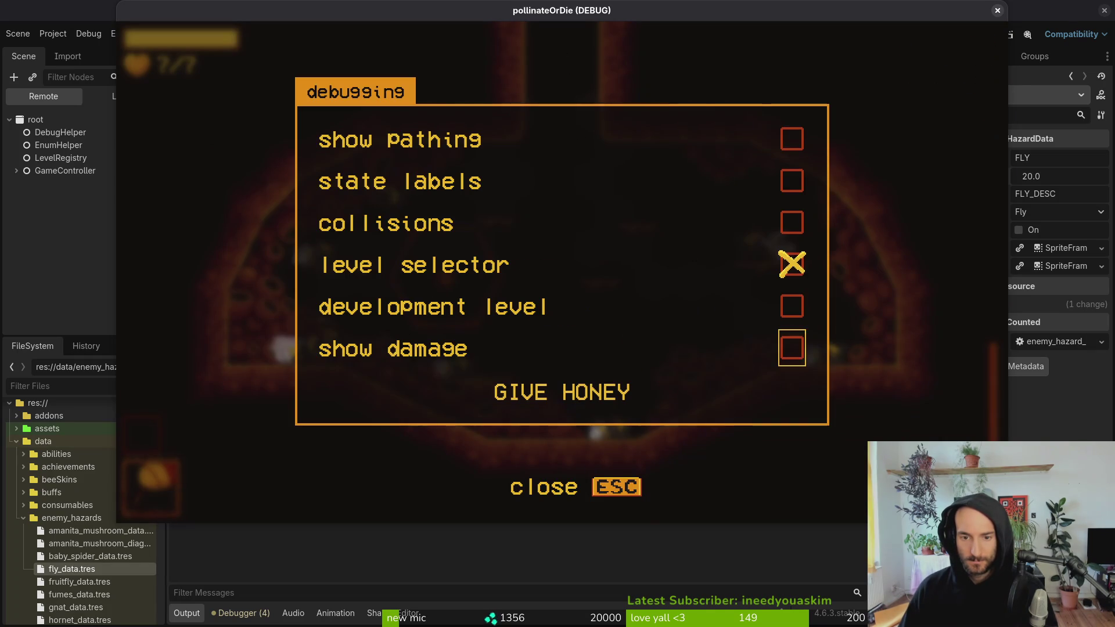
pyautogui.click(791, 306)
pyautogui.press('Escape')
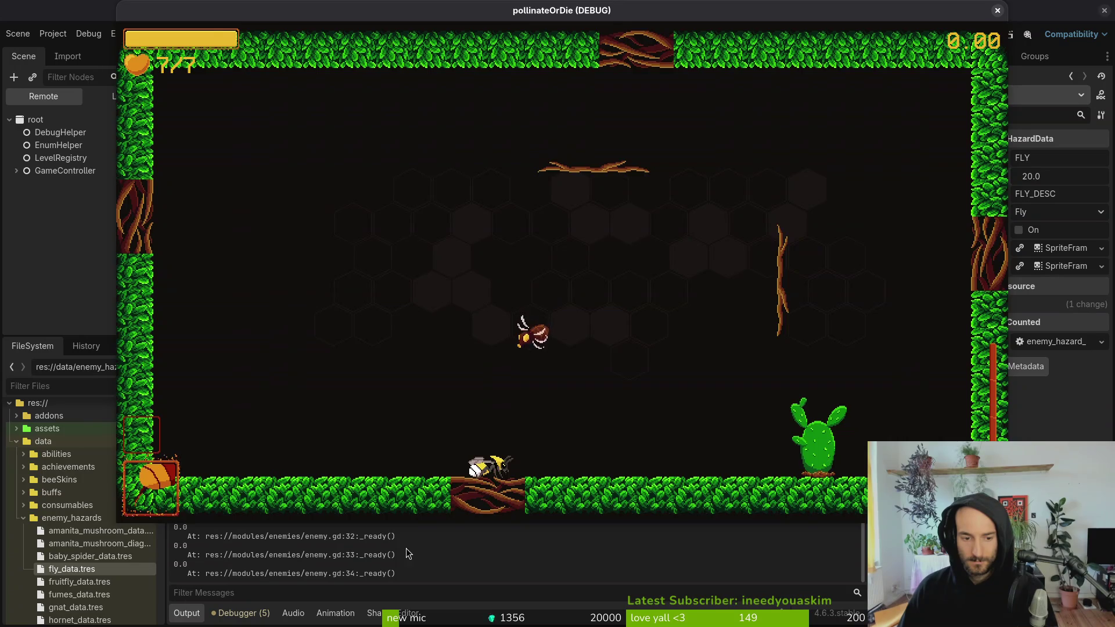
pyautogui.press('F8')
pyautogui.press('F5')
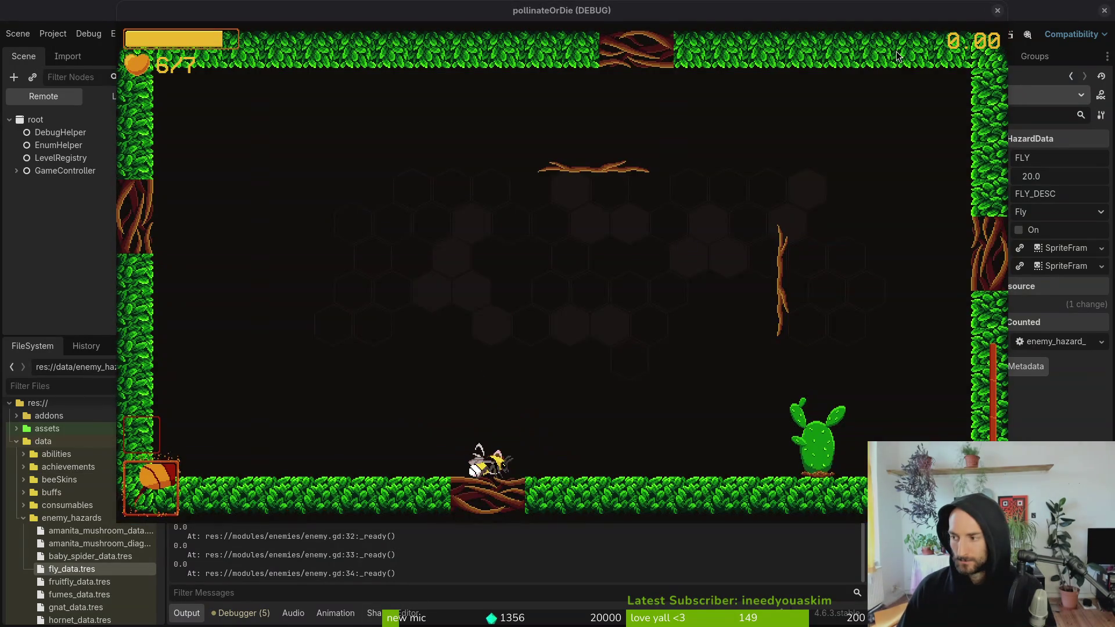
# - Undo the template edit in archive.manager.gd and save it
pyautogui.hotkey('alt', 'Tab')
pyautogui.write('u:w')
pyautogui.press('Return')
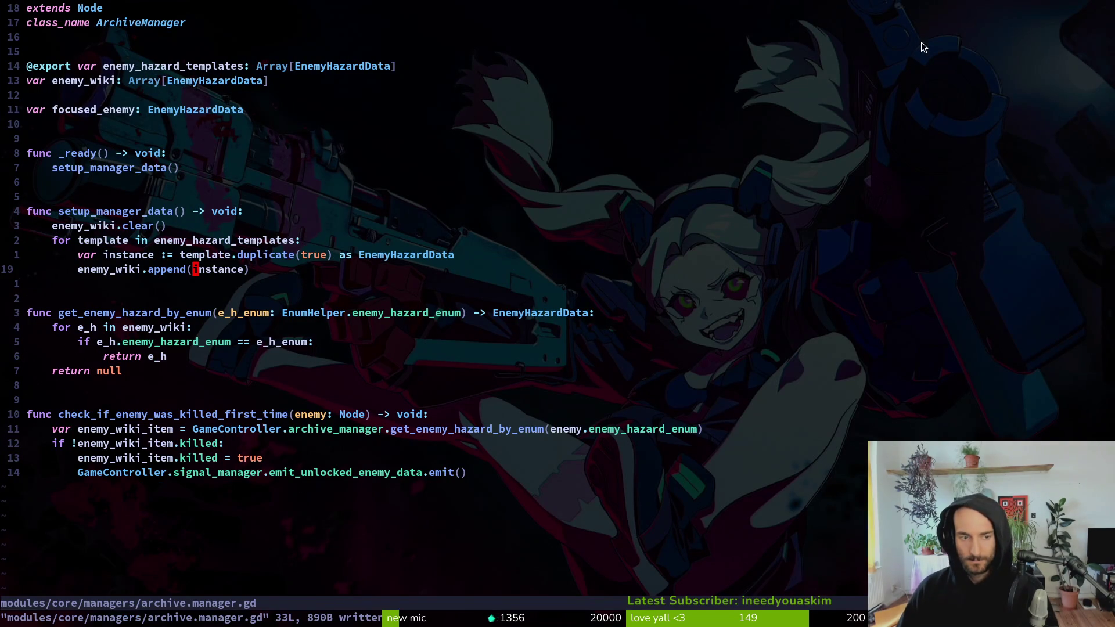
# - Return to Neovim's code editor and begin a project file search
pyautogui.hotkey('alt', 'Tab')
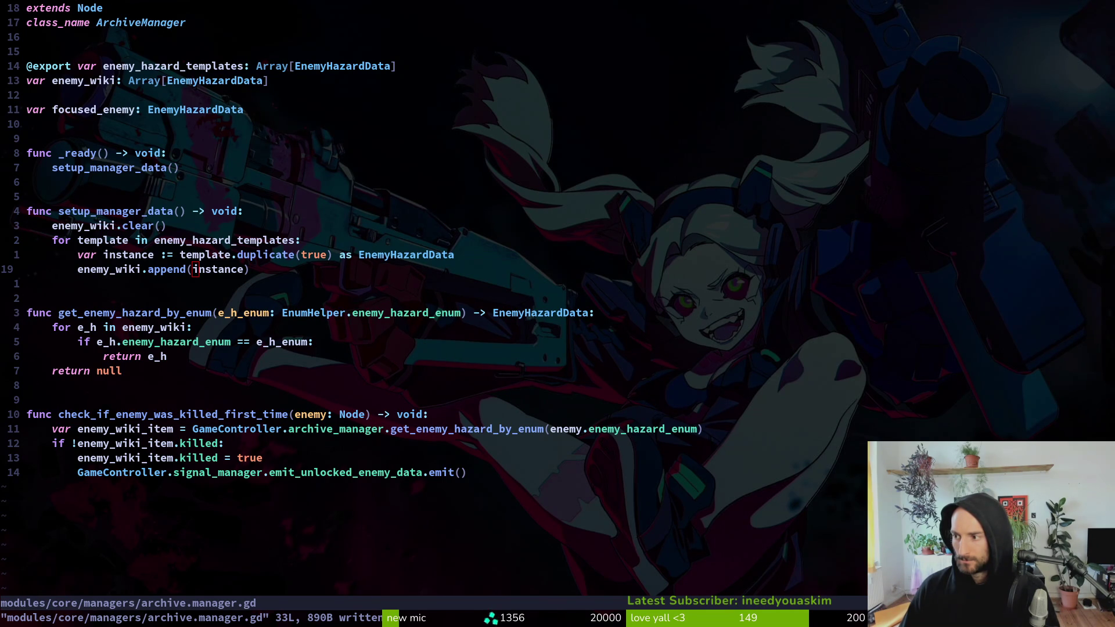
pyautogui.click(788, 414)
pyautogui.press('space')
# - Find 'eneha' and open enemy_hazard_data.gd to review its base_health field
pyautogui.press('f')
pyautogui.press('f')
pyautogui.write('eneha')
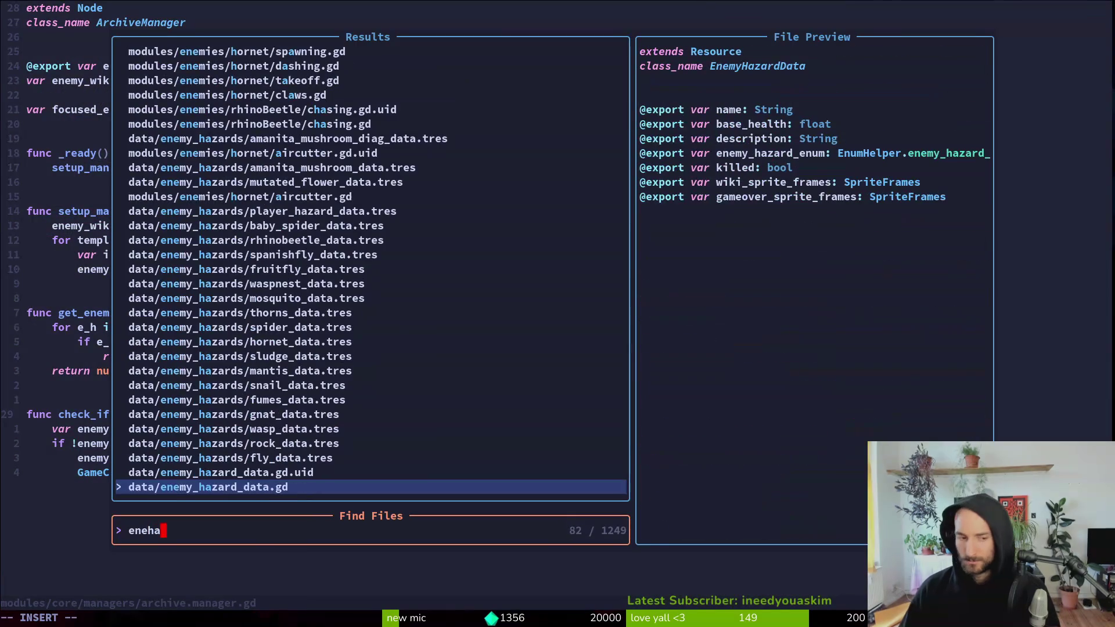
pyautogui.press('Return')
pyautogui.click(217, 154)
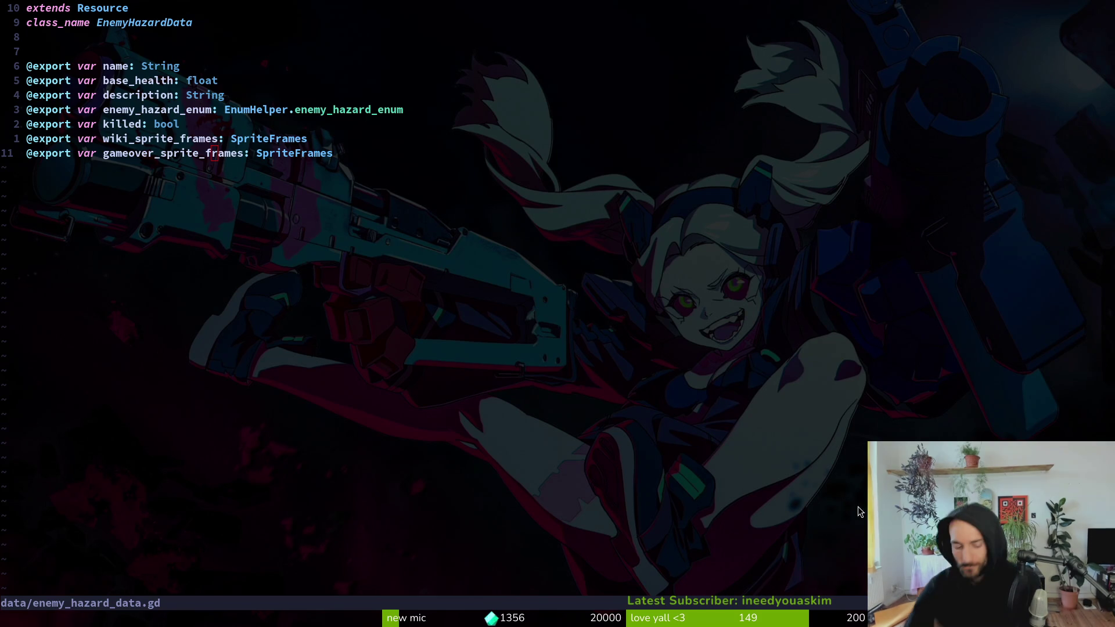
# - Search for 'archi' and reopen archive.manager.gd
pyautogui.click(241, 188)
pyautogui.press('space')
pyautogui.press('f')
pyautogui.press('f')
pyautogui.write('arhcman')
pyautogui.press('BackSpace')
pyautogui.press('BackSpace')
pyautogui.press('BackSpace')
pyautogui.write('chi')
pyautogui.press('Return')
# - Add print_debug(instance.base_health) below the var instance line
pyautogui.press('k')
pyautogui.press('k')
pyautogui.press('k')
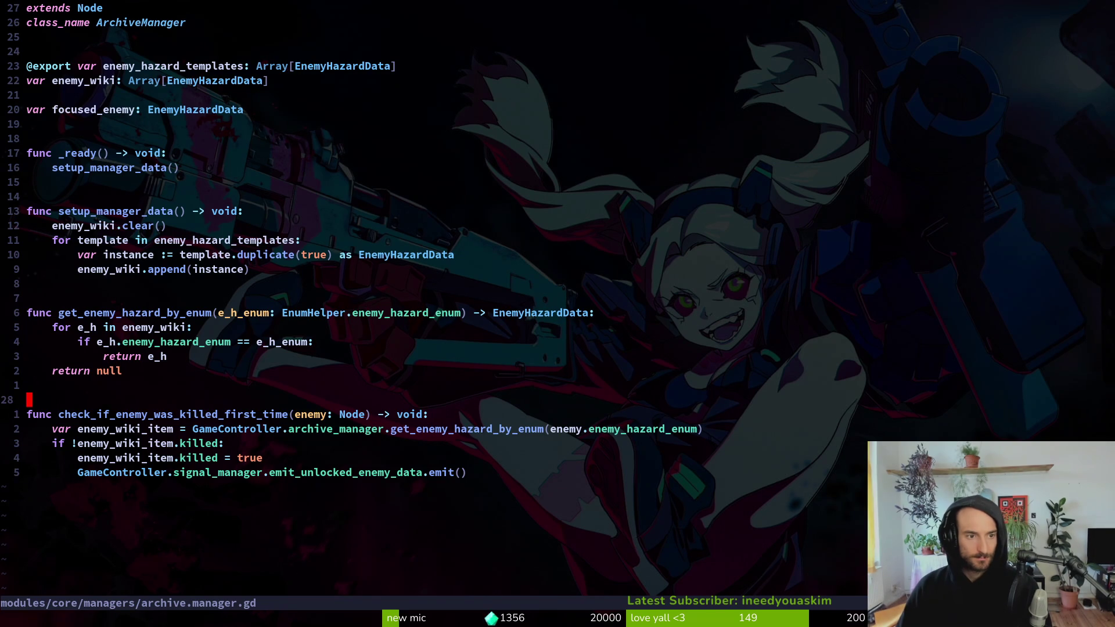
pyautogui.press('k')
pyautogui.press('k')
pyautogui.press('k')
pyautogui.write('oprde')
pyautogui.press('Return')
pyautogui.write('instance.')
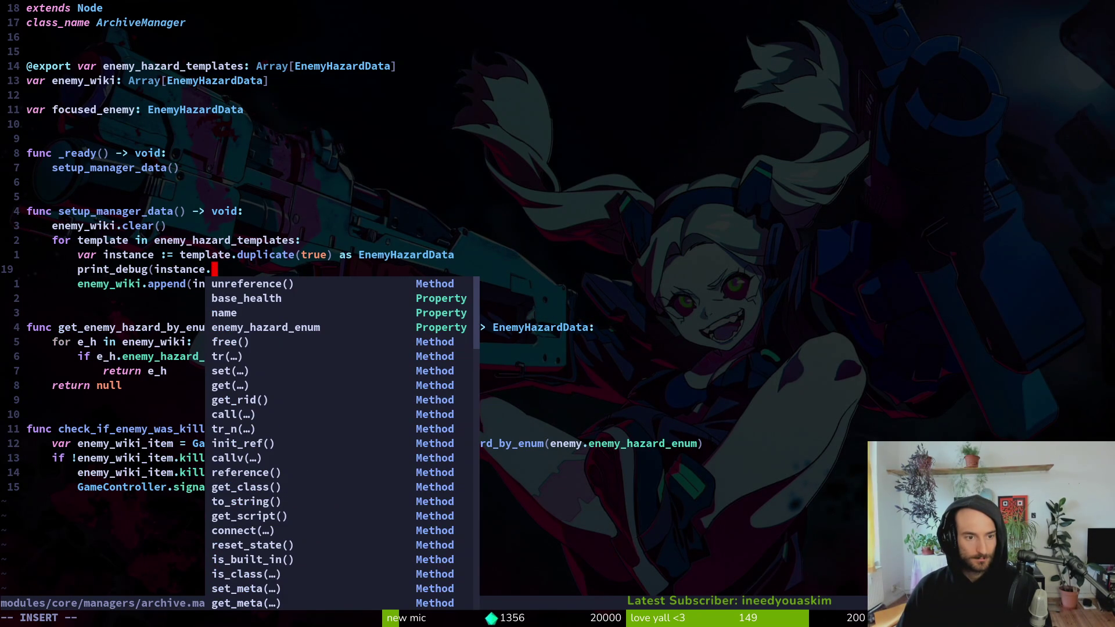
pyautogui.write('ba')
pyautogui.press('Return')
pyautogui.write(')')
pyautogui.press('Escape')
# - Duplicate the print line, changing it to print_debug(instance.name)
pyautogui.press('y')
pyautogui.press('y')
pyautogui.press('p')
pyautogui.press('$')
pyautogui.write('bciwn')
pyautogui.press('Return')
pyautogui.press('Escape')
# - Save the script and launch the game with F5 in Godot
pyautogui.write(':w')
pyautogui.press('Return')
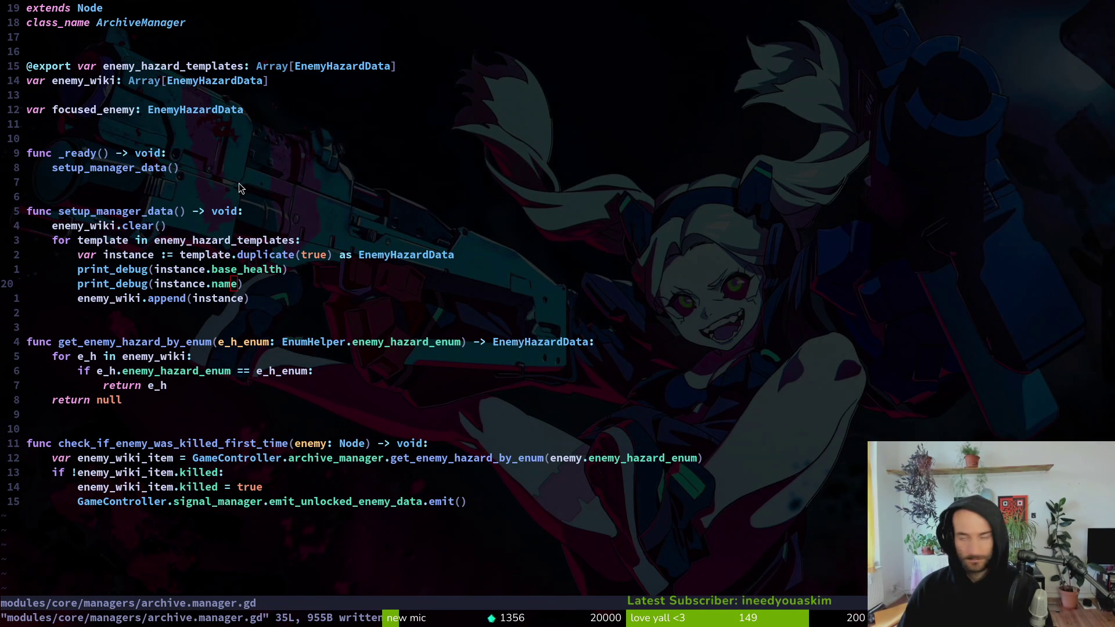
pyautogui.hotkey('alt', 'Tab')
pyautogui.press('F5')
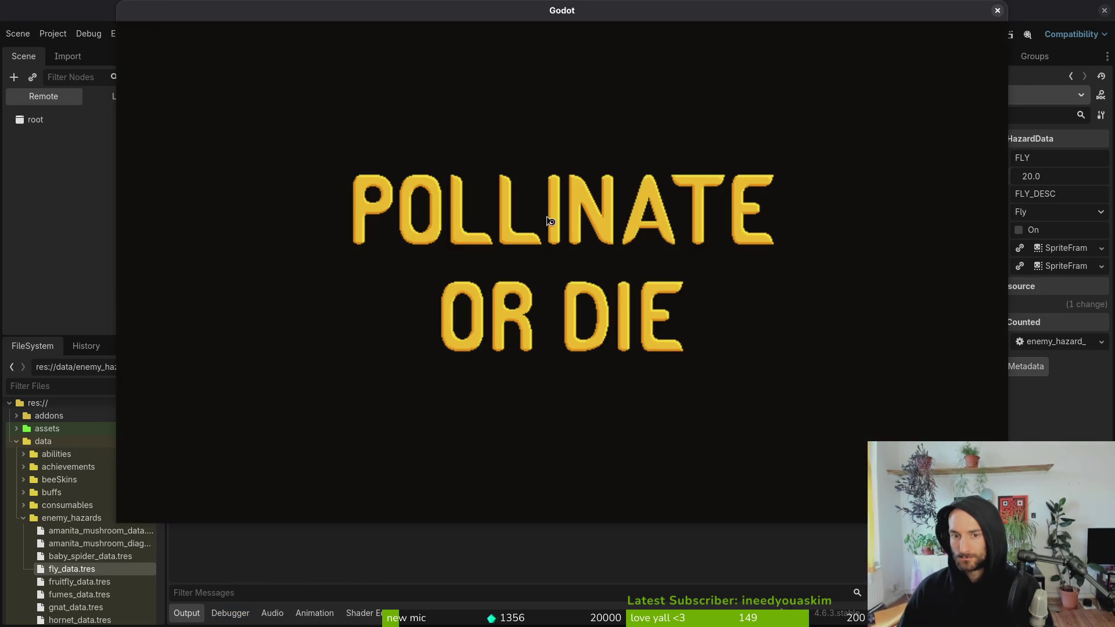
# - Continue into the level, close the game, and scroll Output through printed names and base_health values
pyautogui.press('Return')
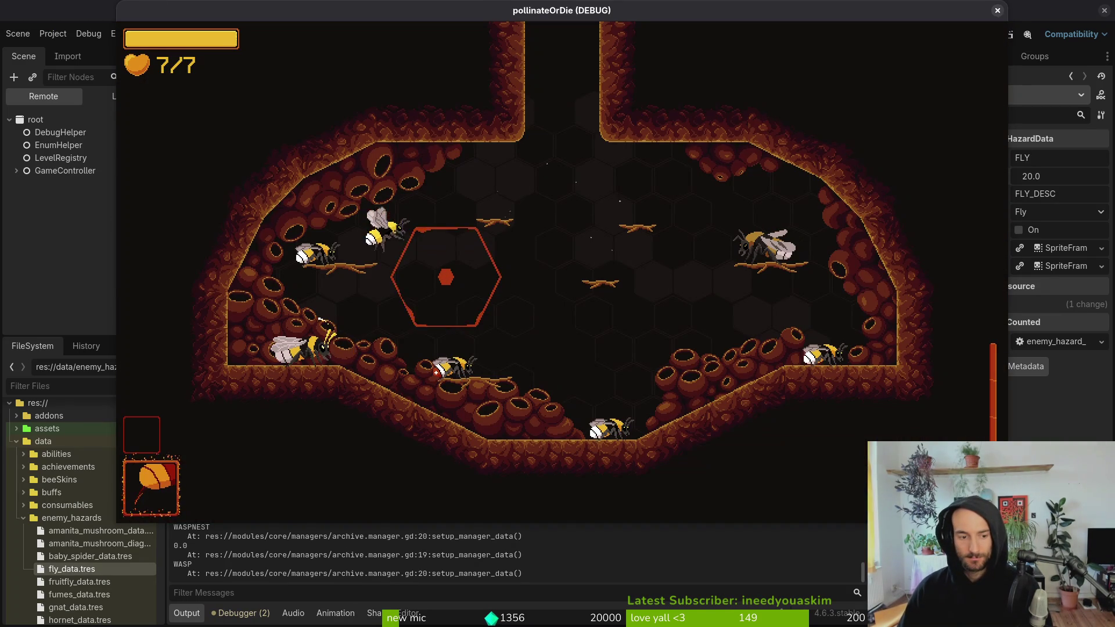
pyautogui.press('F8')
pyautogui.scroll(5, 226, 545)
pyautogui.scroll(6, 226, 551)
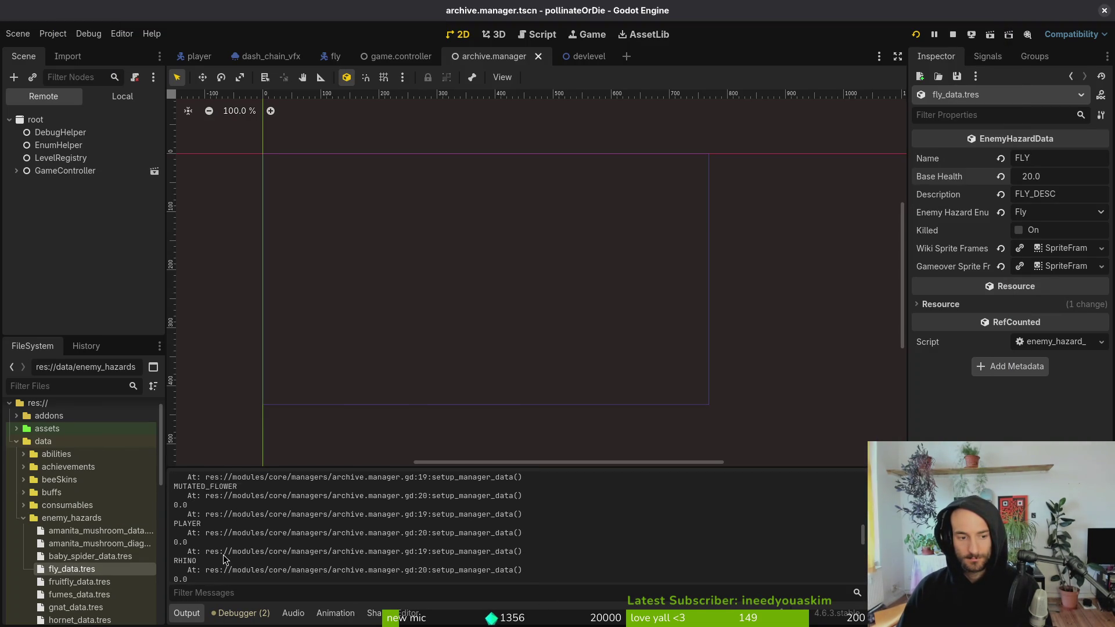
pyautogui.scroll(6, 226, 544)
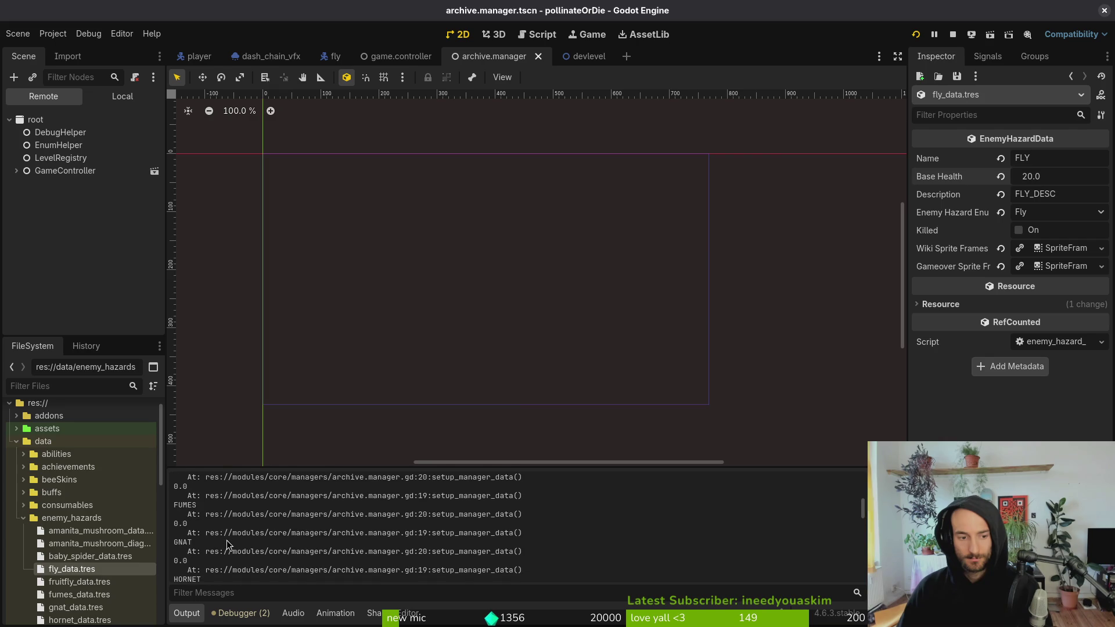
pyautogui.scroll(-1, 227, 544)
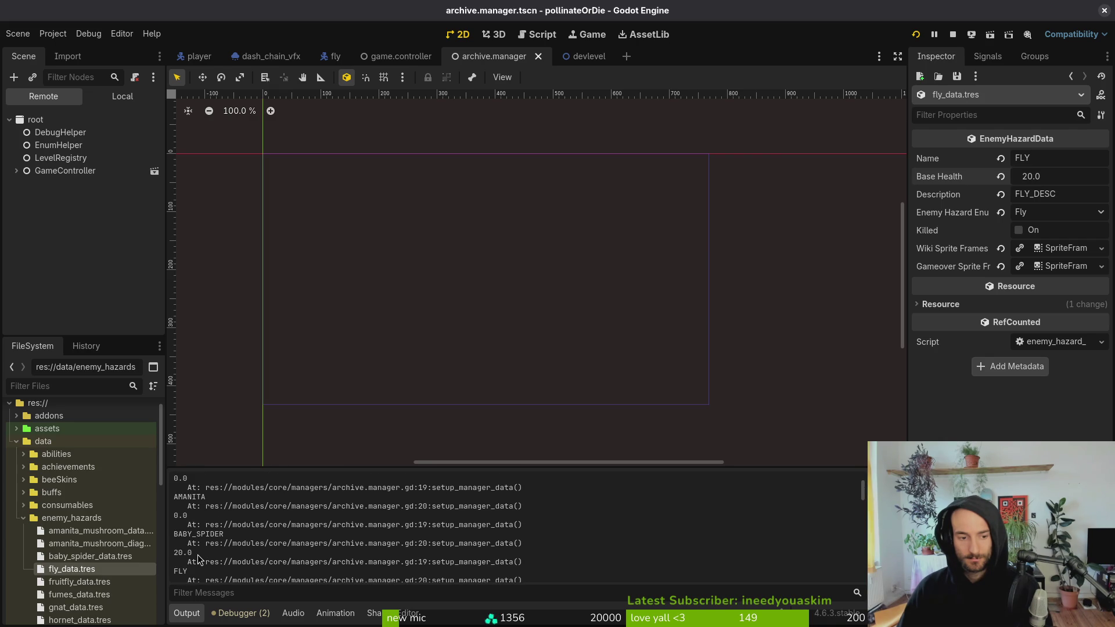
pyautogui.scroll(-1, 197, 559)
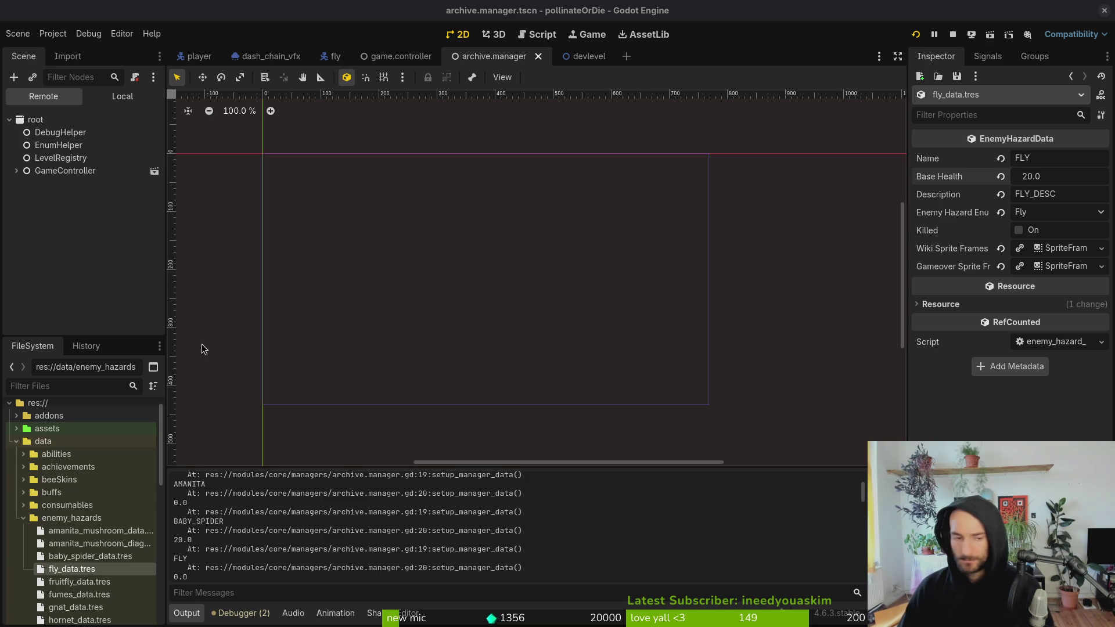
# - Grep the project for base_health, previewing matches in enemy.gd, fly_data.tres and archive.manager.gd
pyautogui.hotkey('alt', 'Tab')
pyautogui.press('space')
pyautogui.write('fgbase_healt')
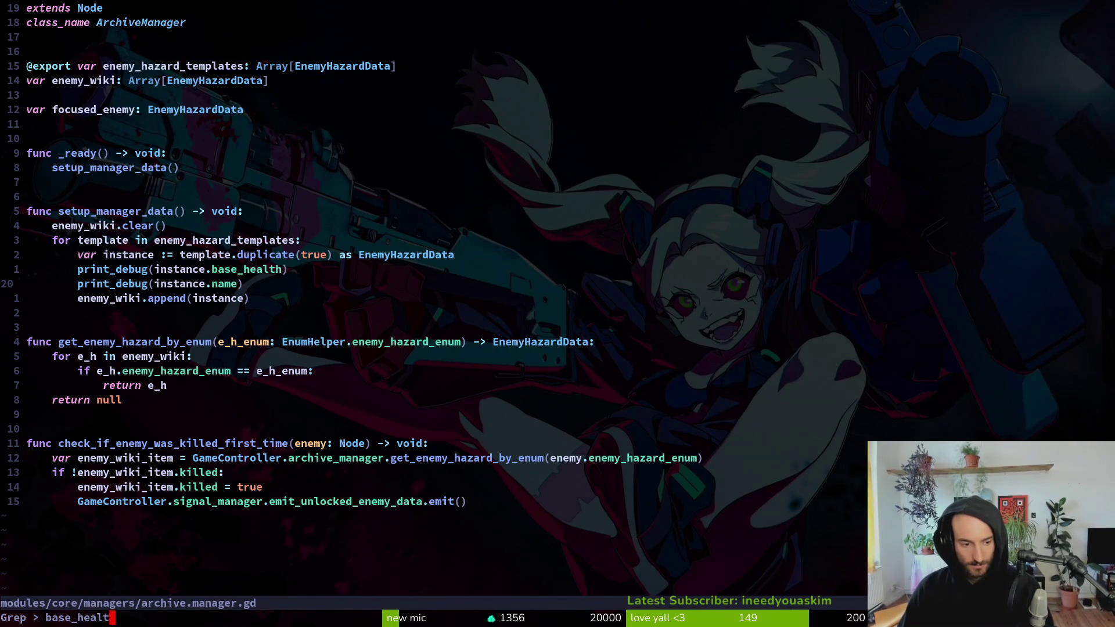
pyautogui.press('Return')
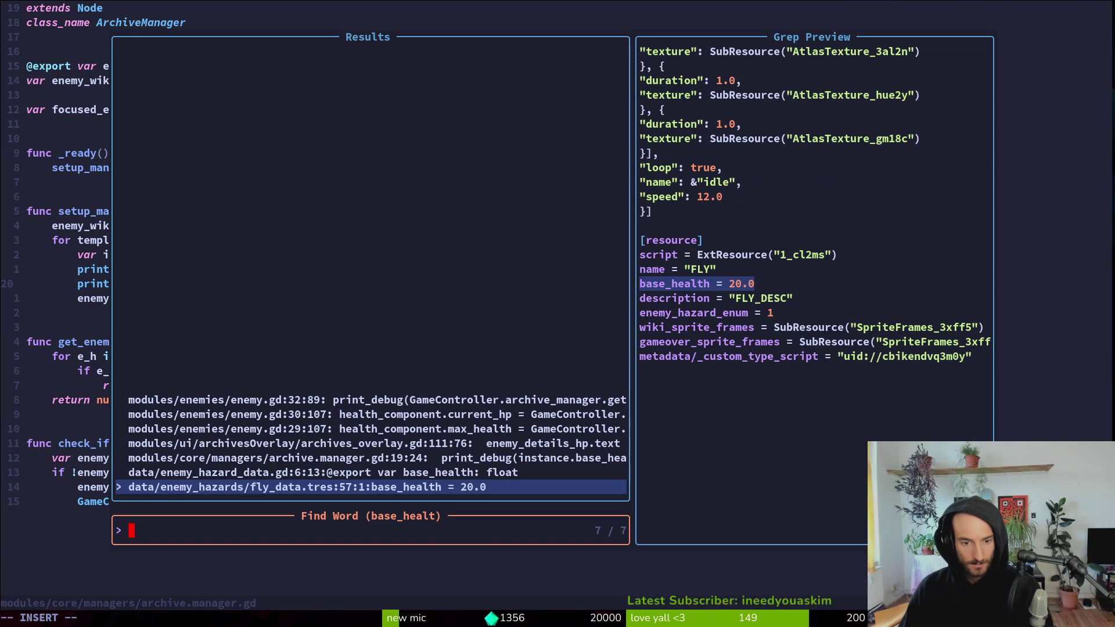
pyautogui.press('Up')
pyautogui.press('Up')
pyautogui.press('Up')
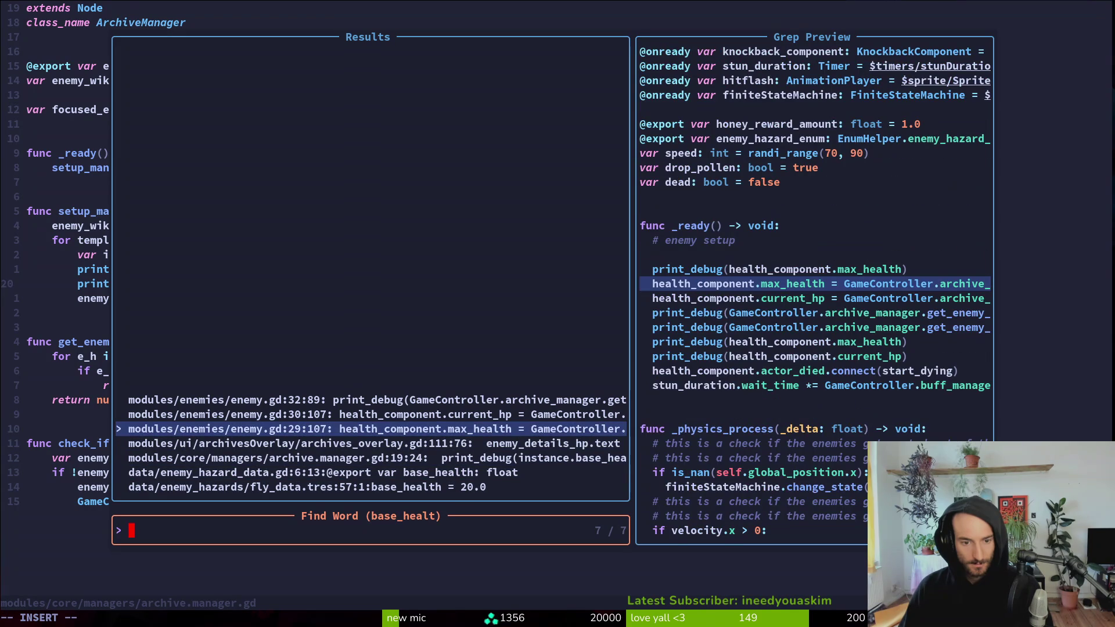
pyautogui.press('Up')
pyautogui.press('Up')
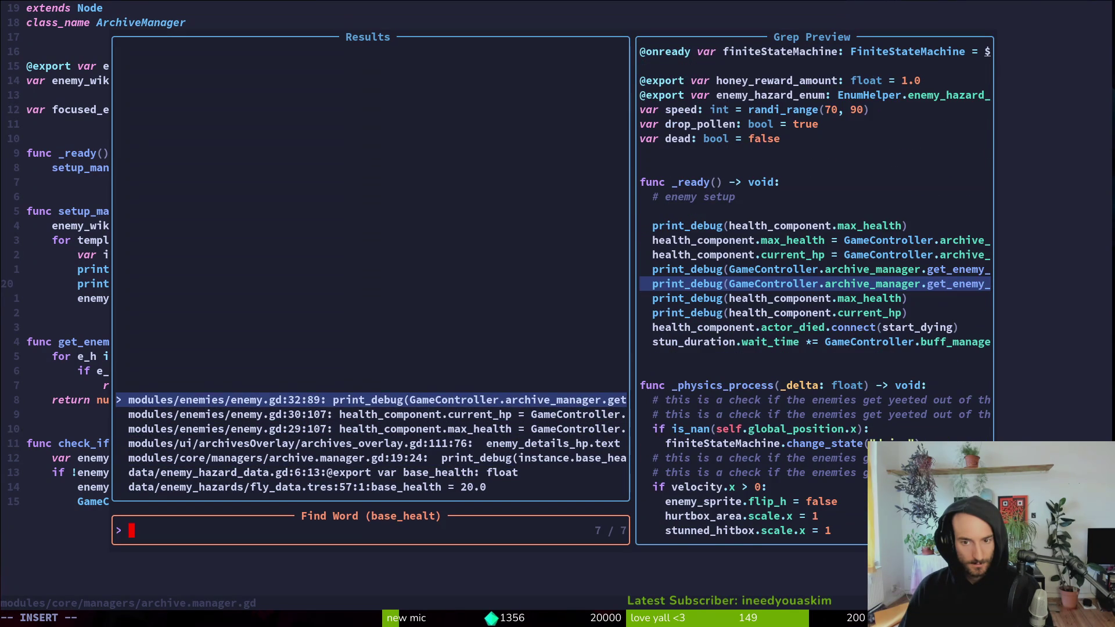
pyautogui.press('Up')
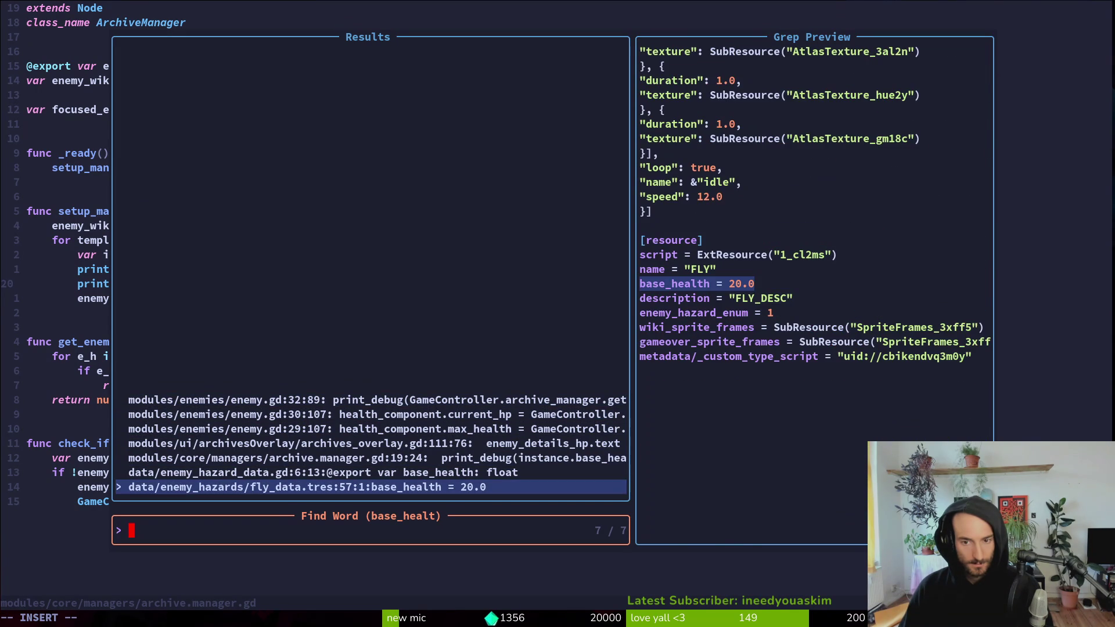
pyautogui.press('Up')
pyautogui.press('Up')
pyautogui.press('Escape')
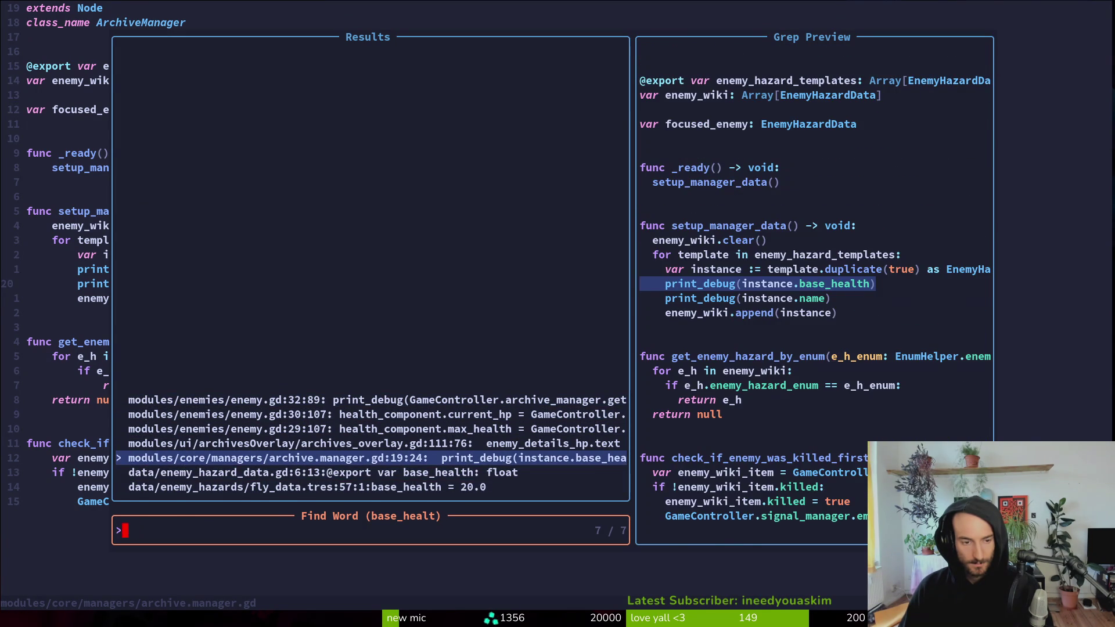
pyautogui.press('Escape')
# - Grep for max_health and preview its uses in the player manager and health component
pyautogui.press('space')
pyautogui.write('psmax')
pyautogui.write('_health')
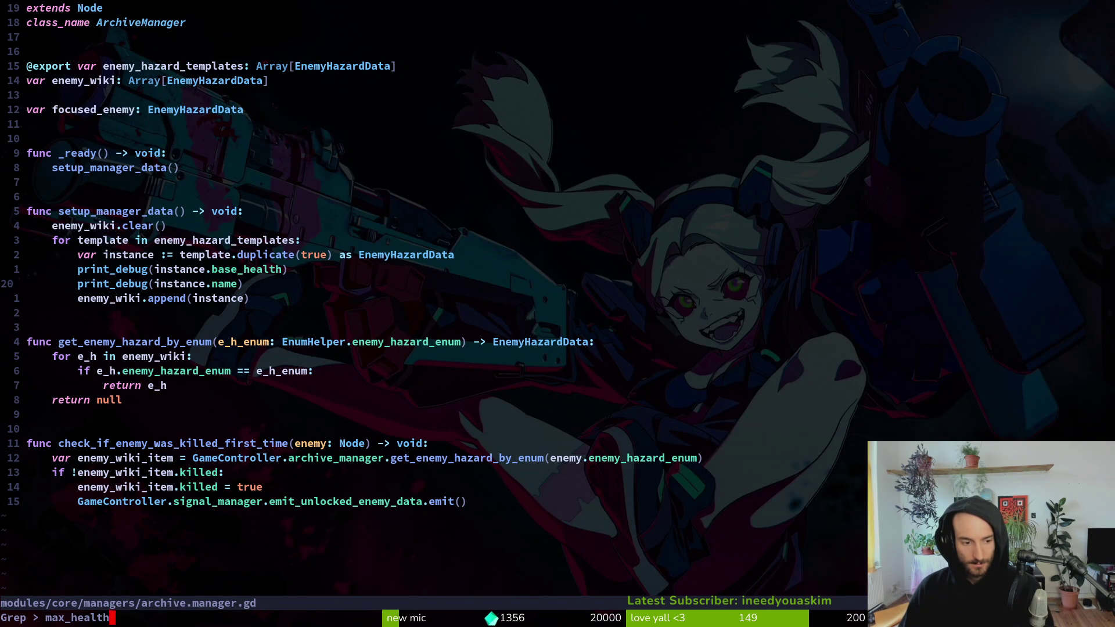
pyautogui.press('Return')
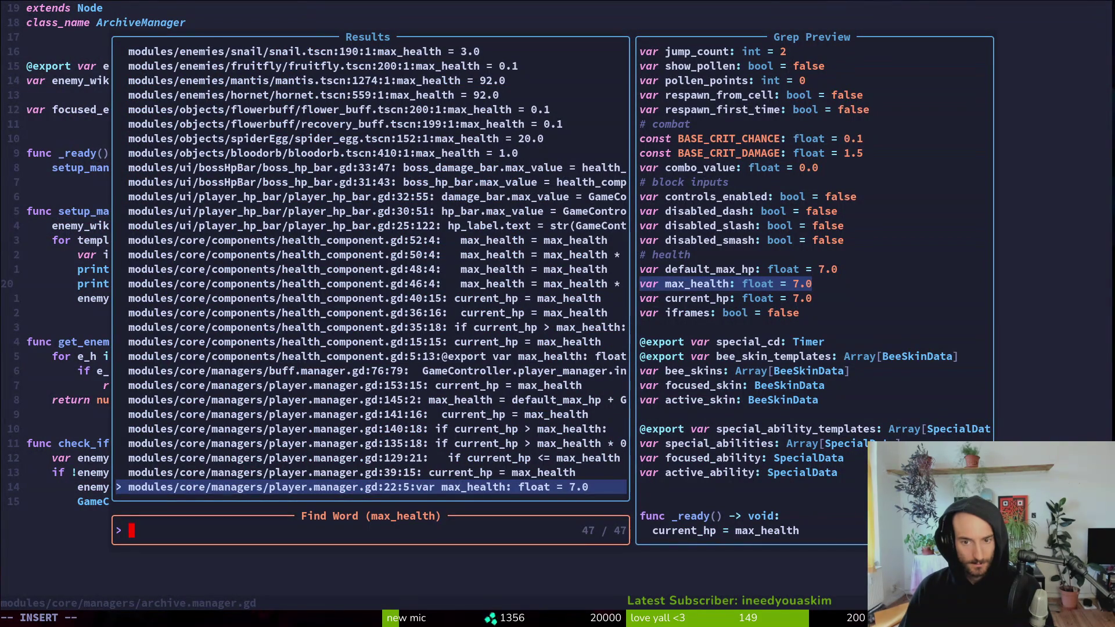
pyautogui.press('Up')
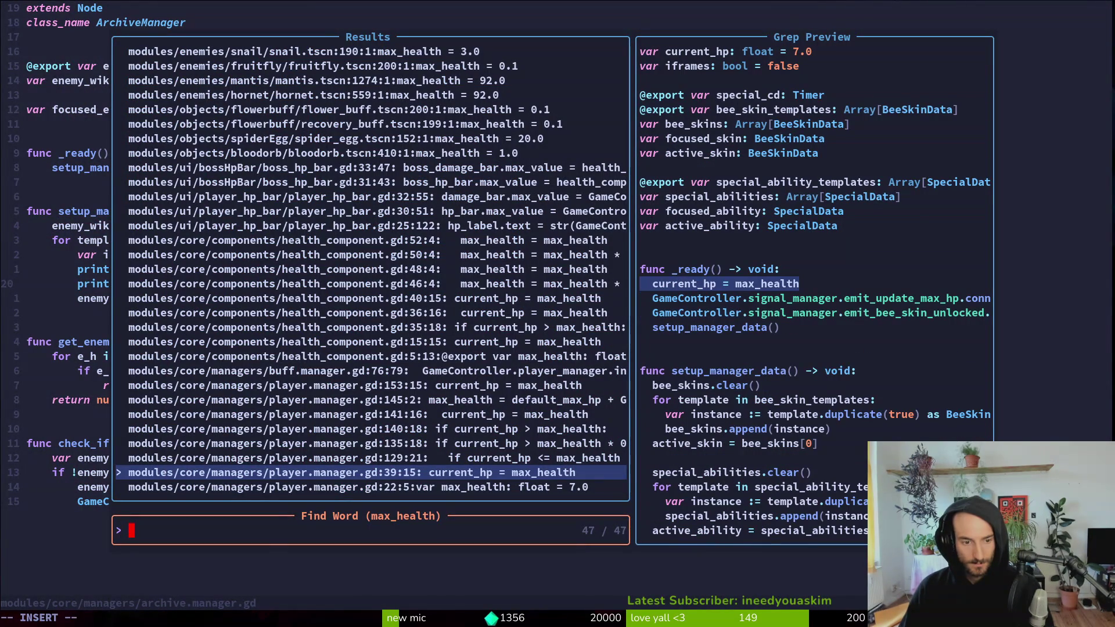
pyautogui.press('Up')
pyautogui.press('Up')
pyautogui.press('Up')
pyautogui.press('Up')
pyautogui.press('Up')
pyautogui.press('Up')
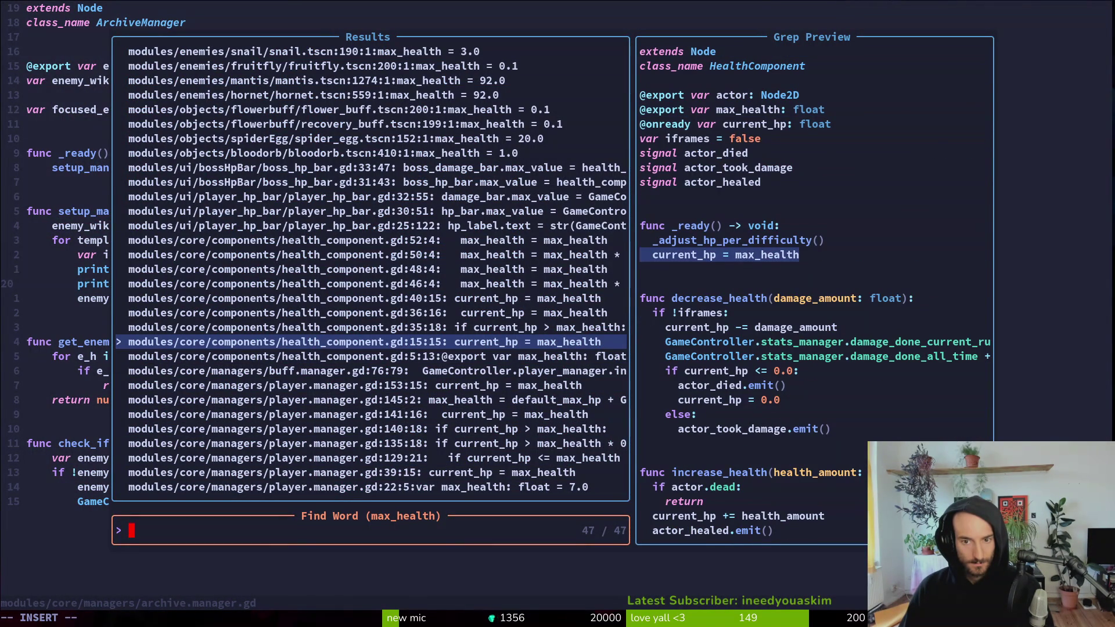
pyautogui.click(371, 327)
pyautogui.click(364, 342)
pyautogui.click(372, 327)
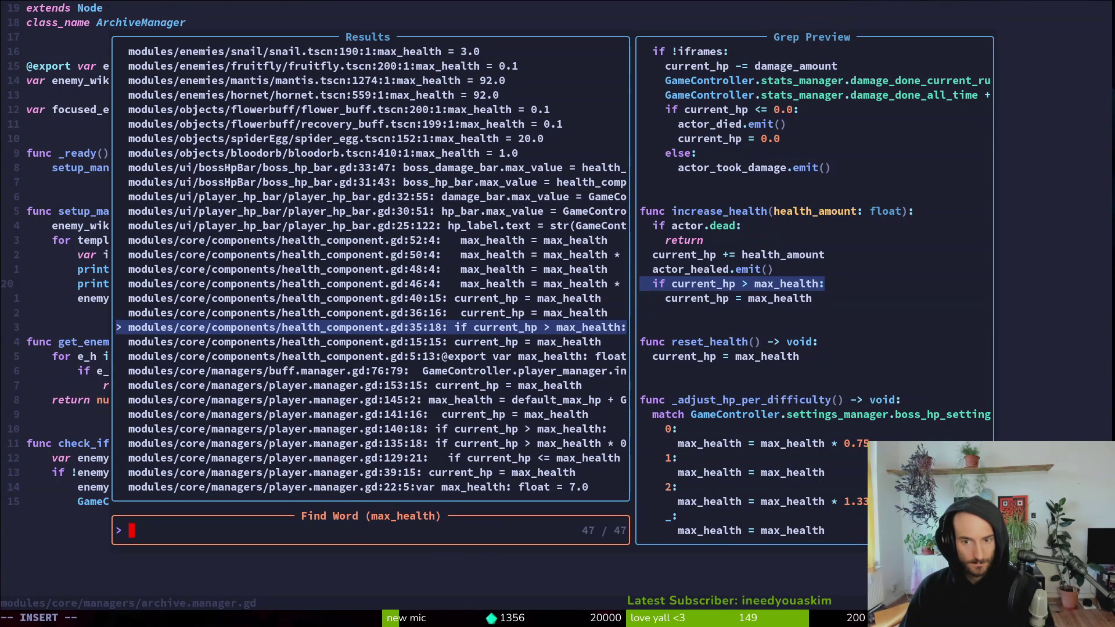
pyautogui.click(371, 313)
pyautogui.click(372, 298)
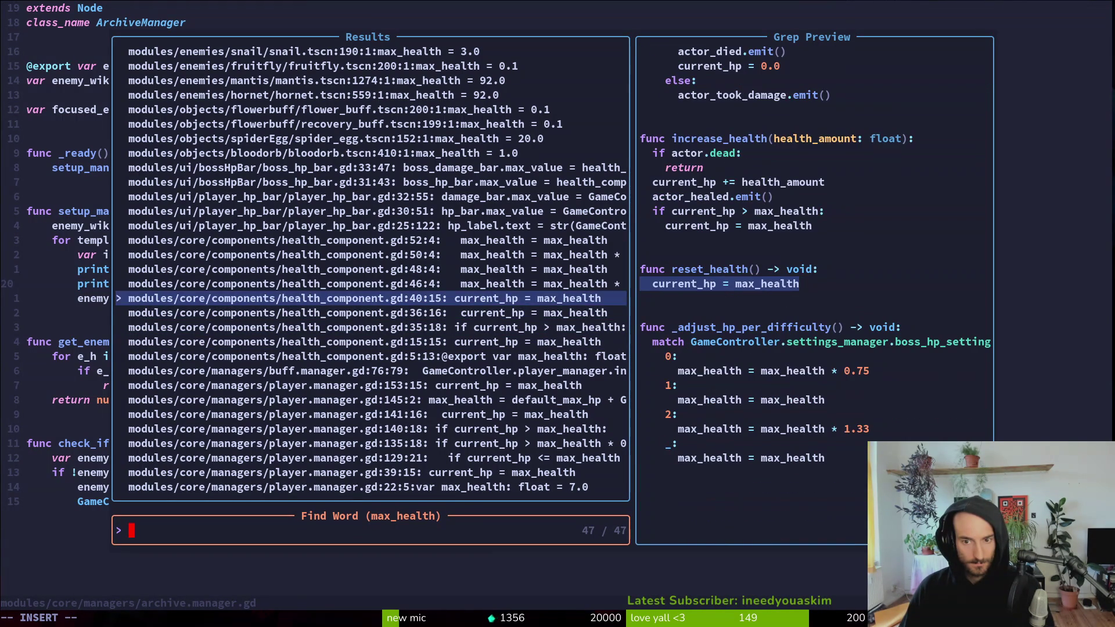
# - Review the player HP bar and enemy scene max_health matches, then close the search
pyautogui.press('Up')
pyautogui.press('Up')
pyautogui.press('Up')
pyautogui.press('Up')
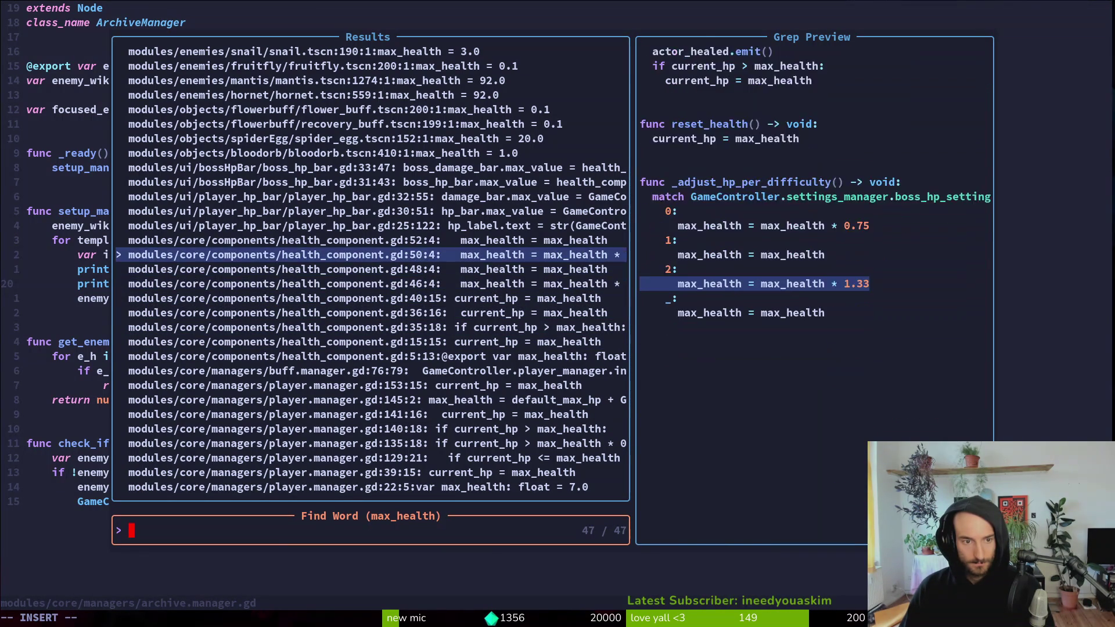
pyautogui.press('Up')
pyautogui.press('Up')
pyautogui.press('Up')
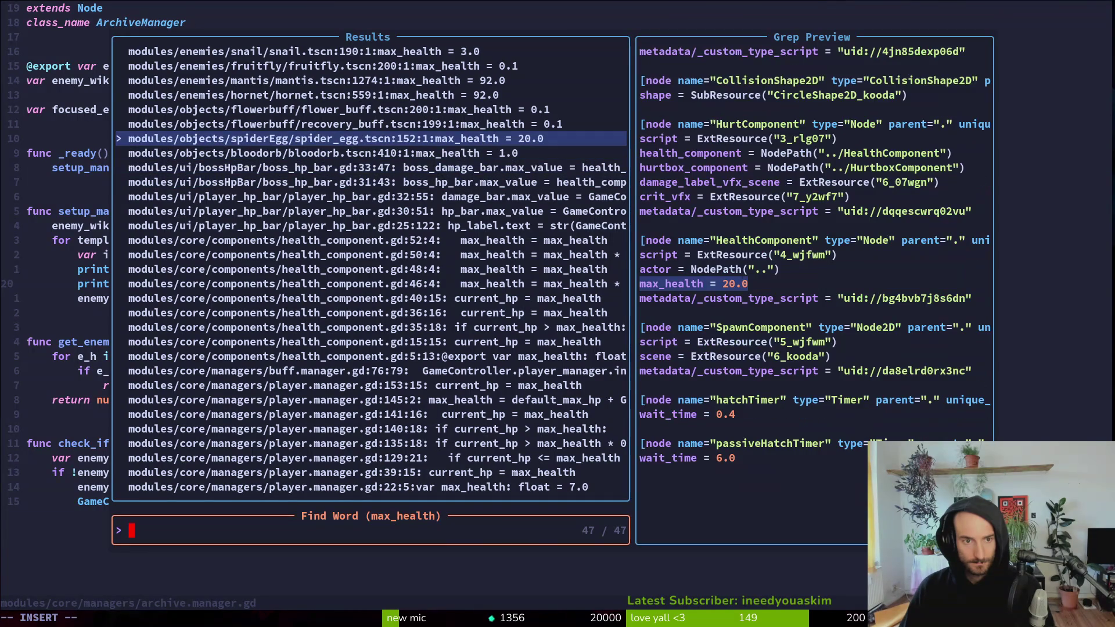
pyautogui.press('Down')
pyautogui.press('Down')
pyautogui.press('Down')
pyautogui.press('Down')
pyautogui.press('Up')
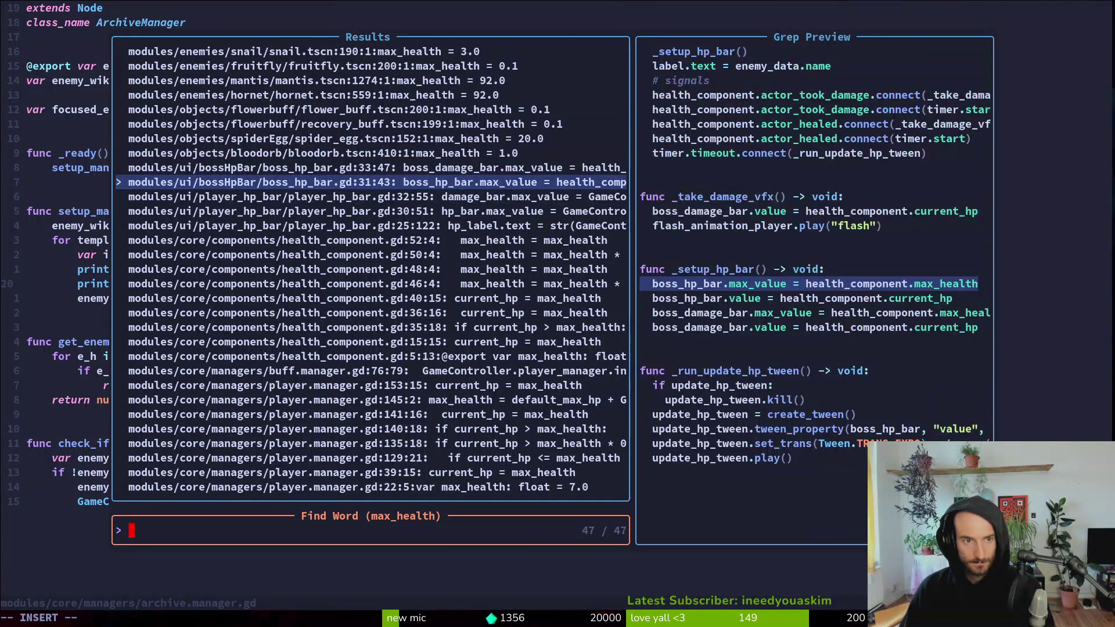
pyautogui.press('Up')
pyautogui.press('Up')
pyautogui.press('Up')
pyautogui.press('Up')
pyautogui.press('Up')
pyautogui.press('Up')
pyautogui.press('Up')
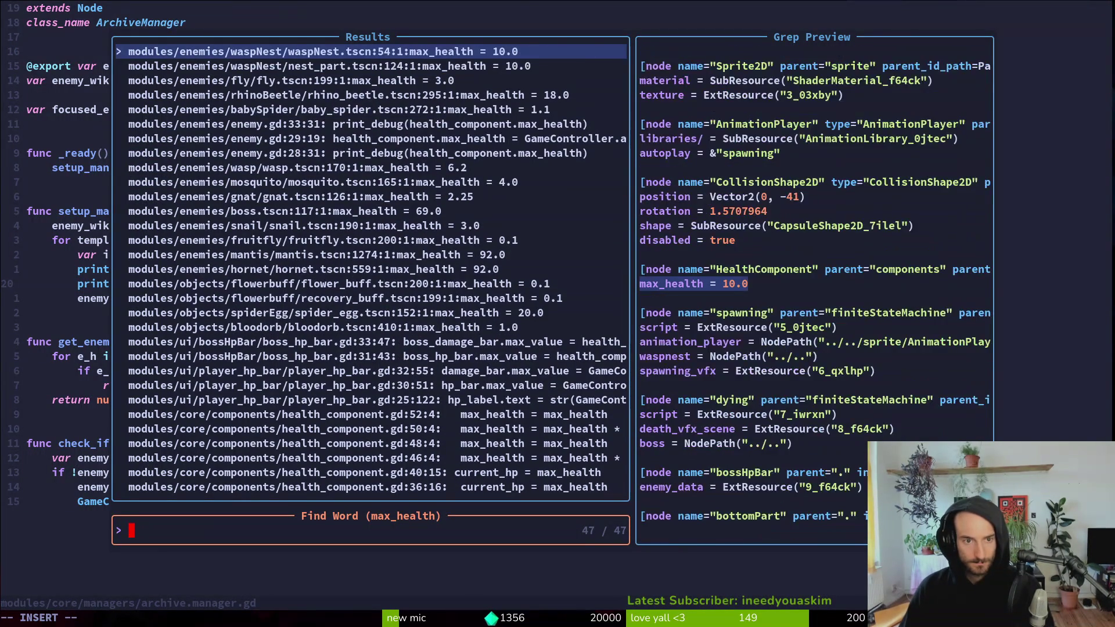
pyautogui.press('Up')
pyautogui.press('Up')
pyautogui.press('Up')
pyautogui.press('Up')
pyautogui.press('Up')
pyautogui.press('Up')
pyautogui.press('Down')
pyautogui.press('Down')
pyautogui.press('Escape')
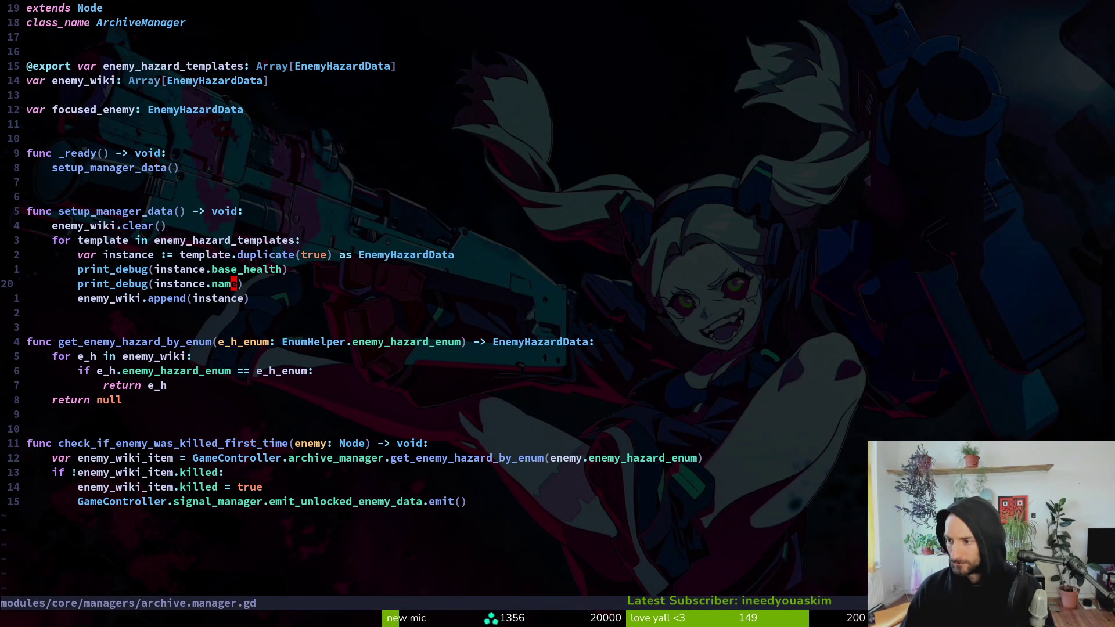
# - Open enemy_hazard_data.gd, yank its top line and save the file
pyautogui.press('j')
pyautogui.press('j')
pyautogui.press('j')
pyautogui.press('space')
pyautogui.press('f')
pyautogui.press('f')
pyautogui.write('eneha')
pyautogui.press('Return')
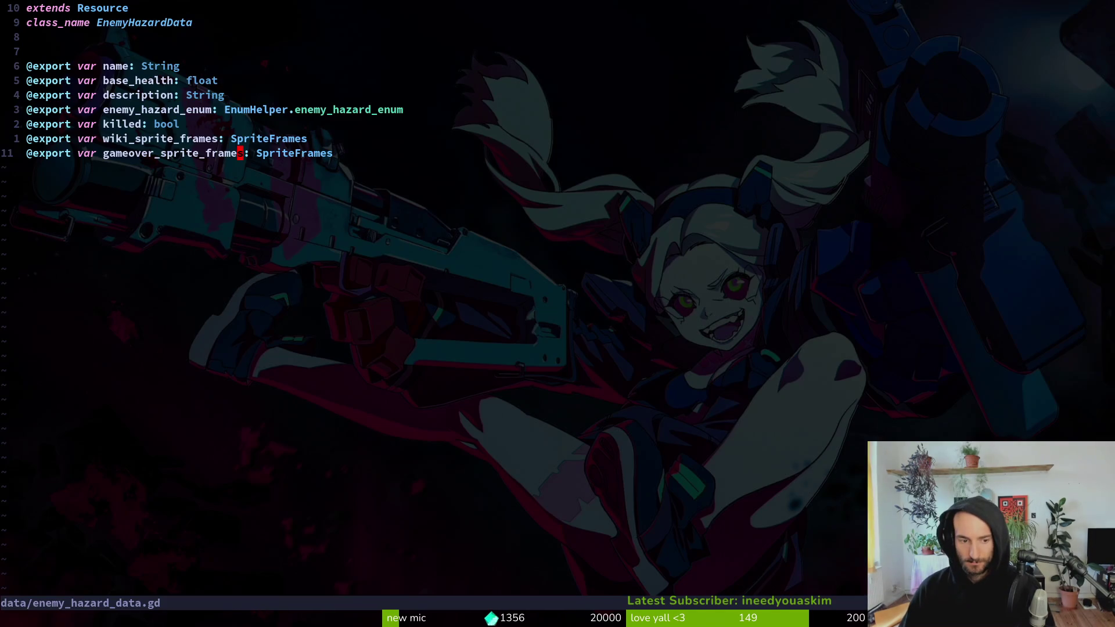
pyautogui.press('g')
pyautogui.press('g')
pyautogui.write('Vy:w')
pyautogui.press('Return')
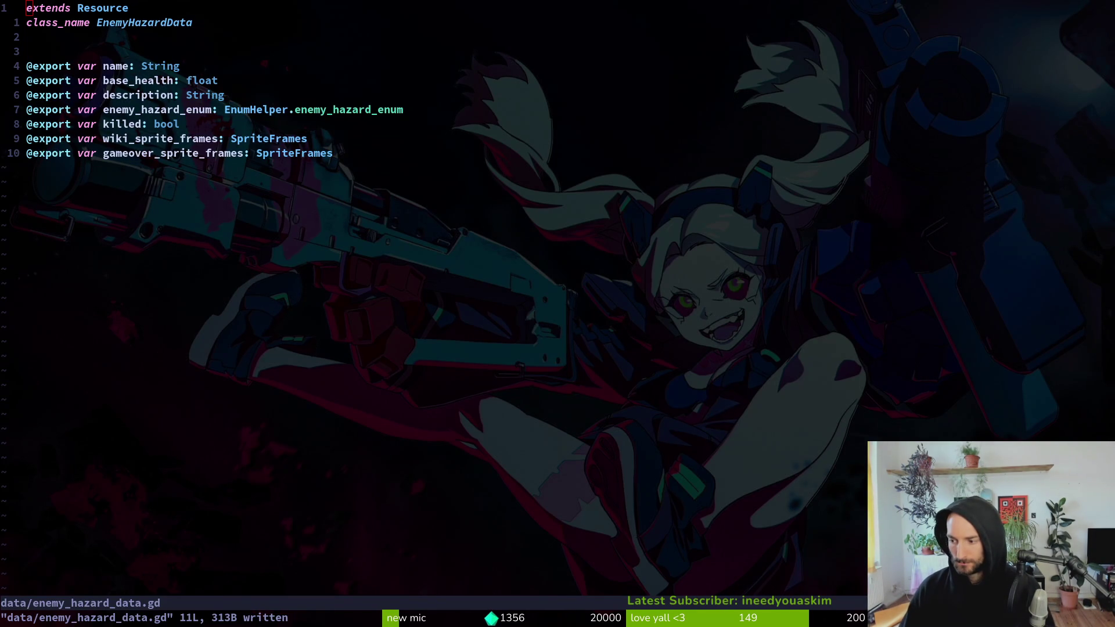
# - Jump to the file's end, then switch back to archive.manager.gd with Ctrl-^
pyautogui.press('G')
pyautogui.press('$')
pyautogui.hotkey('ctrl', '6')
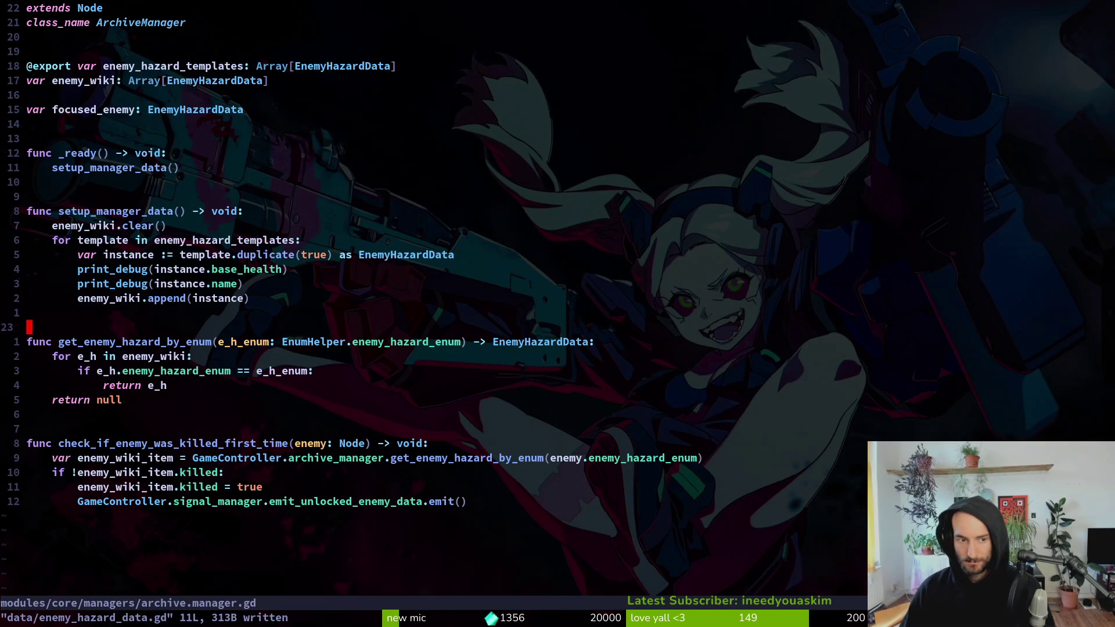
pyautogui.press('space')
# - Open enemy_spawn_marker.gd, yank all 30 lines and save it
pyautogui.press('f')
pyautogui.press('f')
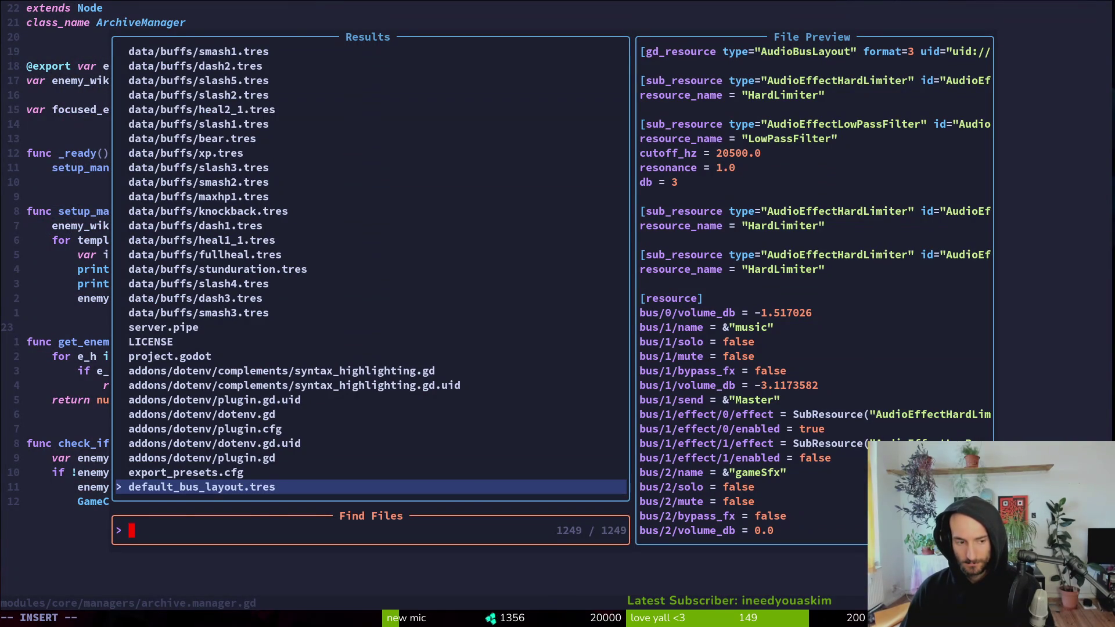
pyautogui.press('Escape')
pyautogui.press('Escape')
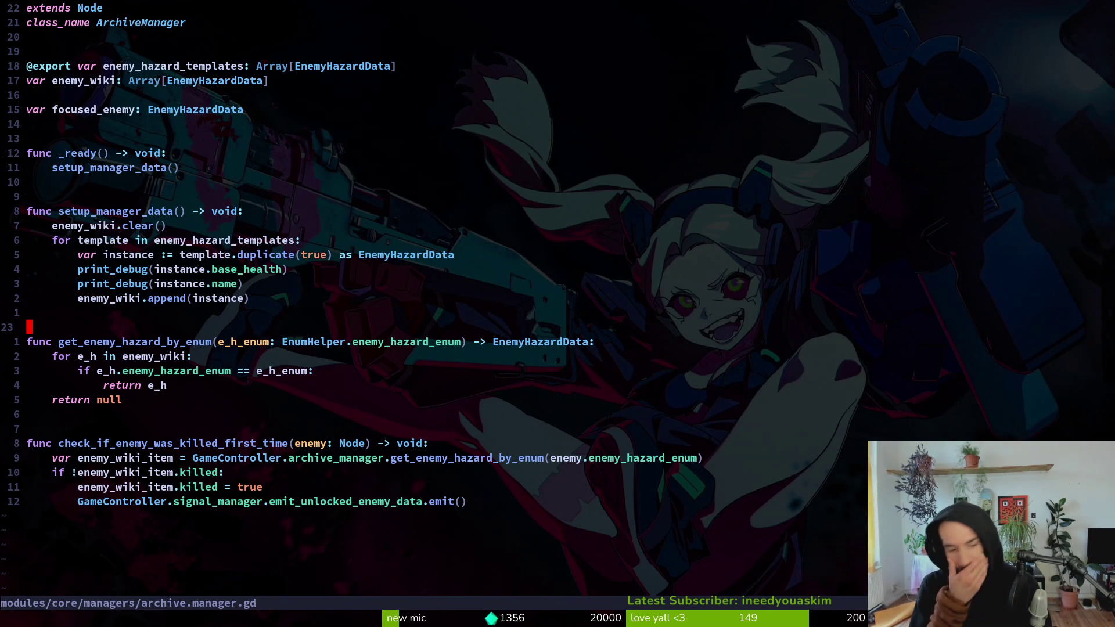
pyautogui.press('space')
pyautogui.press('f')
pyautogui.press('f')
pyautogui.write('enes')
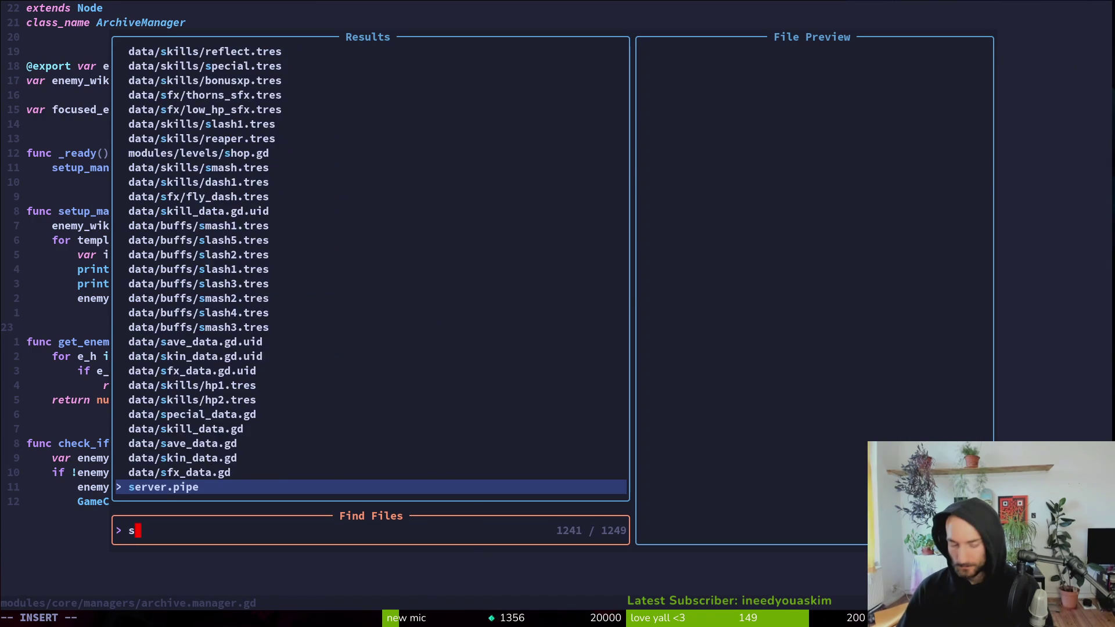
pyautogui.write('pawnma')
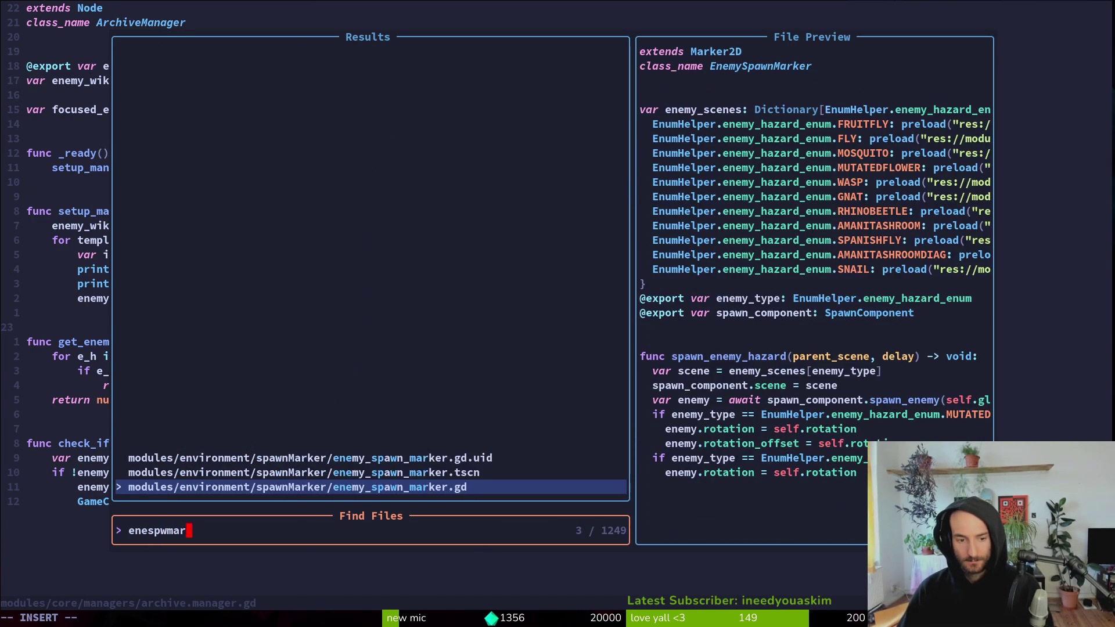
pyautogui.press('Return')
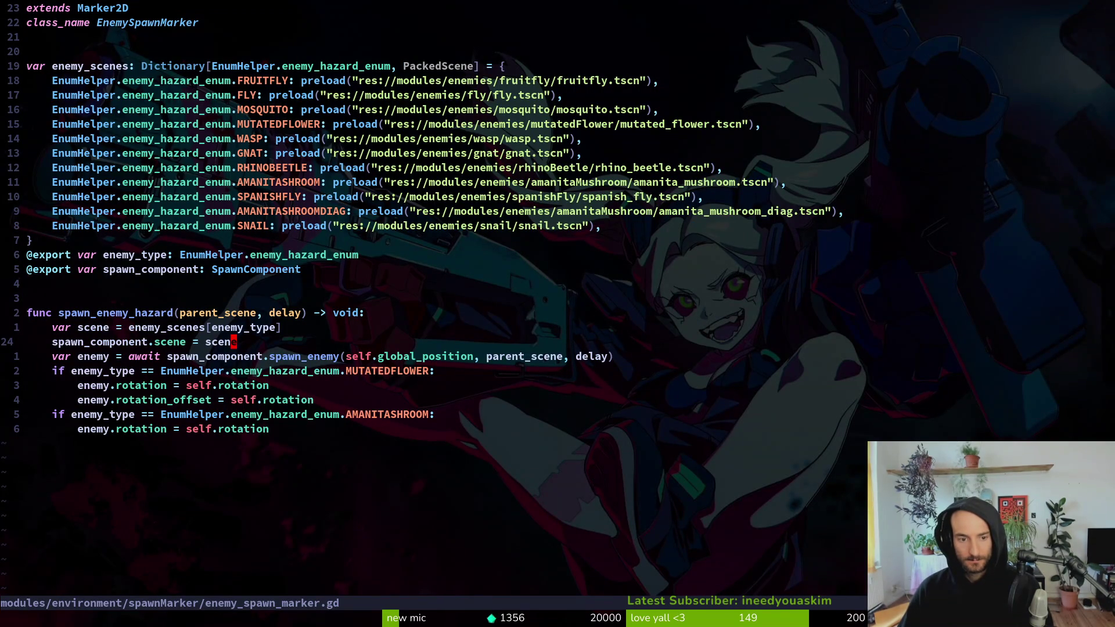
pyautogui.press('g')
pyautogui.press('g')
pyautogui.write('VGy:w')
pyautogui.press('Return')
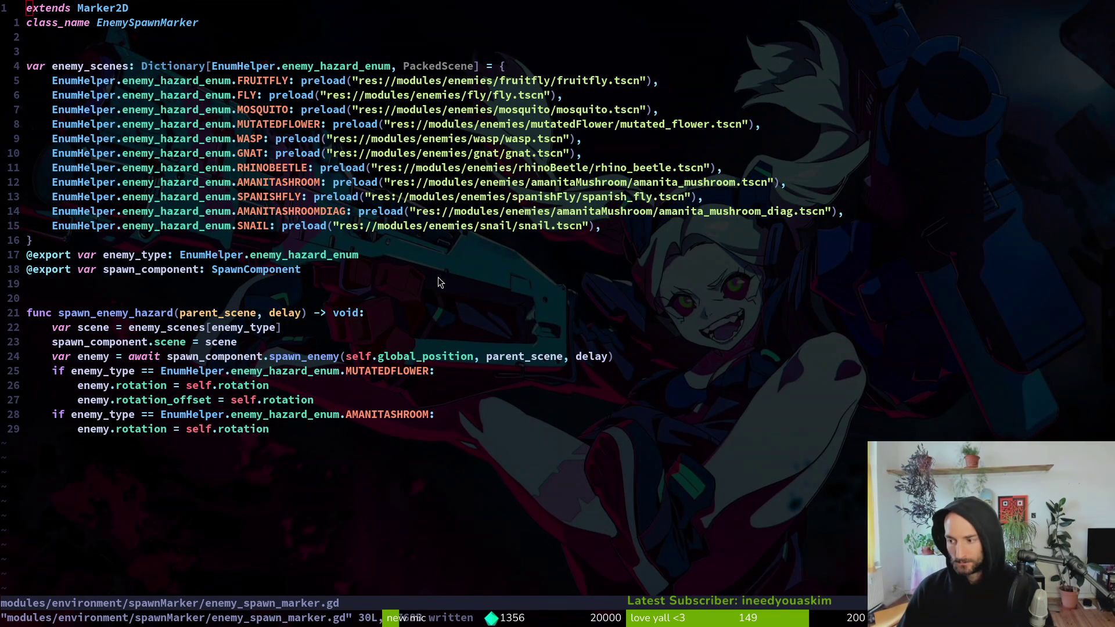
pyautogui.press('space')
# - Open spawn_component.gd, yank the whole file and save it
pyautogui.press('f')
pyautogui.press('f')
pyautogui.write('spawncom')
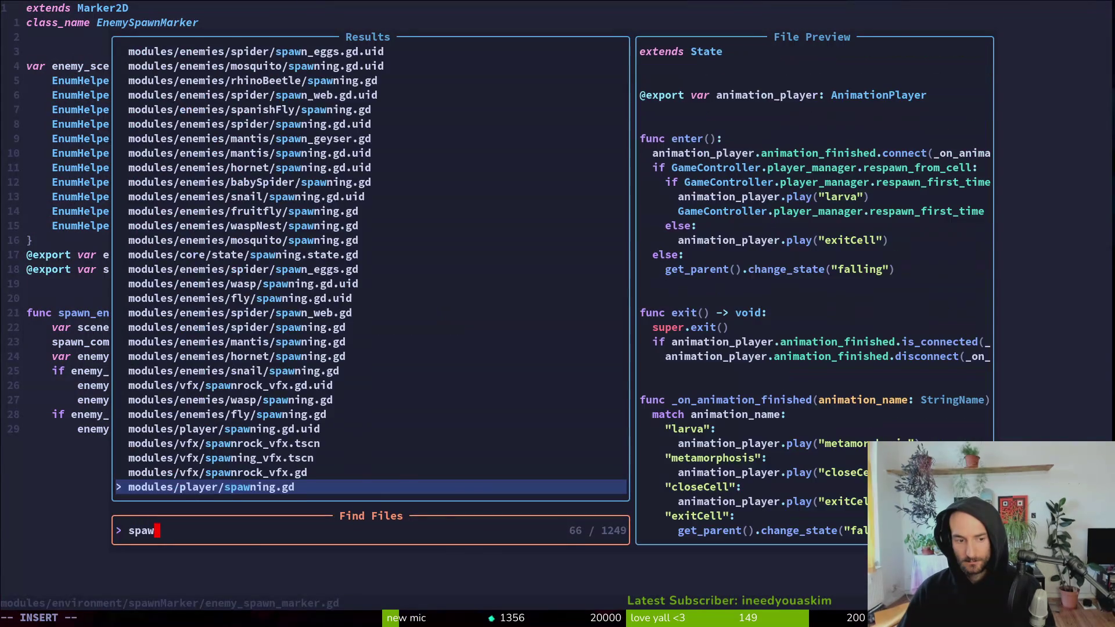
pyautogui.press('Return')
pyautogui.write('VGy:w')
pyautogui.press('Return')
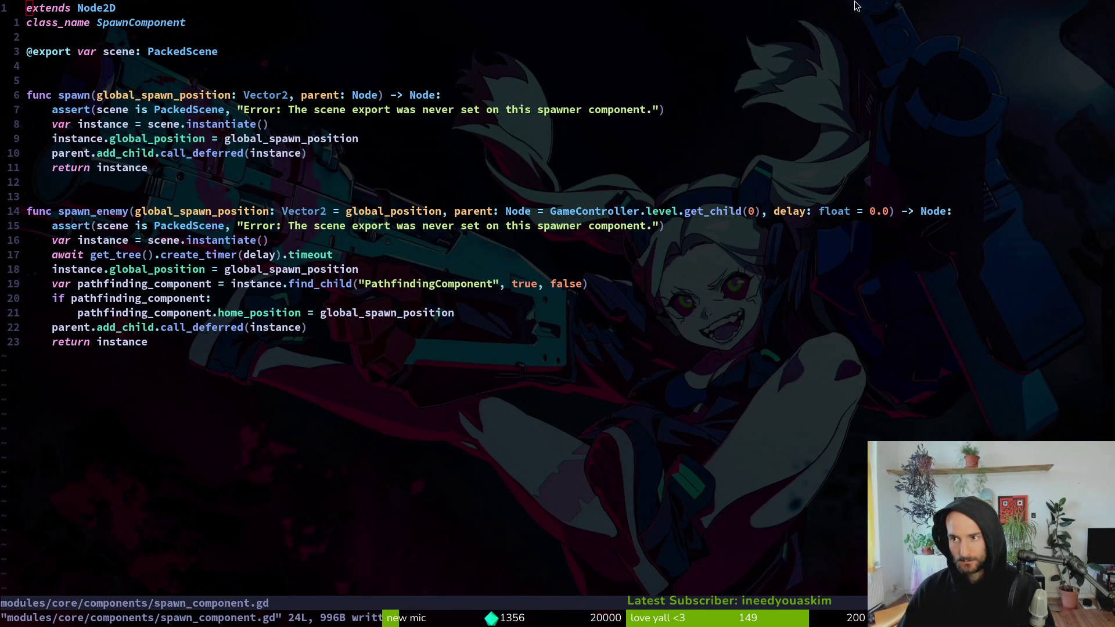
pyautogui.click(692, 330)
# - Open enemy.gd and check its spawn component declaration and sprite flip line
pyautogui.press('space')
pyautogui.press('f')
pyautogui.press('f')
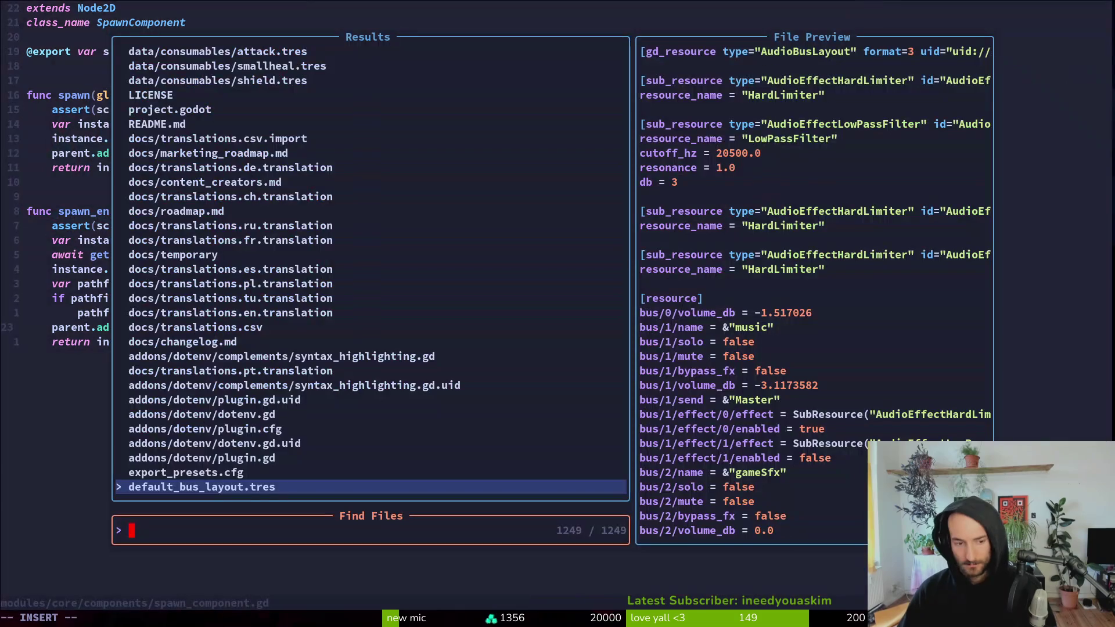
pyautogui.press('Up')
pyautogui.press('Up')
pyautogui.press('Up')
pyautogui.press('Escape')
pyautogui.press('space')
pyautogui.press('f')
pyautogui.press('f')
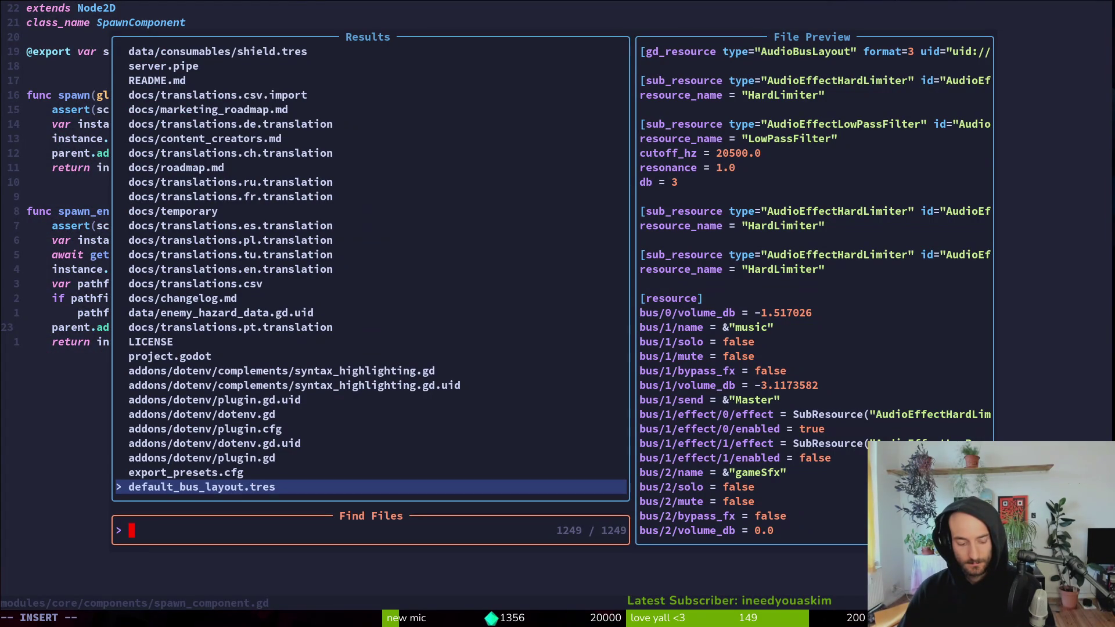
pyautogui.write('enemy')
pyautogui.press('Return')
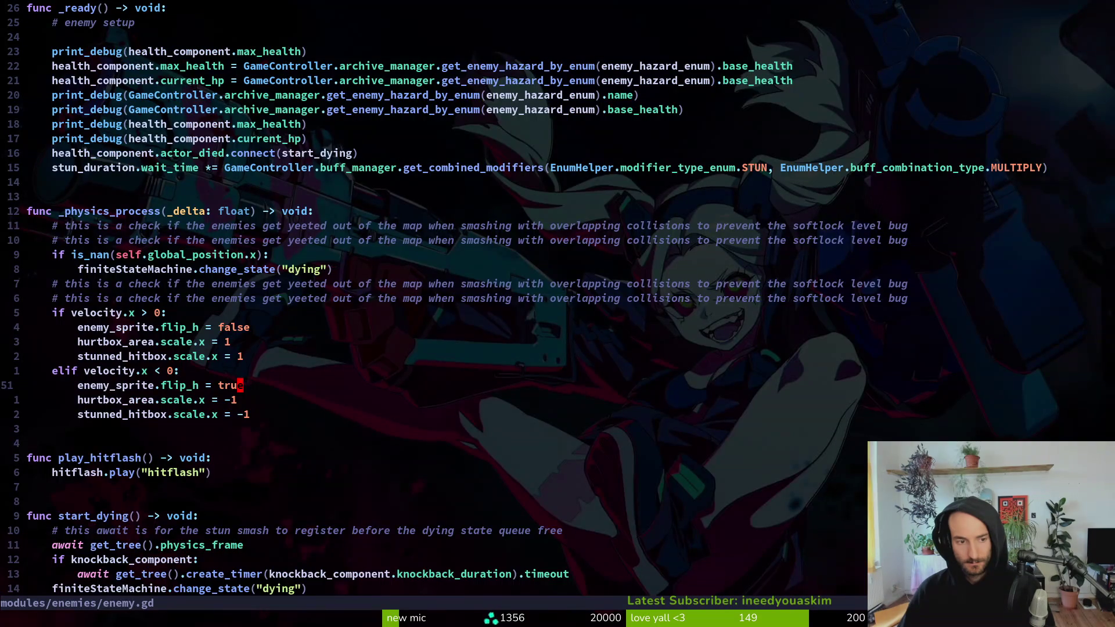
pyautogui.hotkey('ctrl', 'u')
pyautogui.hotkey('ctrl', 'u')
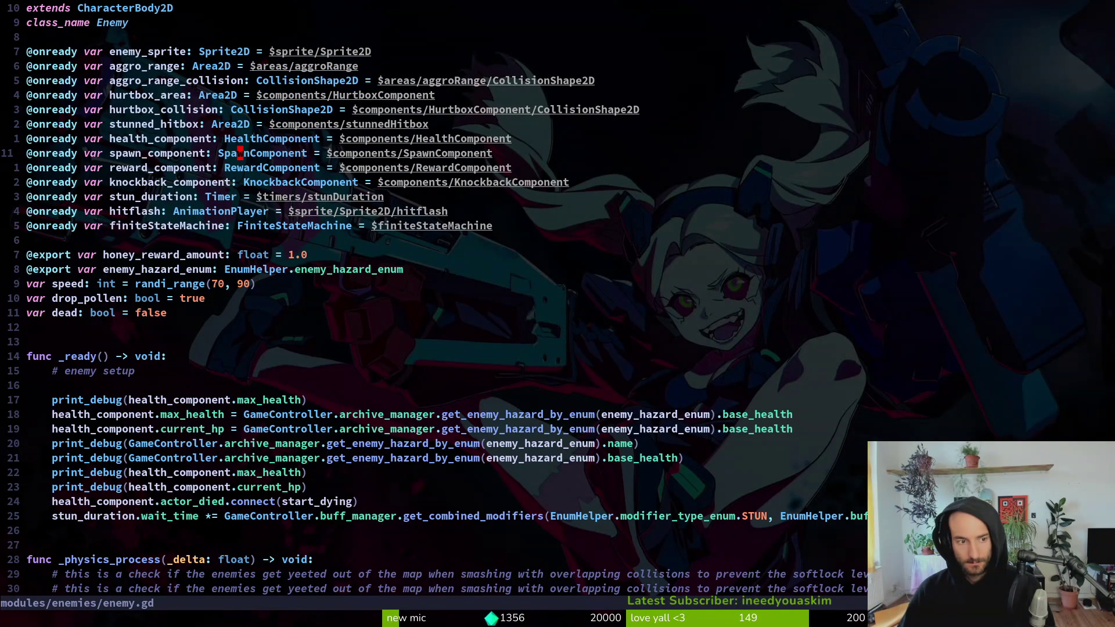
pyautogui.hotkey('ctrl', 'd')
pyautogui.hotkey('ctrl', 'd')
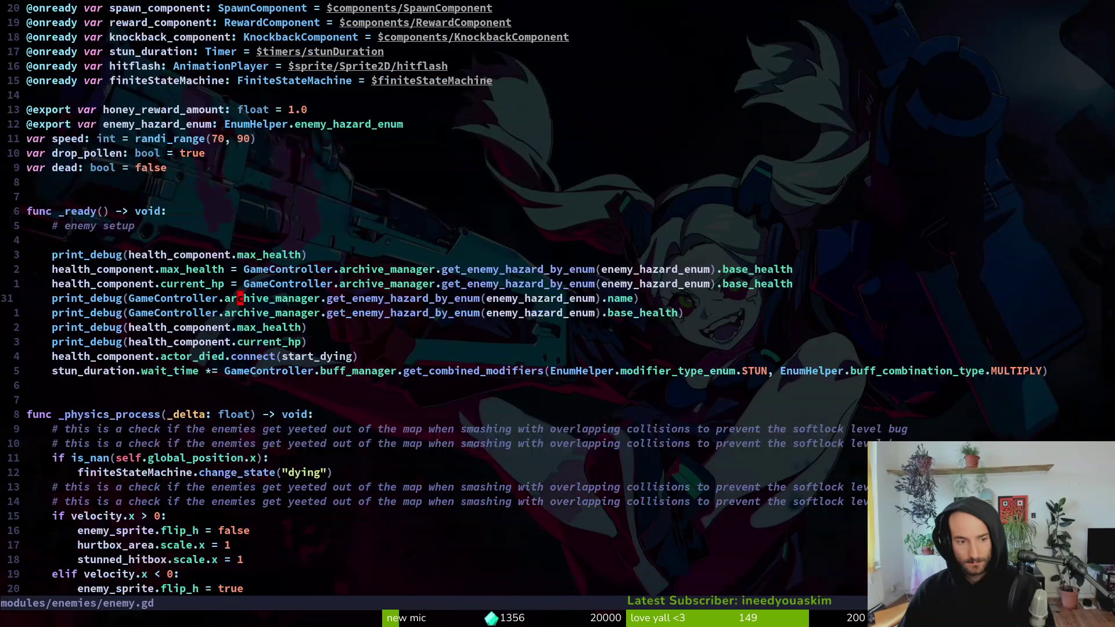
# - Find and open health_component.gd
pyautogui.press('space')
pyautogui.press('f')
pyautogui.press('f')
pyautogui.write('helatco')
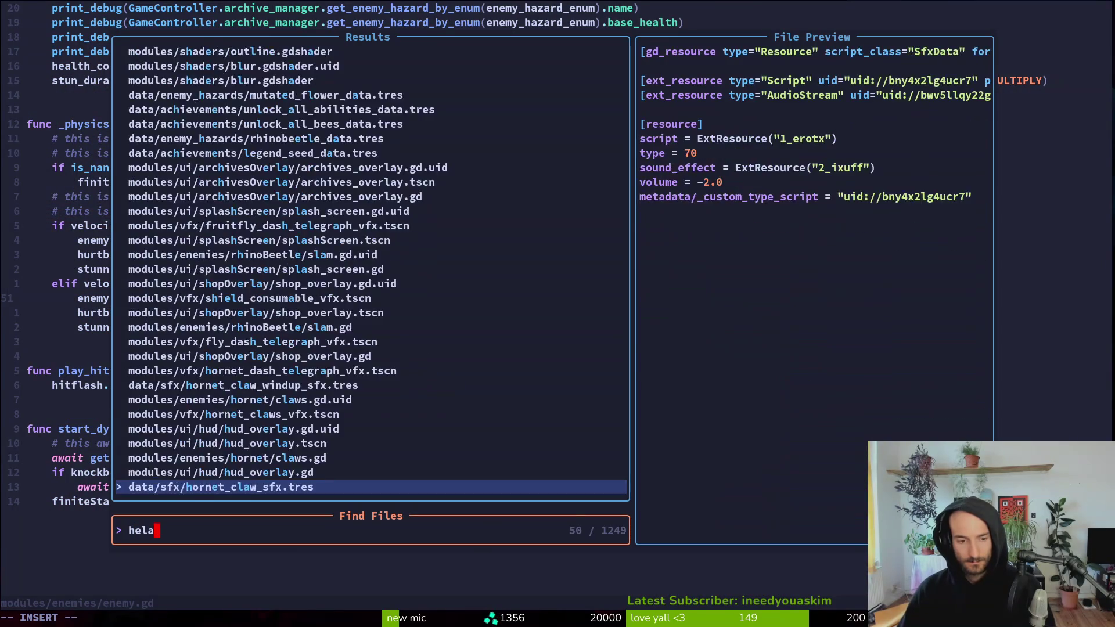
pyautogui.press('BackSpace')
pyautogui.press('BackSpace')
pyautogui.press('BackSpace')
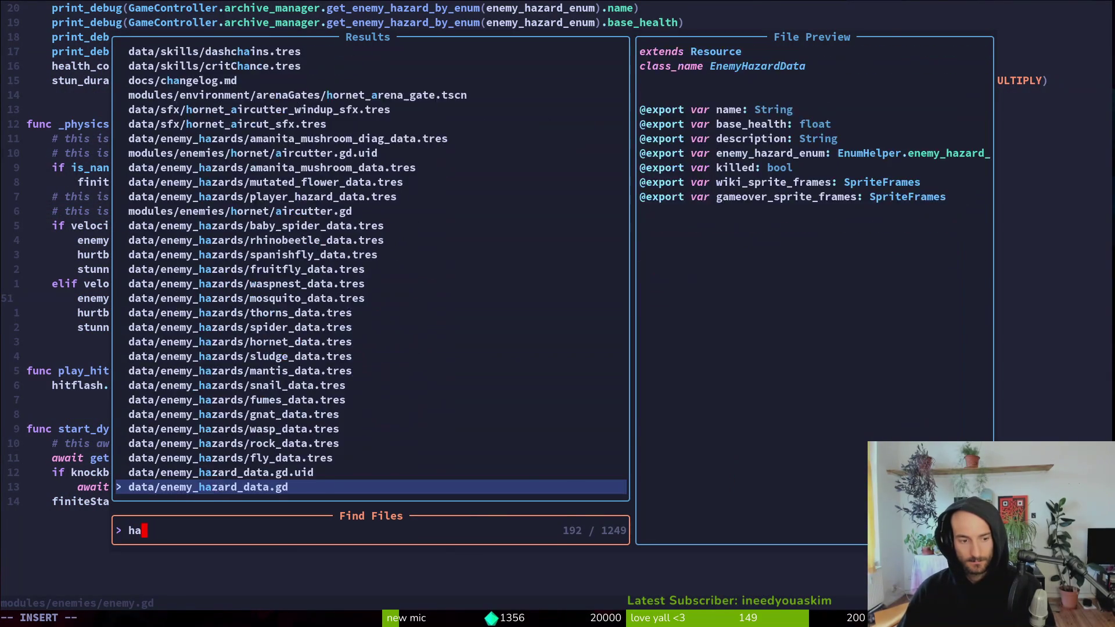
pyautogui.write('altco')
pyautogui.press('Return')
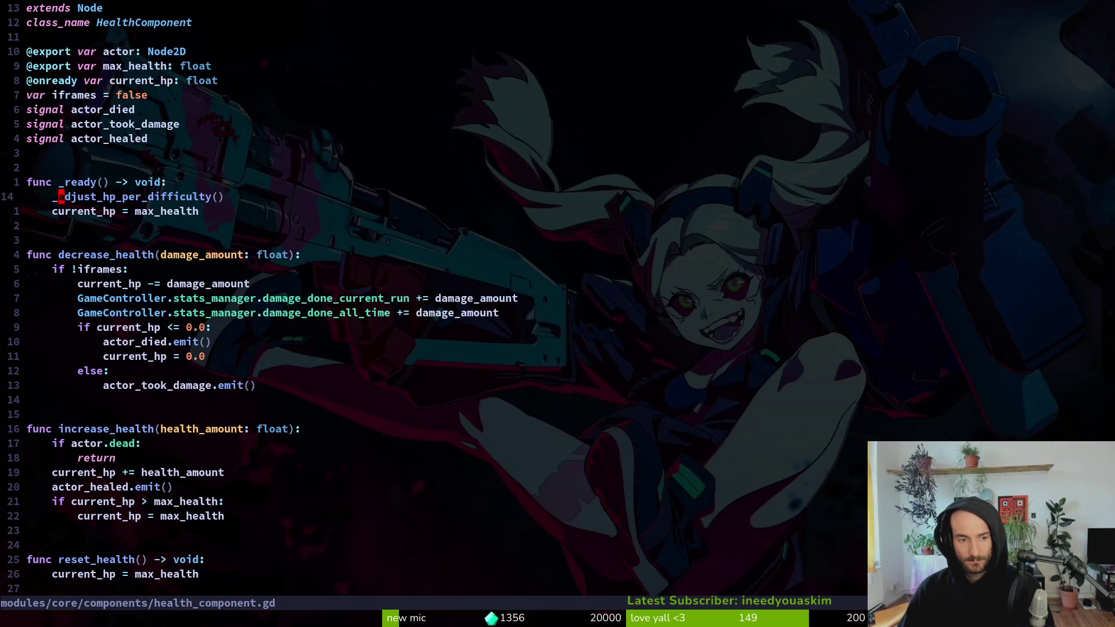
# - Review the current_hp assignment and _adjust_hp_per_difficulty in the health component
pyautogui.press('j')
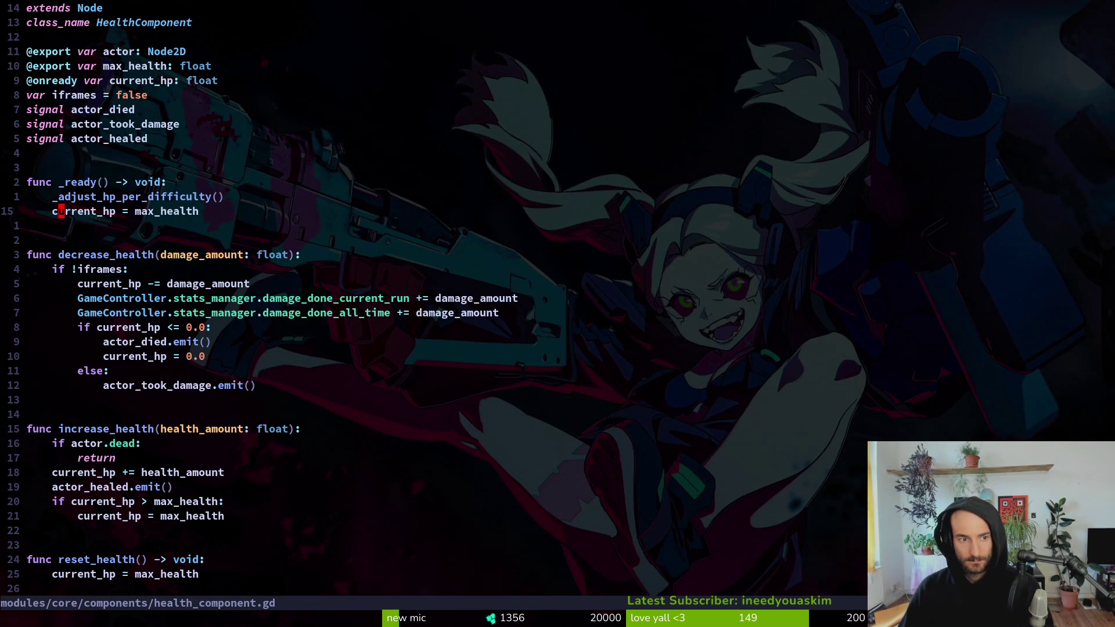
pyautogui.press('k')
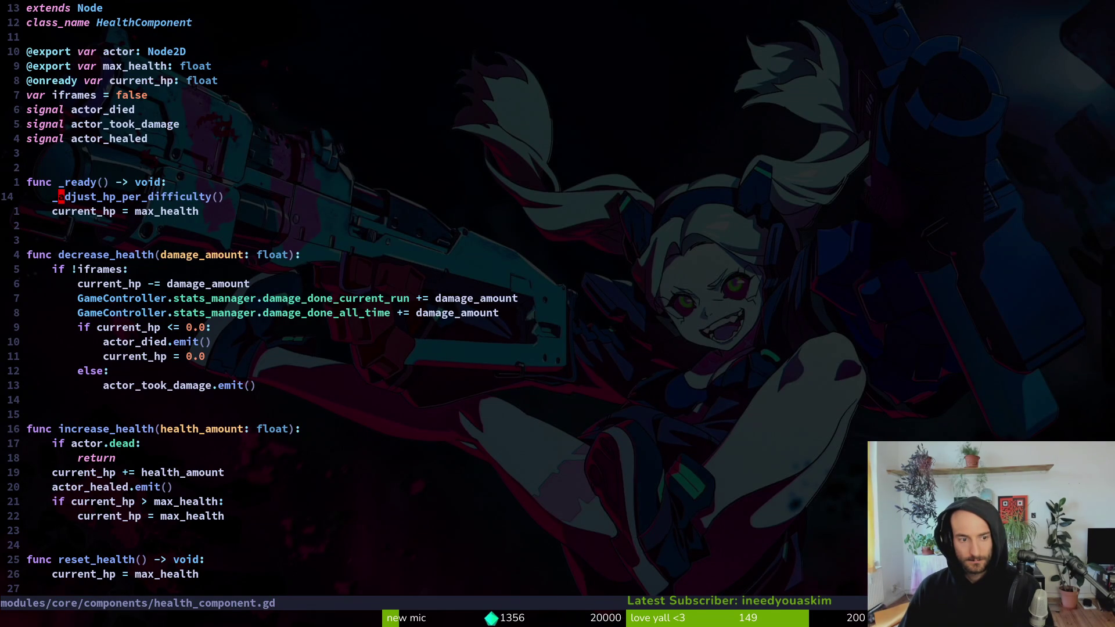
pyautogui.hotkey('shift', 'g')
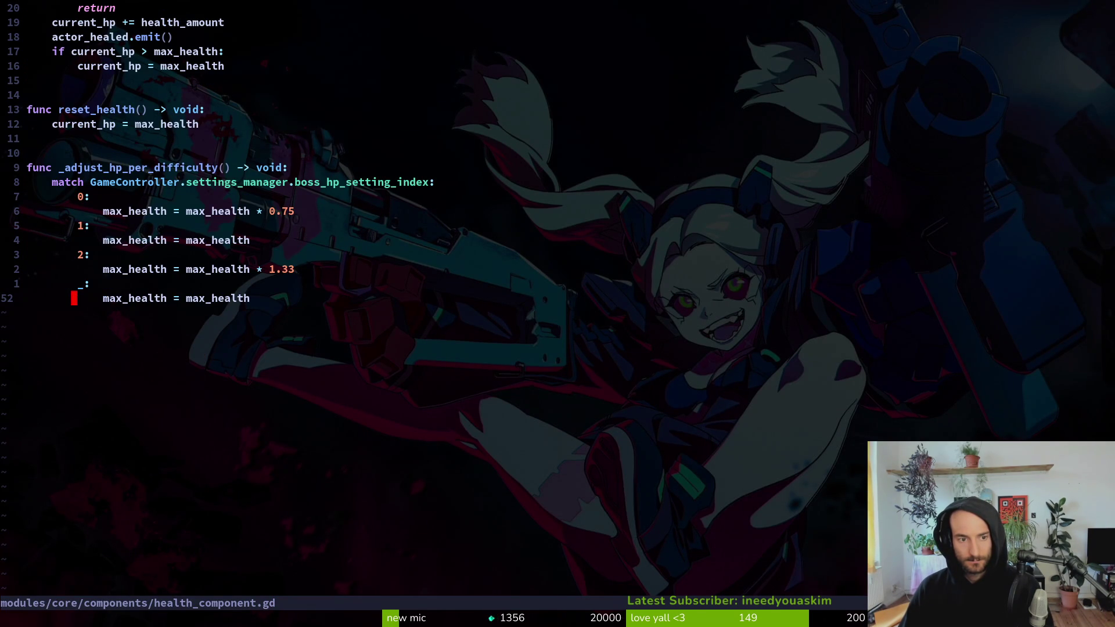
pyautogui.hotkey('ctrl', 'u')
pyautogui.hotkey('ctrl', 'u')
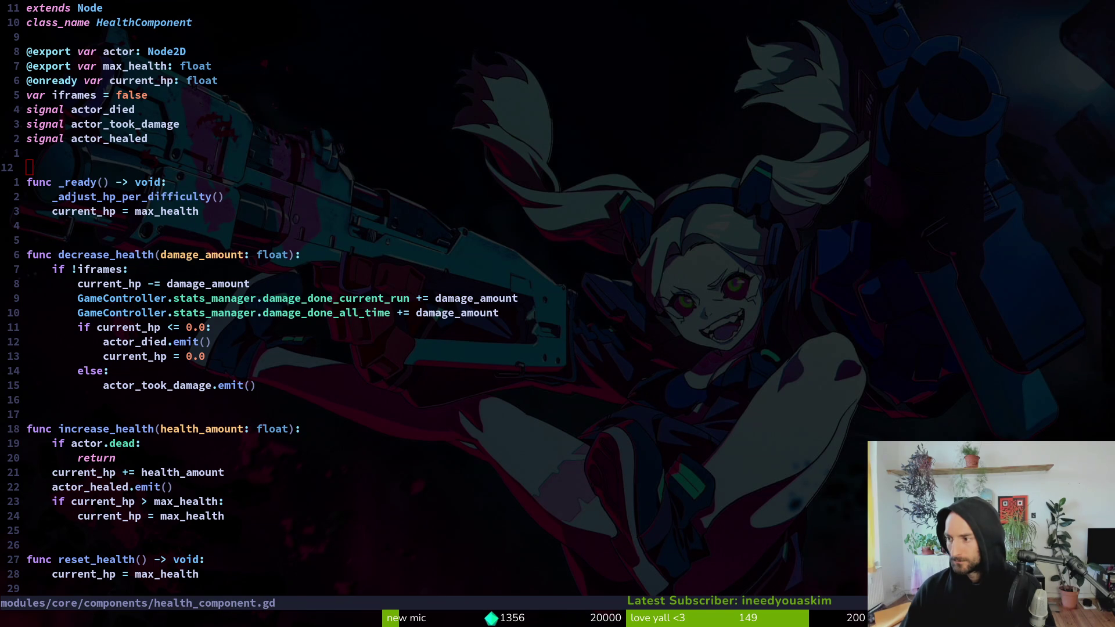
pyautogui.press('space')
# - Open spawn_component.gd and move the await timer line above the instantiation in spawn_enemy
pyautogui.press('f')
pyautogui.press('f')
pyautogui.write('spawcom')
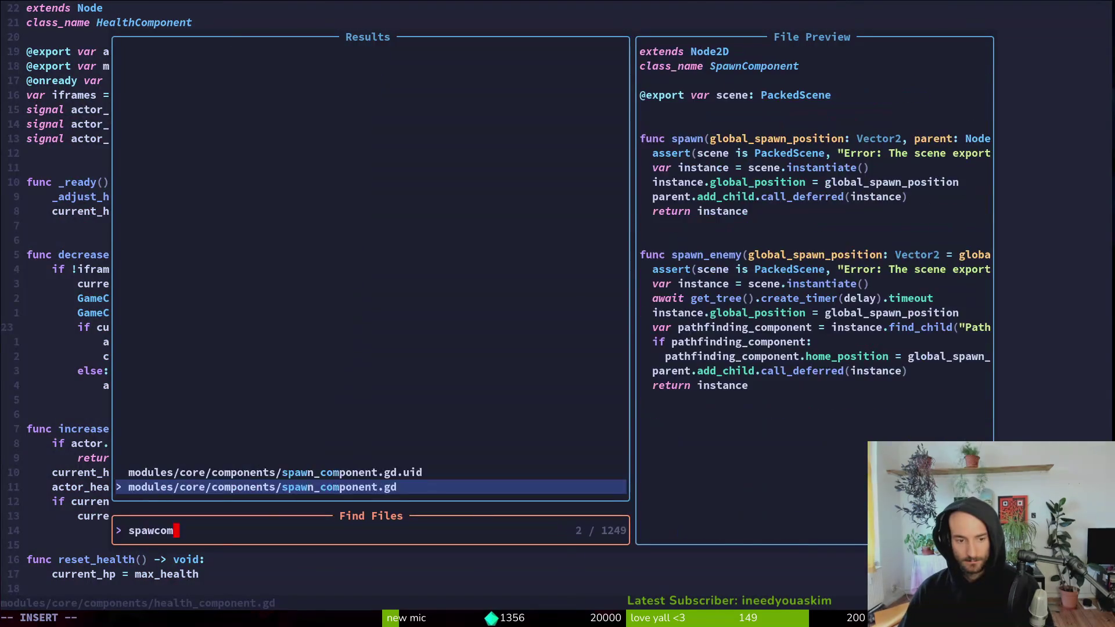
pyautogui.press('Return')
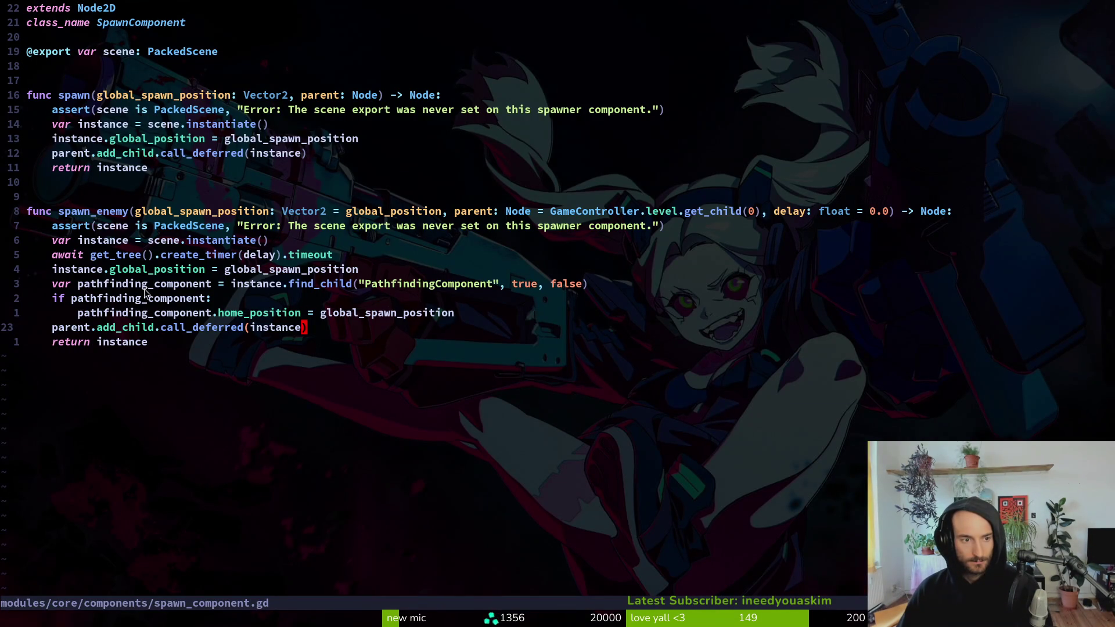
pyautogui.click(183, 256)
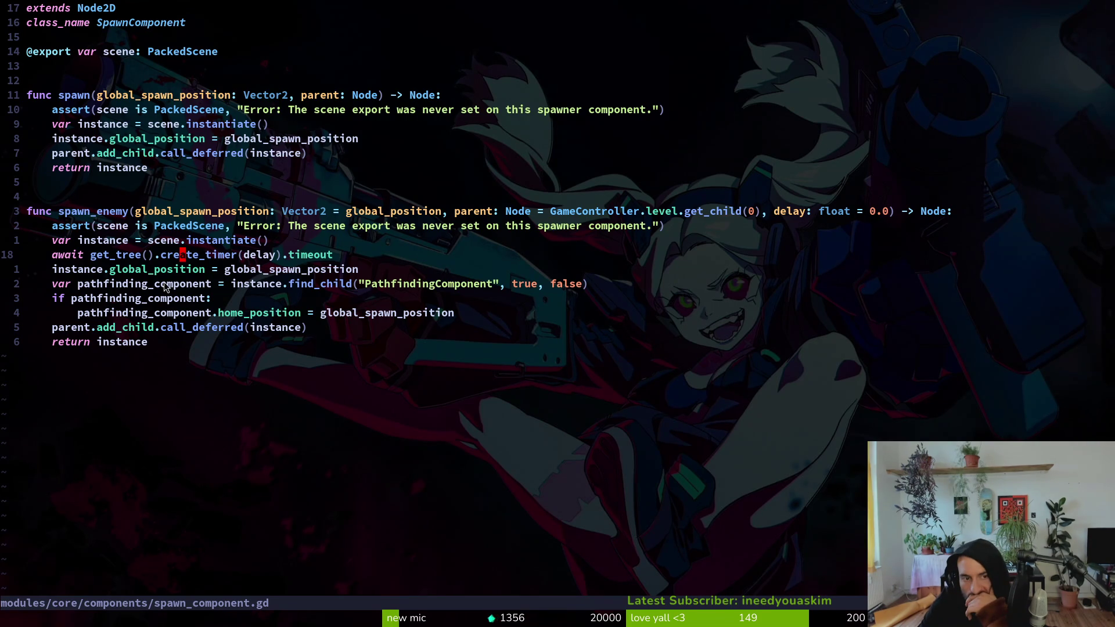
pyautogui.click(207, 255)
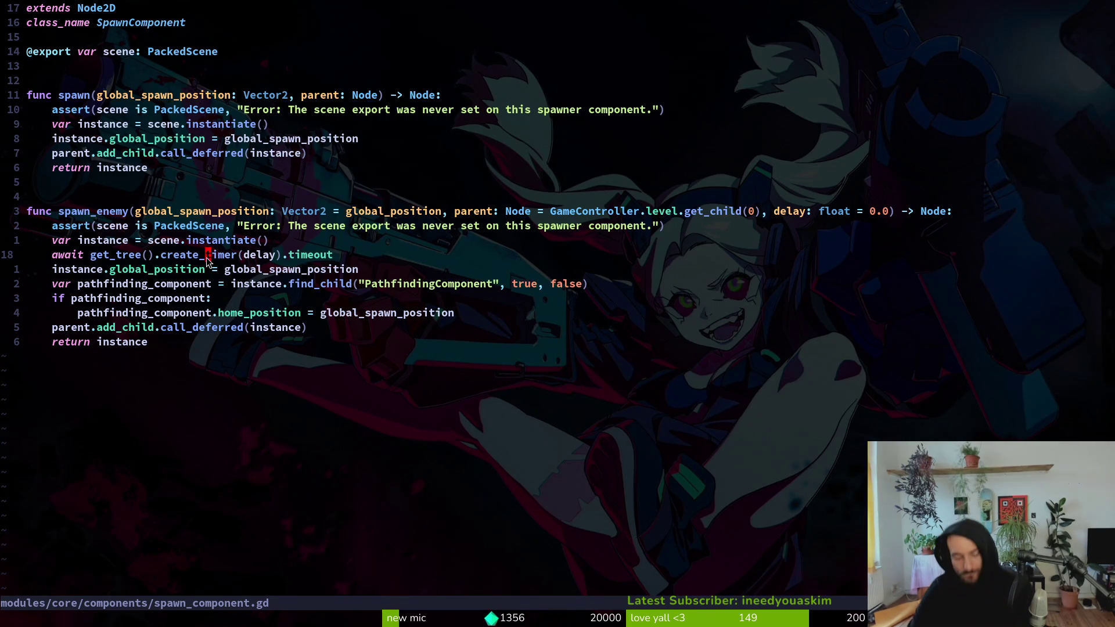
pyautogui.hotkey('alt', 'k')
# - Guard the await with 'if delay > 0.0:' and save the spawn component
pyautogui.hotkey('ctrl', 's')
pyautogui.write('Oif dela')
pyautogui.press('Tab')
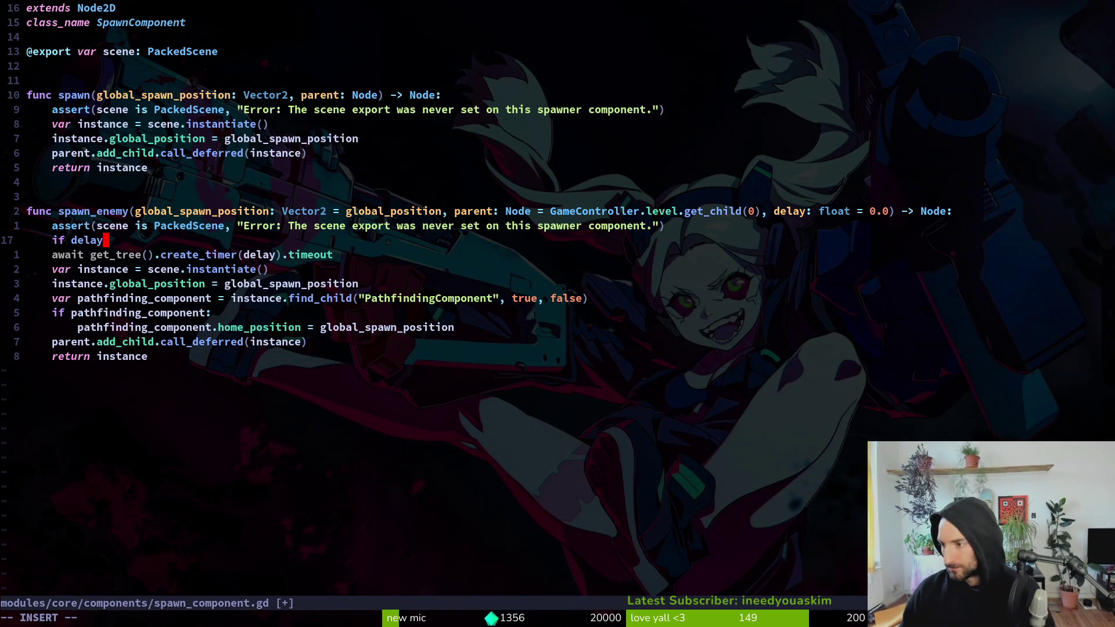
pyautogui.write('>')
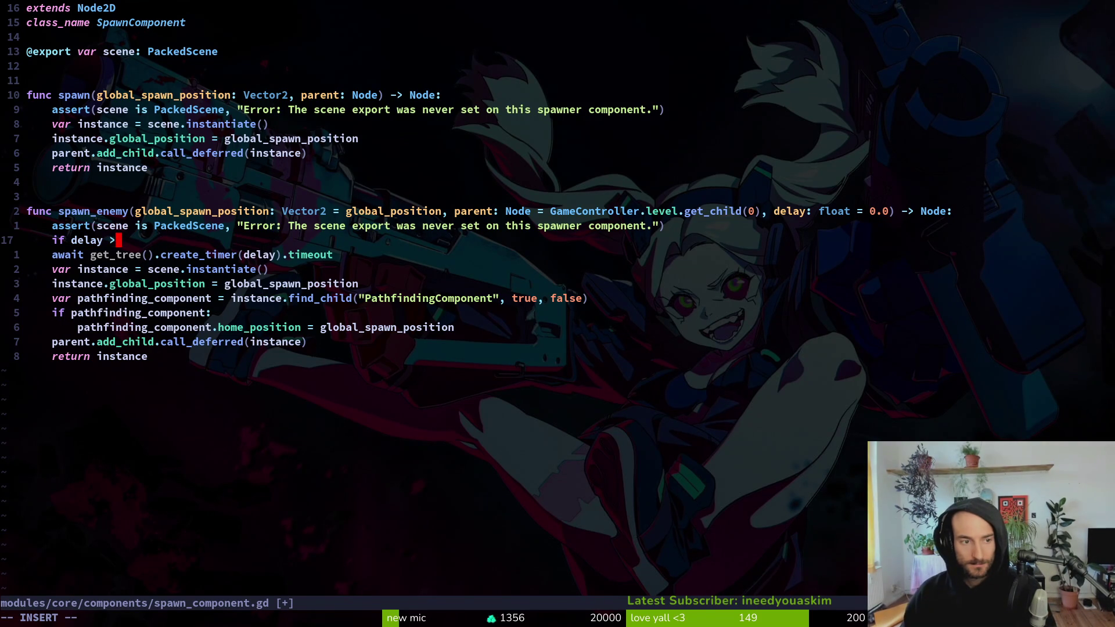
pyautogui.write(' 0.0:')
pyautogui.press('Escape')
pyautogui.press('j')
pyautogui.press('>')
pyautogui.press('>')
pyautogui.write(':w')
pyautogui.press('Return')
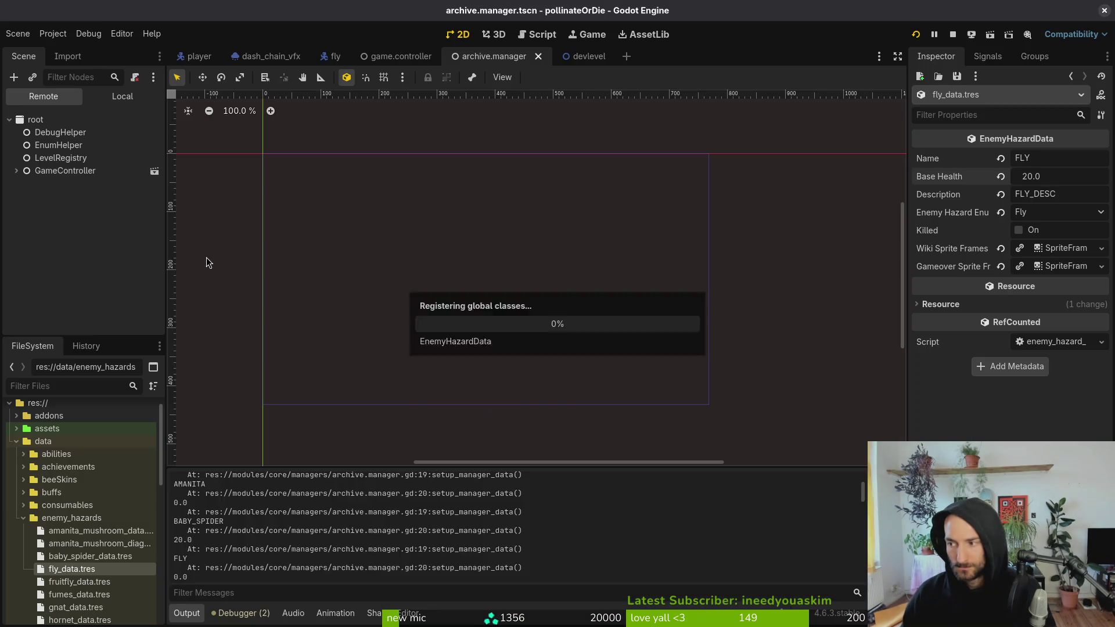
# - Run the game, pause it, and step through the Debugging options before resuming
pyautogui.press('F5')
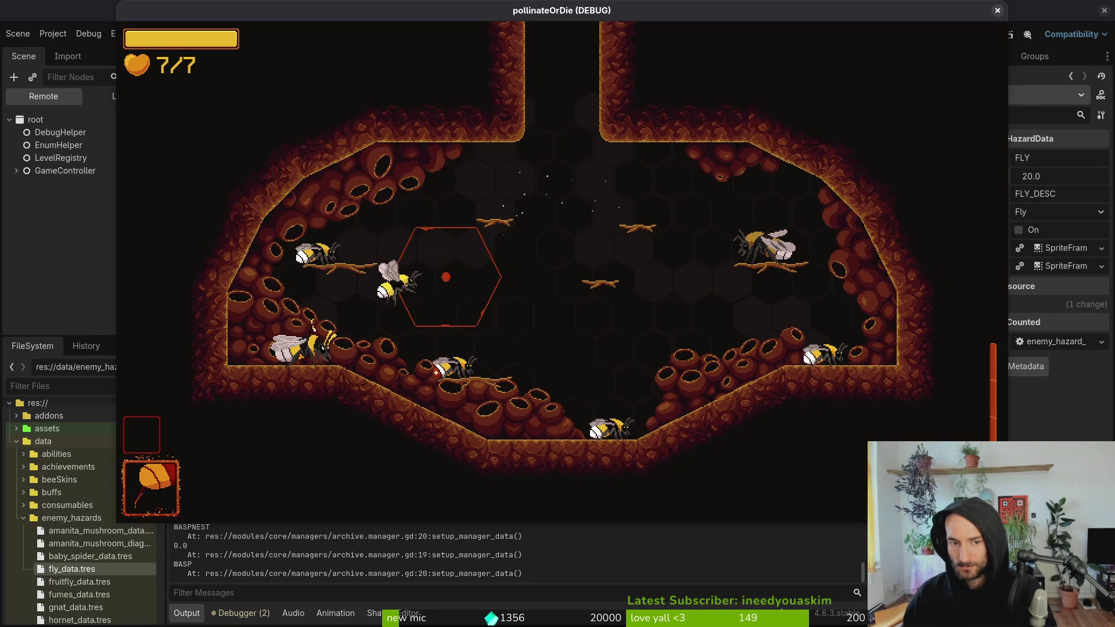
pyautogui.press('Escape')
pyautogui.press('Return')
pyautogui.press('Down')
pyautogui.press('Down')
pyautogui.press('Down')
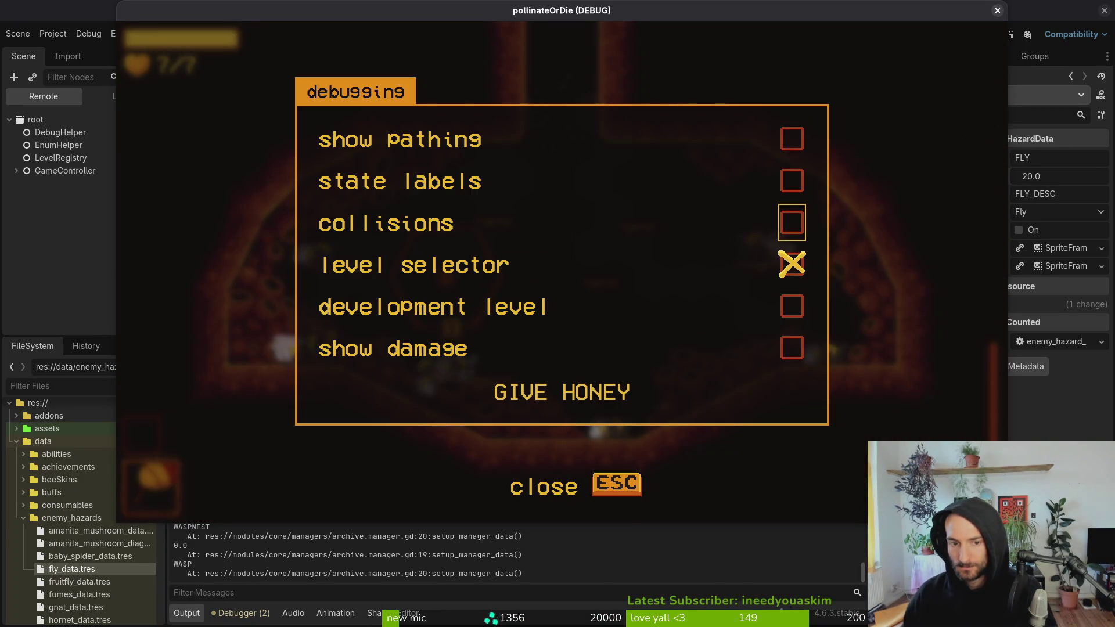
pyautogui.press('Escape')
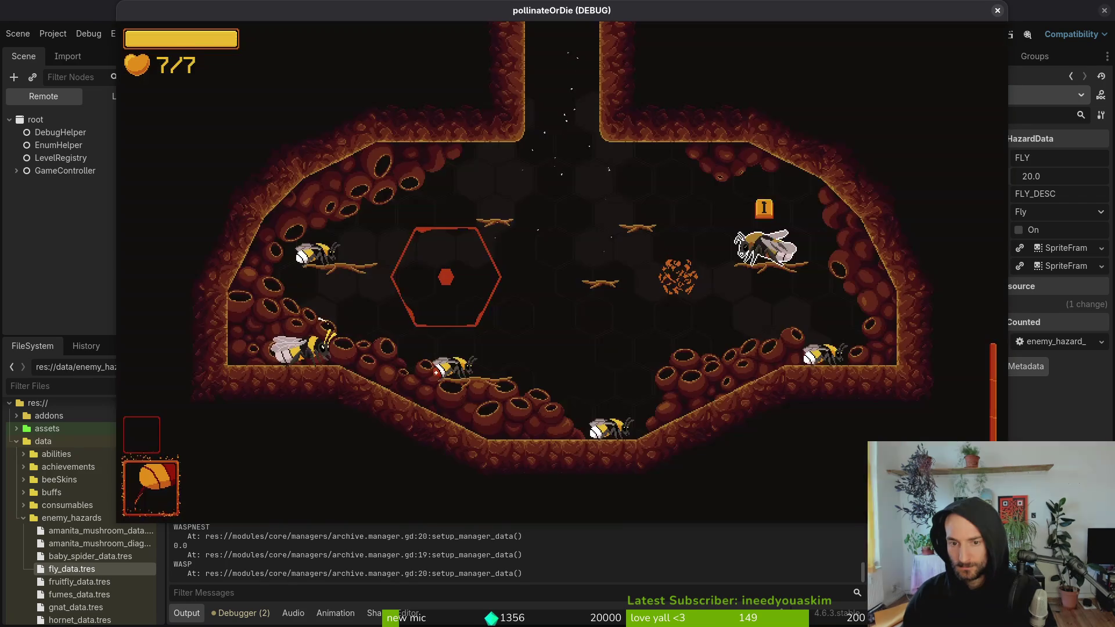
# - Close the running game and launch it again into the jungle test level
pyautogui.press('F8')
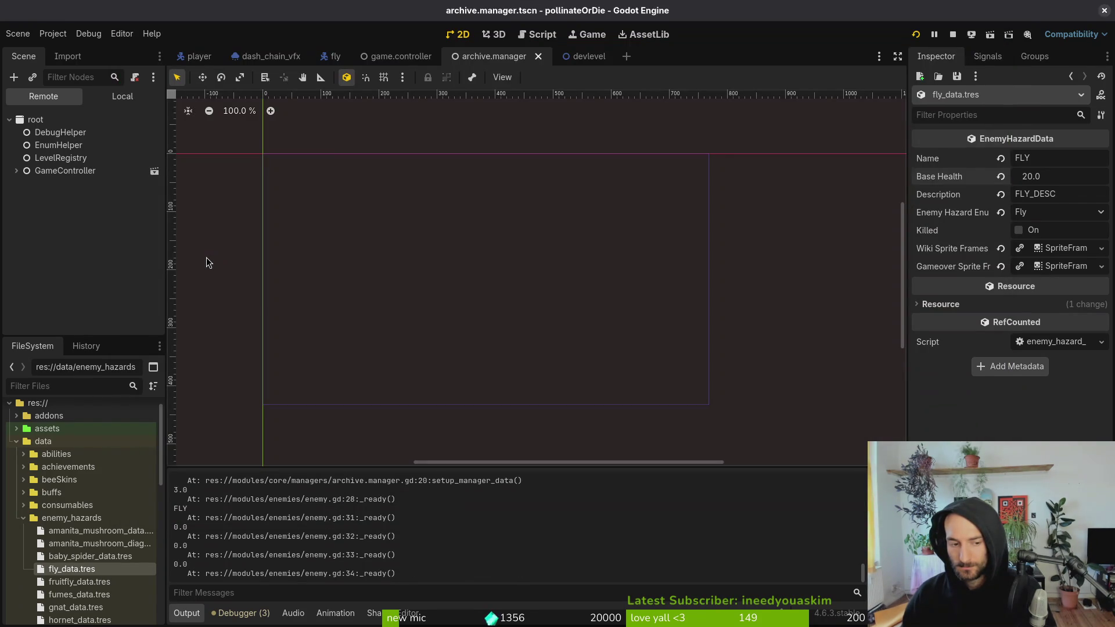
pyautogui.hotkey('alt', 'Tab')
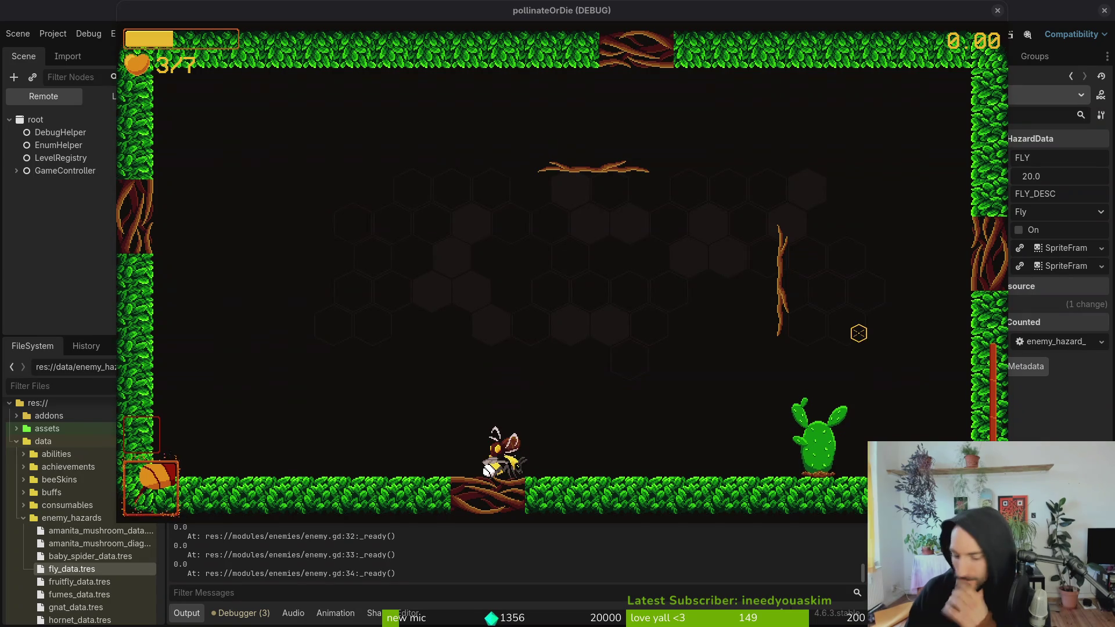
pyautogui.hotkey('alt', 'Tab')
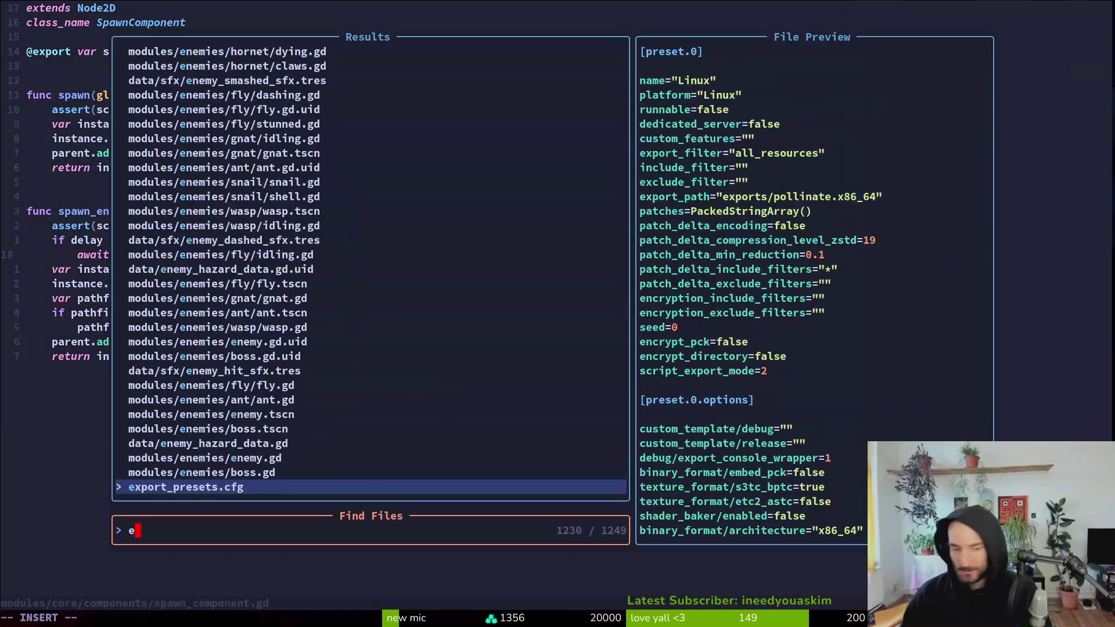
# - Open enemy.gd, look over its health debug prints, and save it
pyautogui.write('enemy')
pyautogui.press('Return')
pyautogui.hotkey('shift', 'v')
pyautogui.press('Escape')
pyautogui.press('G')
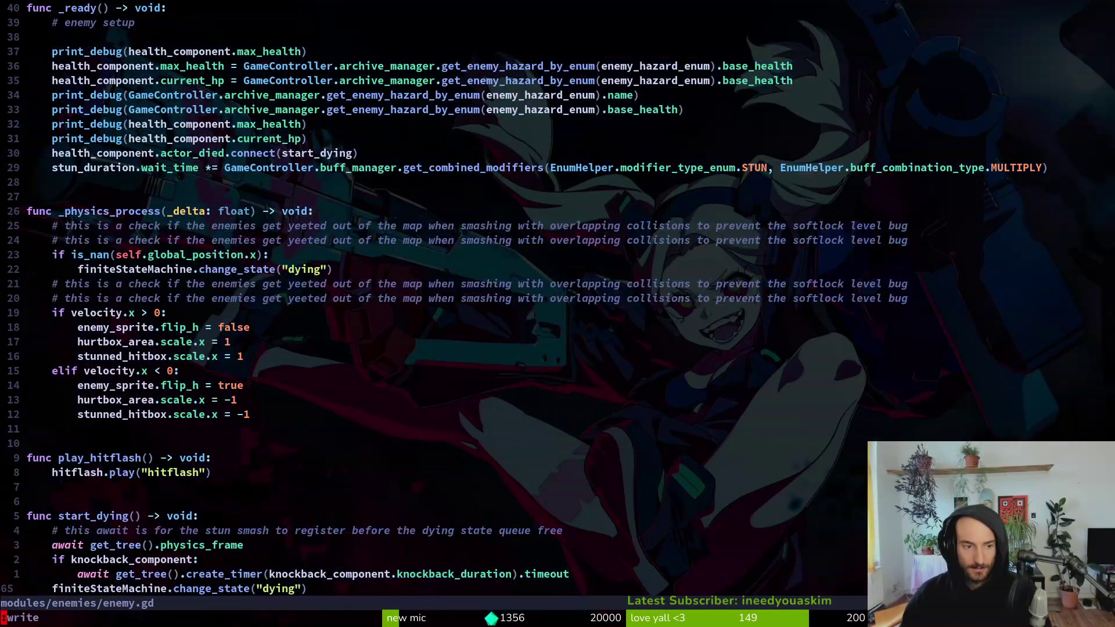
pyautogui.hotkey('ctrl', 's')
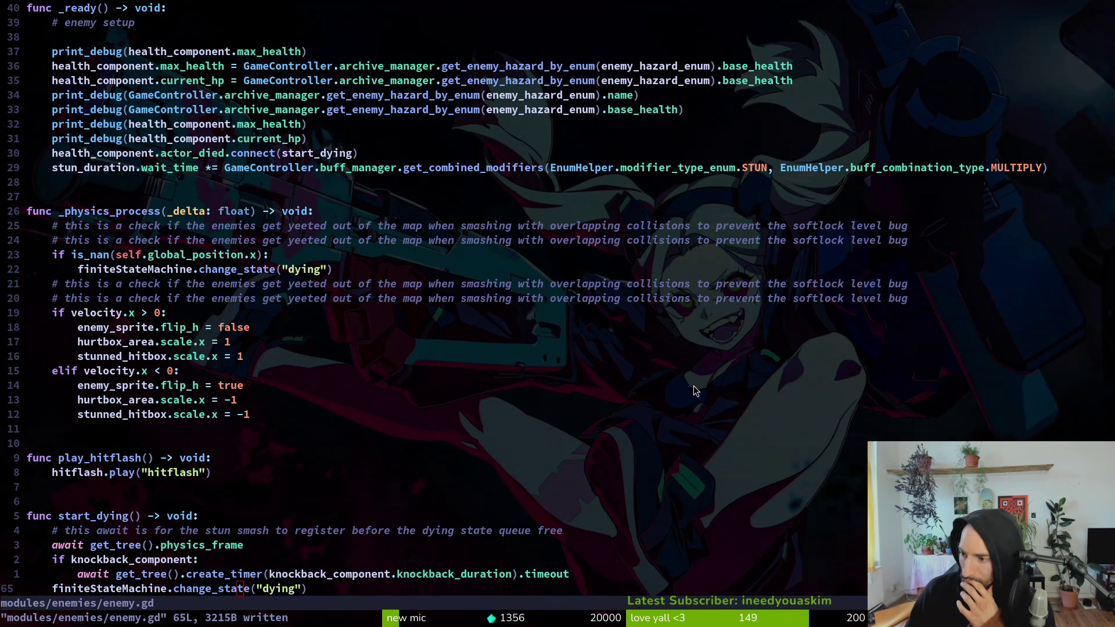
pyautogui.click(491, 358)
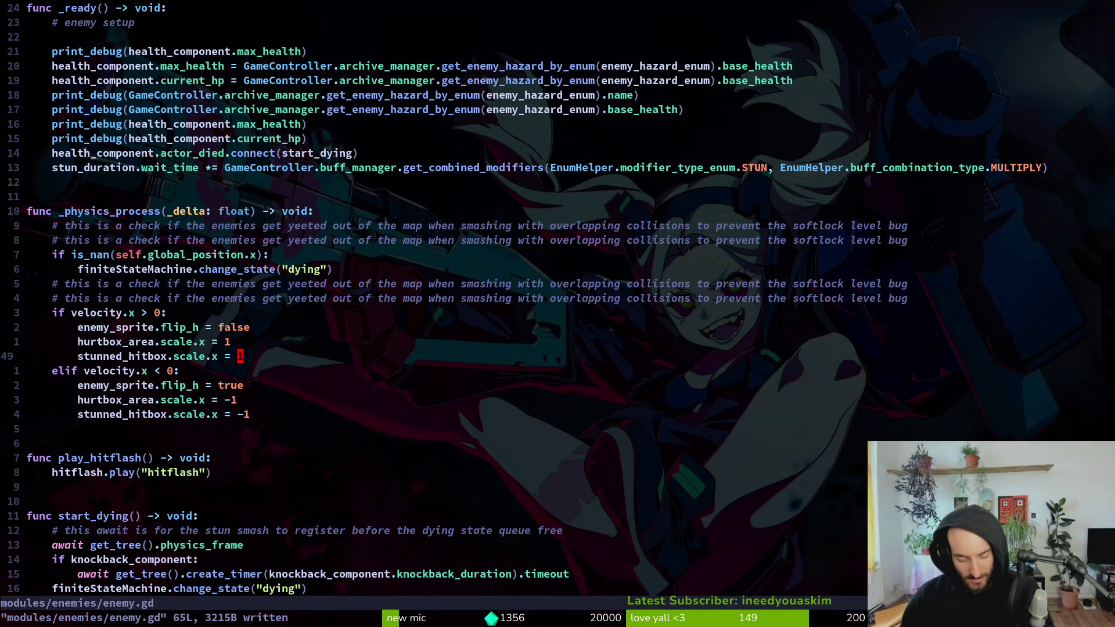
# - In spawn_component.gd, delete the 'if delay' check and await lines, then save
pyautogui.press('space')
pyautogui.press('f')
pyautogui.press('f')
pyautogui.write('spawncom')
pyautogui.press('Return')
pyautogui.press('V')
pyautogui.press('k')
pyautogui.press('d')
pyautogui.hotkey('ctrl', 's')
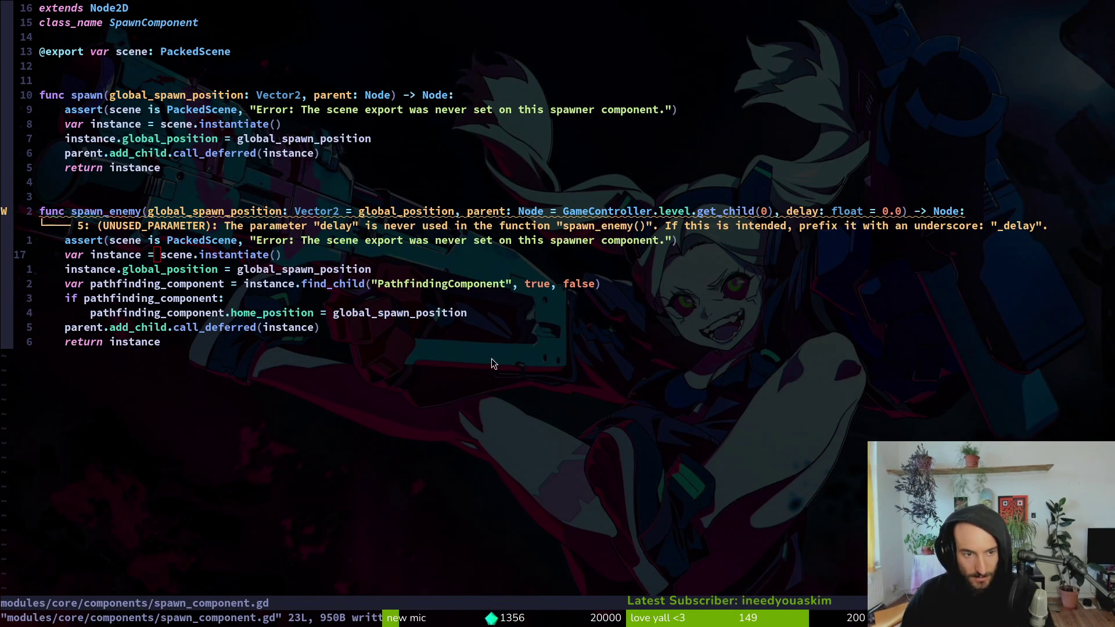
pyautogui.hotkey('alt', 'Tab')
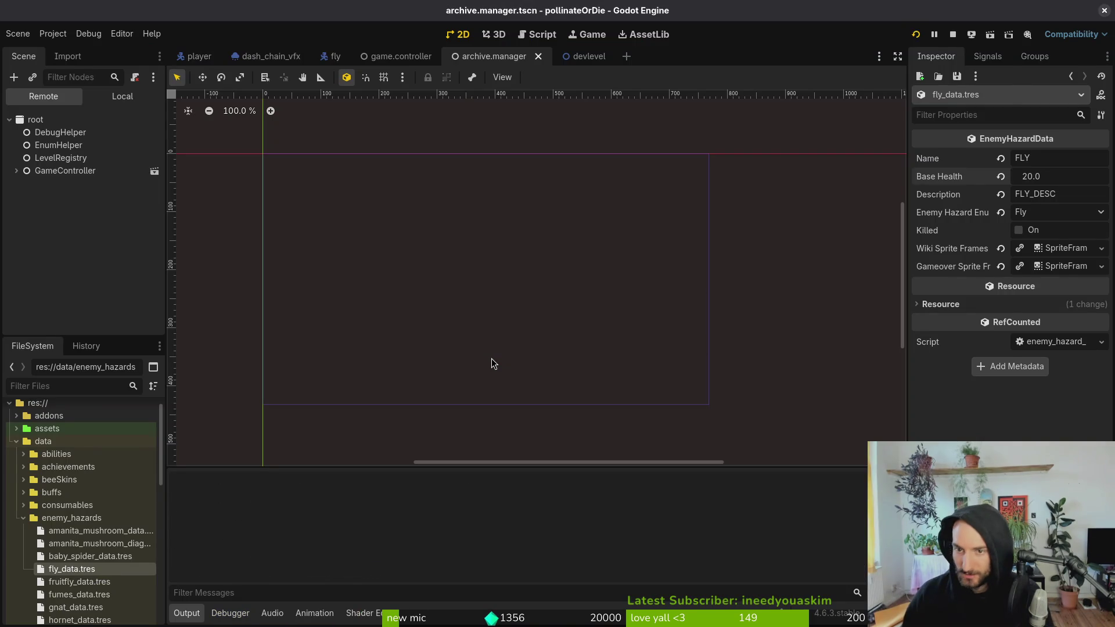
# - Relaunch the game, continue into a level, and toggle through the Debugging checkboxes
pyautogui.press('F5')
pyautogui.press('Return')
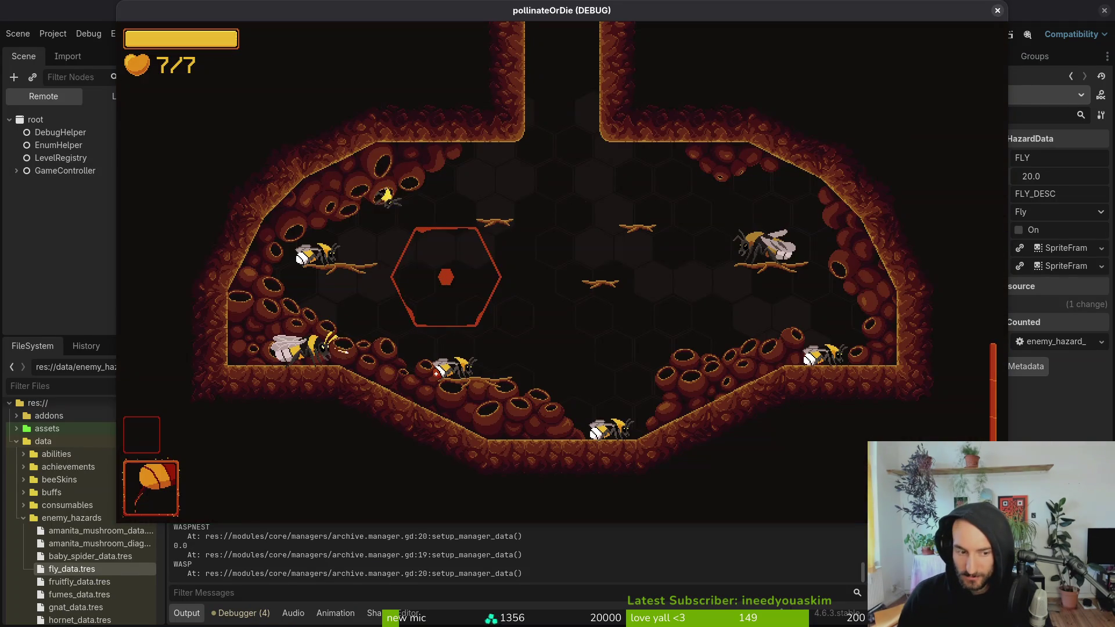
pyautogui.press('Escape')
pyautogui.press('Down')
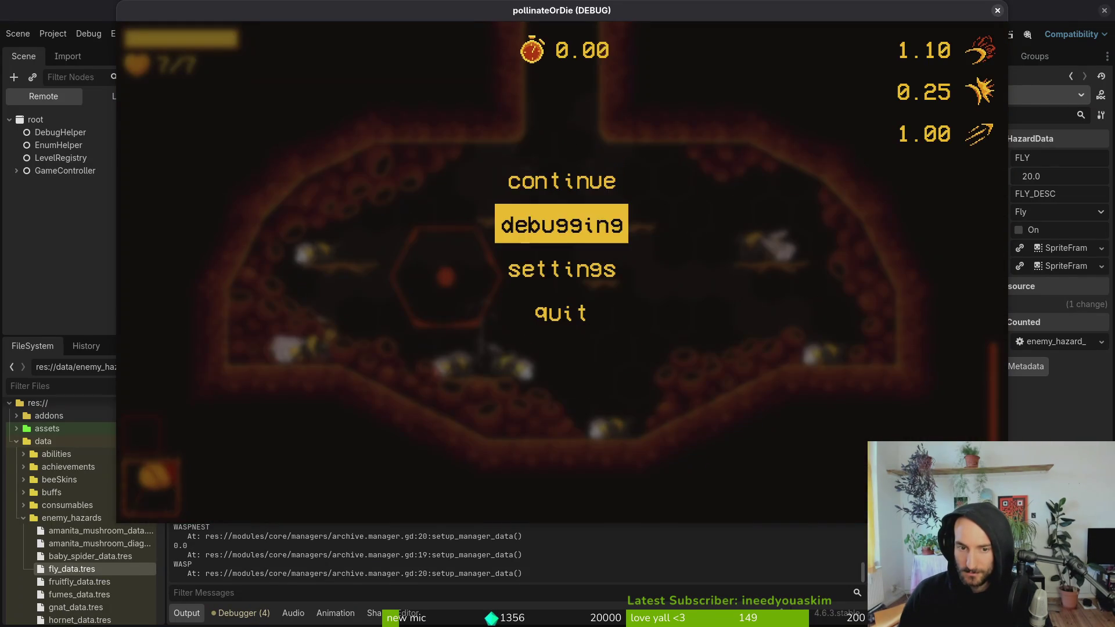
pyautogui.press('Return')
pyautogui.press('Down')
pyautogui.press('Down')
pyautogui.press('Down')
pyautogui.press('Down')
pyautogui.press('Escape')
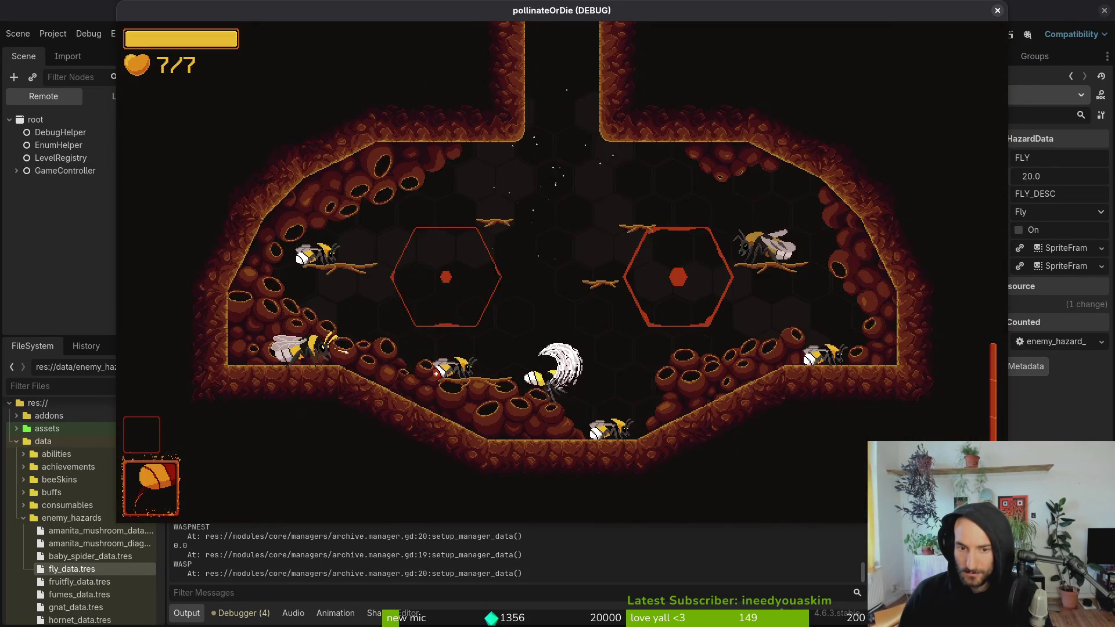
pyautogui.hotkey('alt', 'Tab')
pyautogui.press('space')
# - Set show_dev_level to true in debug.helper.gd and save it
pyautogui.press('f')
pyautogui.press('f')
pyautogui.write('d')
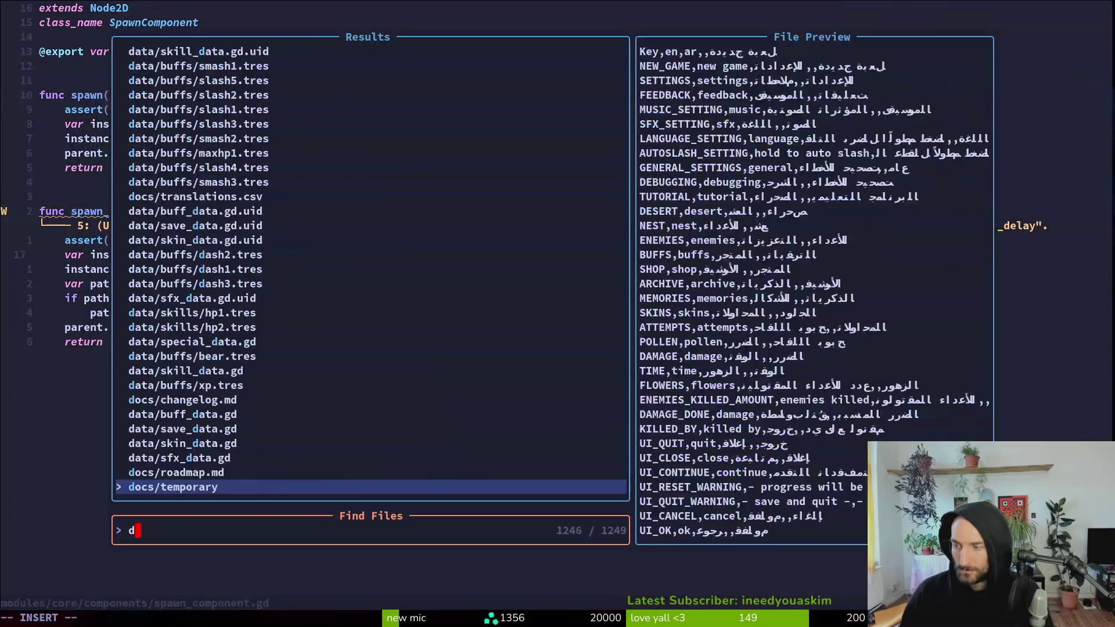
pyautogui.write('ebu')
pyautogui.press('Return')
pyautogui.press('j')
pyautogui.press('j')
pyautogui.press('j')
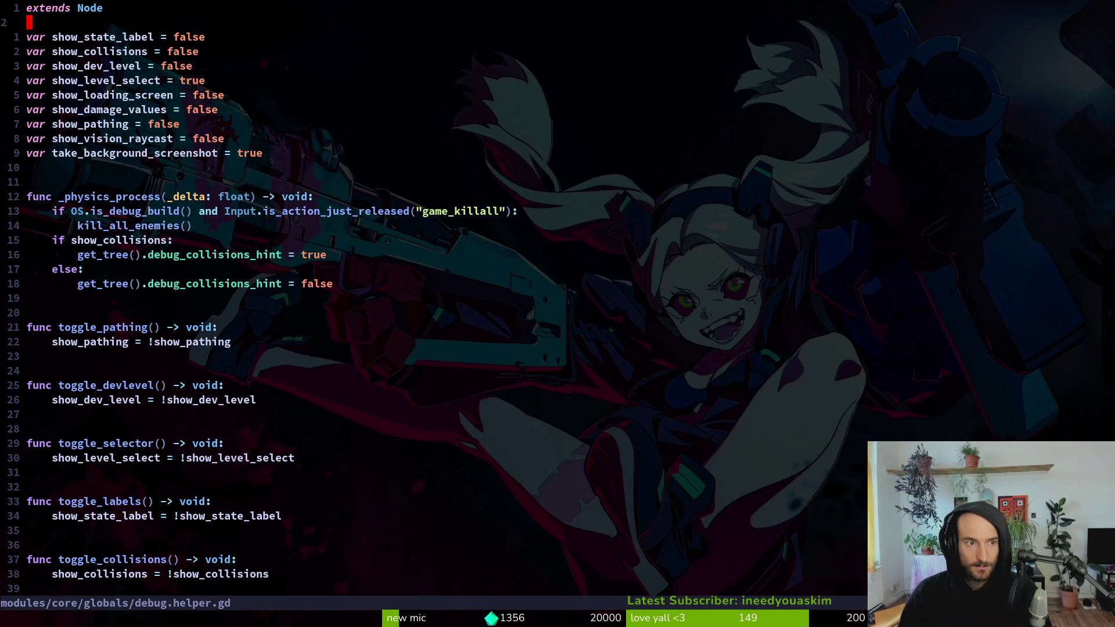
pyautogui.press('$')
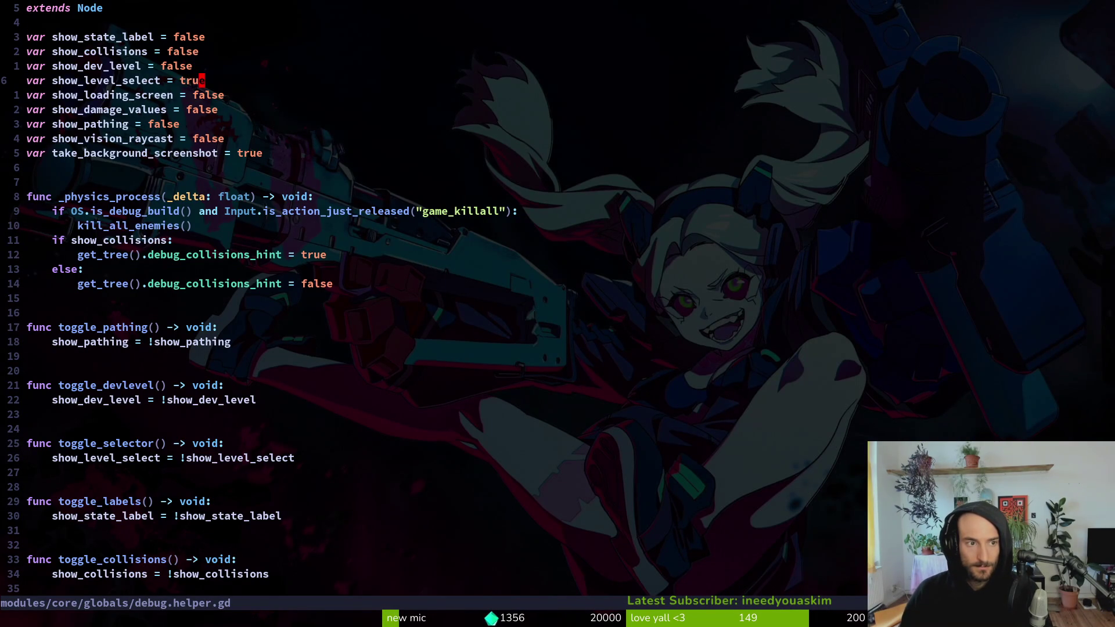
pyautogui.write('kciwtrue')
pyautogui.press('Escape')
pyautogui.write(':w')
pyautogui.press('Return')
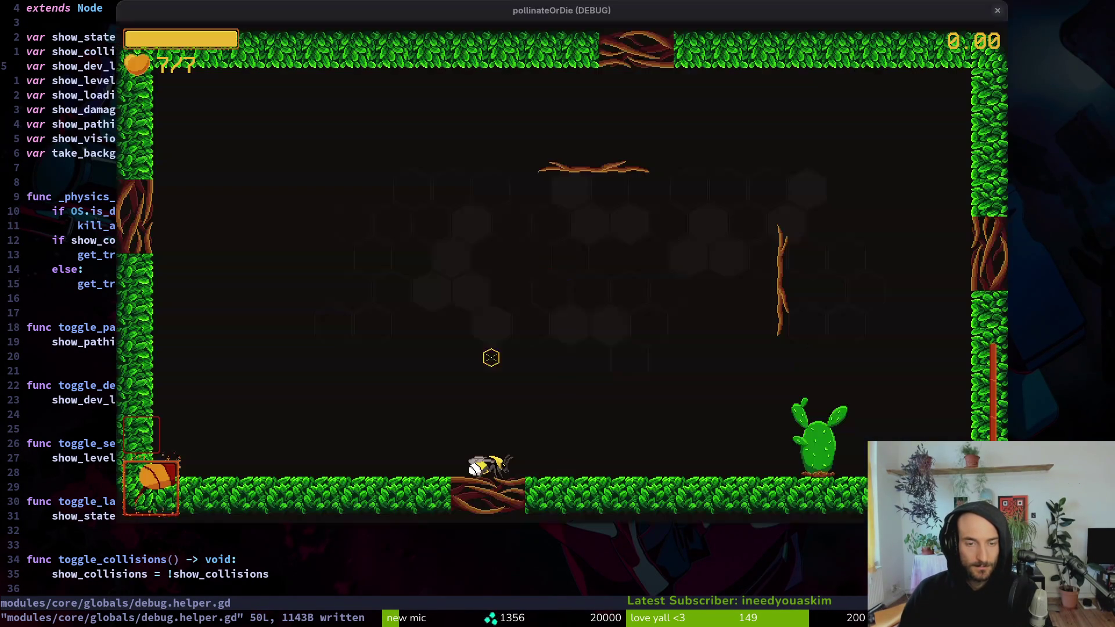
# - Stop the running game and return to Neovim's project file search
pyautogui.hotkey('alt', 'Tab')
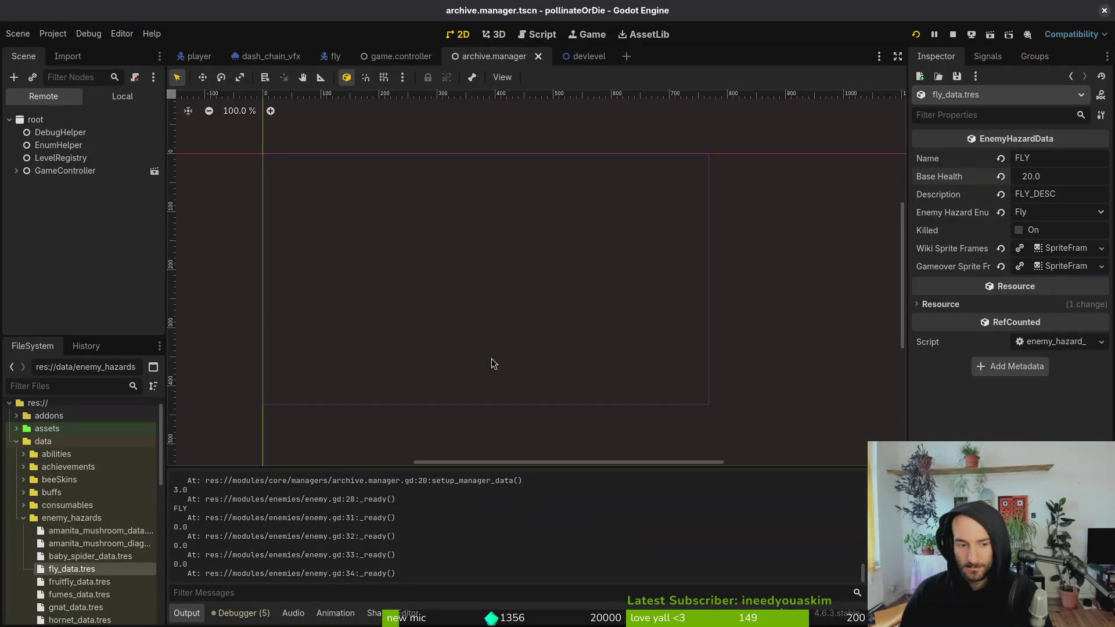
pyautogui.hotkey('alt', 'Tab')
pyautogui.hotkey('alt', 'Tab')
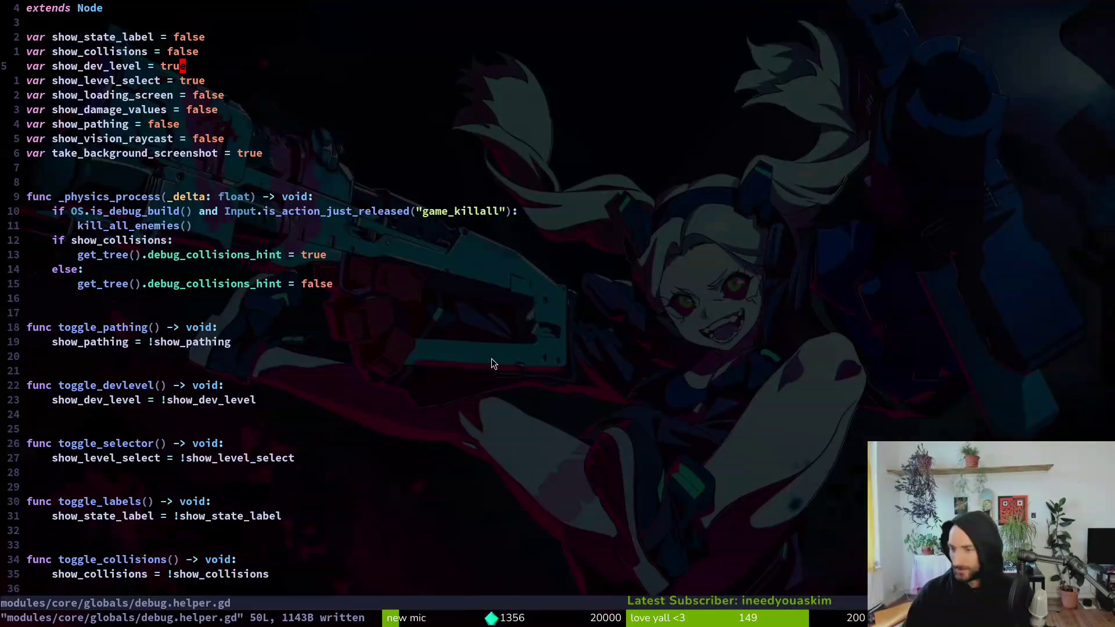
pyautogui.press('space')
# - In spawn_component.gd, restore extends first and instantiation after the delay await, and save
pyautogui.press('f')
pyautogui.press('f')
pyautogui.write('spawncomp')
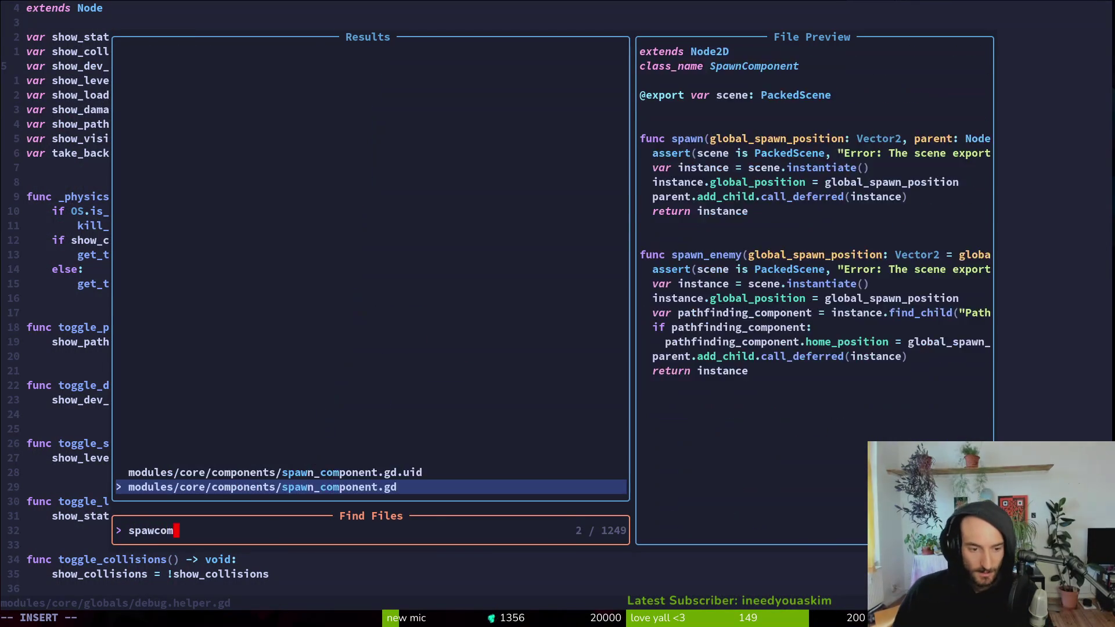
pyautogui.press('Return')
pyautogui.press('u')
pyautogui.press('u')
pyautogui.press('u')
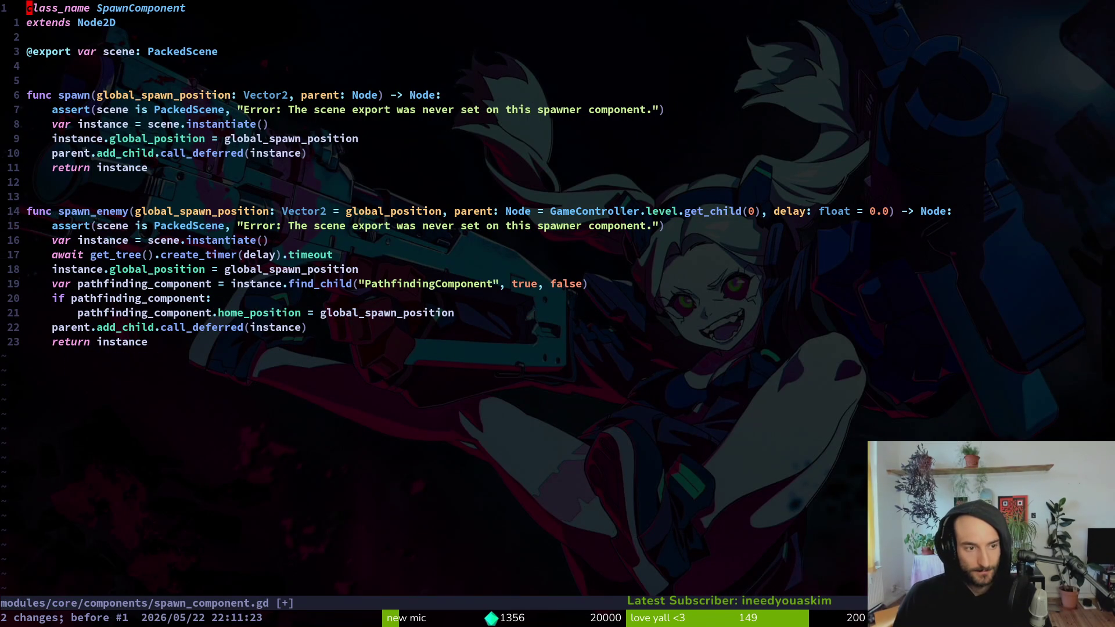
pyautogui.hotkey('ctrl', 'r')
pyautogui.hotkey('ctrl', 's')
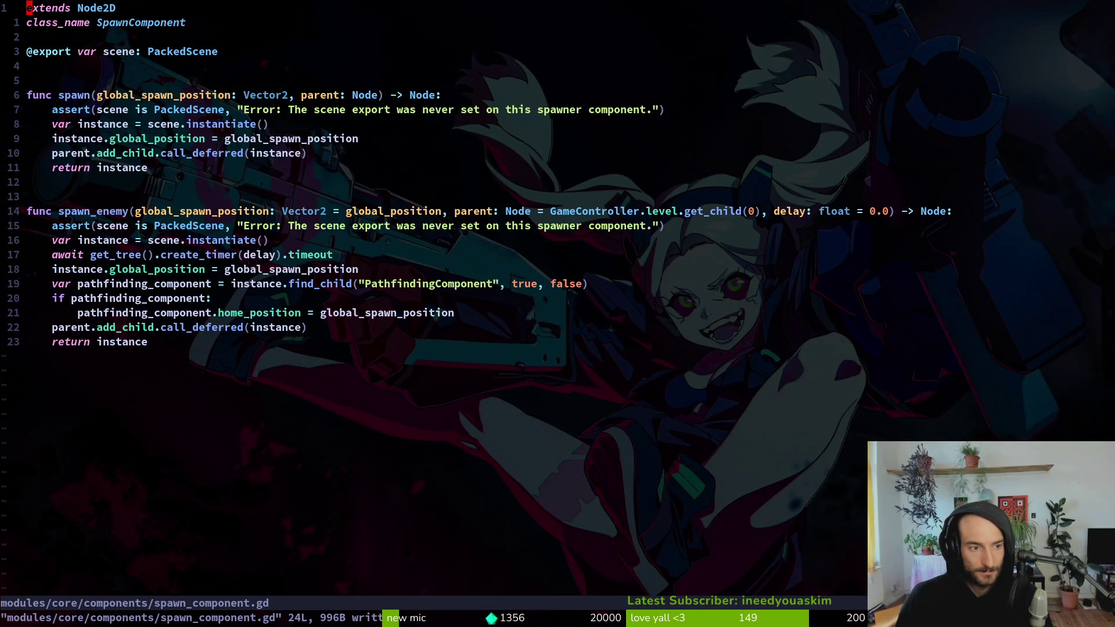
pyautogui.hotkey('ctrl', 'r')
pyautogui.hotkey('ctrl', 's')
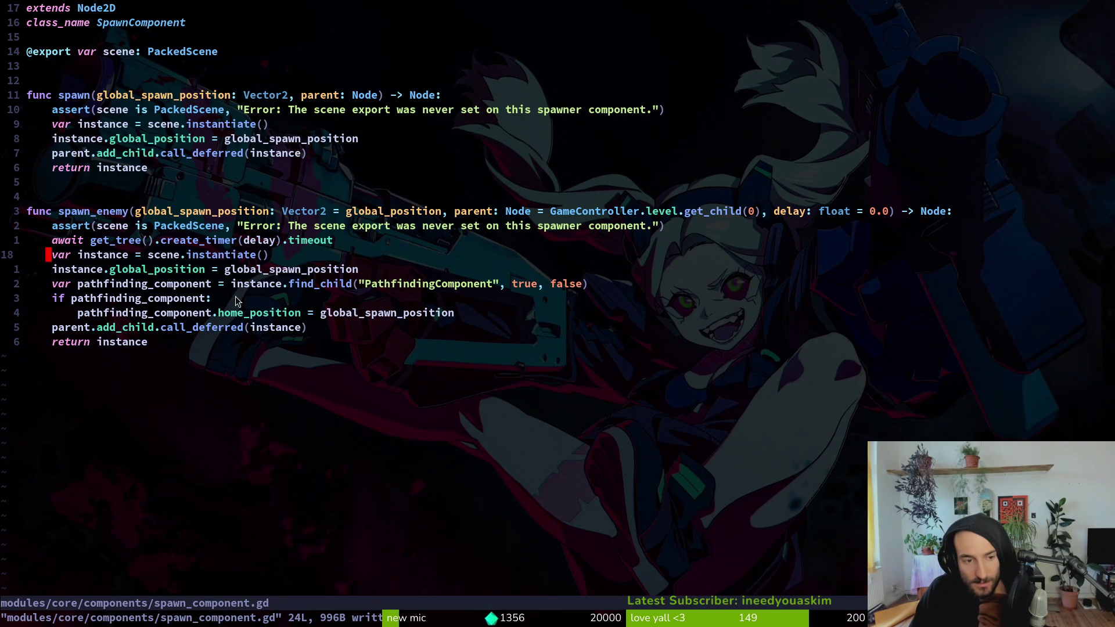
# - Change add_child.call_deferred to a direct add_child call in spawn_enemy and save
pyautogui.click(201, 327)
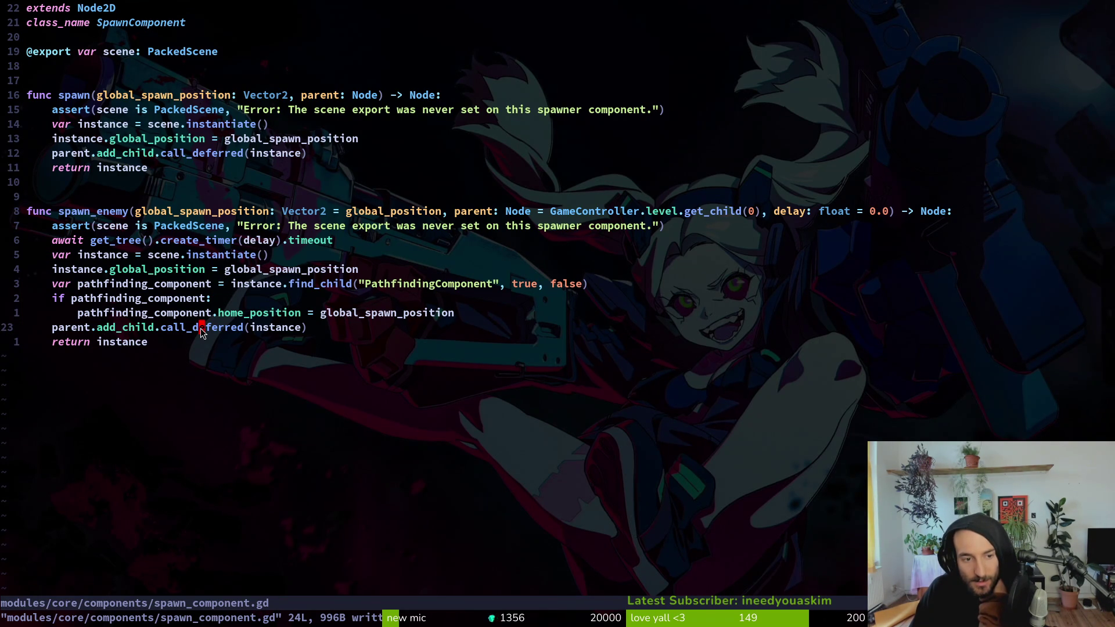
pyautogui.write('ciw')
pyautogui.press('BackSpace')
pyautogui.press('Escape')
pyautogui.write(':w')
pyautogui.press('Return')
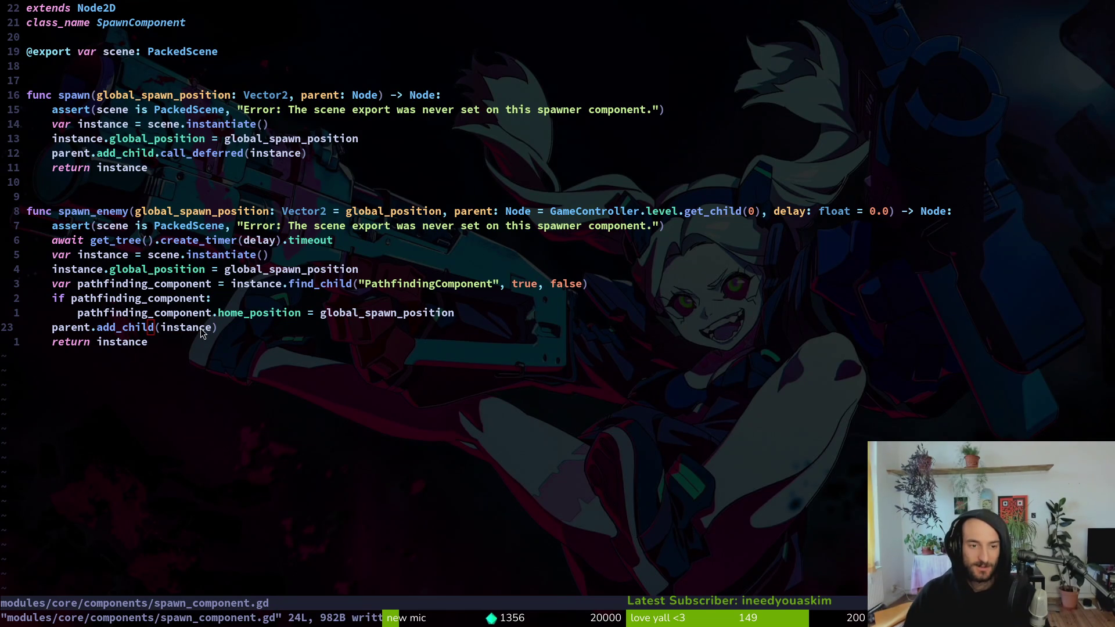
pyautogui.hotkey('alt', 'Tab')
# - Launch the game and load level 2-4 from the debug level select
pyautogui.press('F5')
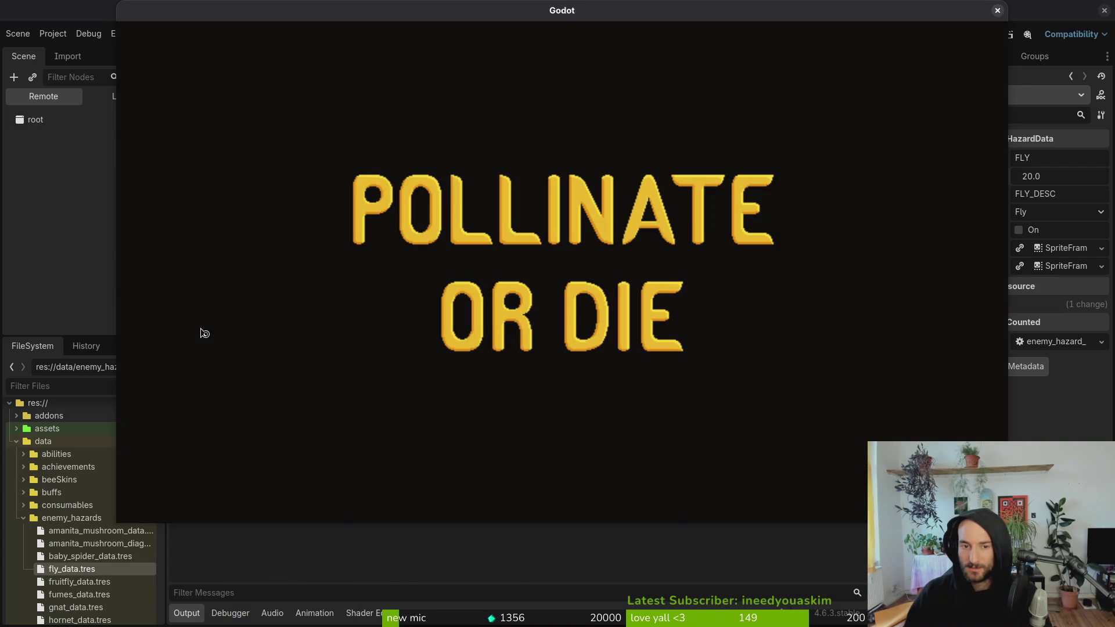
pyautogui.press('Return')
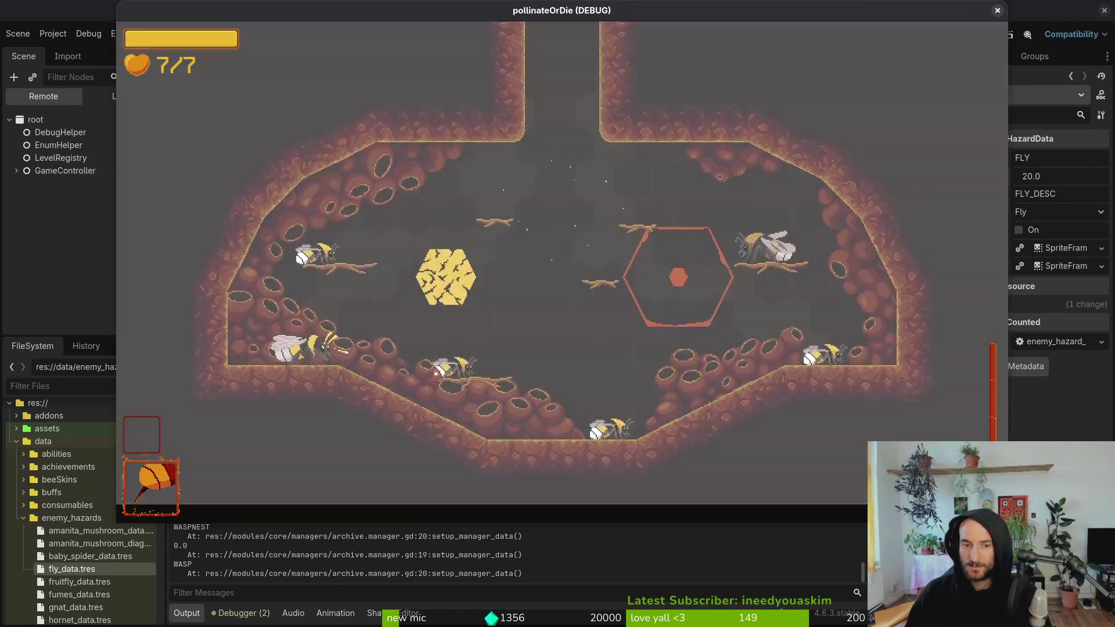
pyautogui.press('Escape')
pyautogui.press('Left')
pyautogui.press('Left')
pyautogui.press('Left')
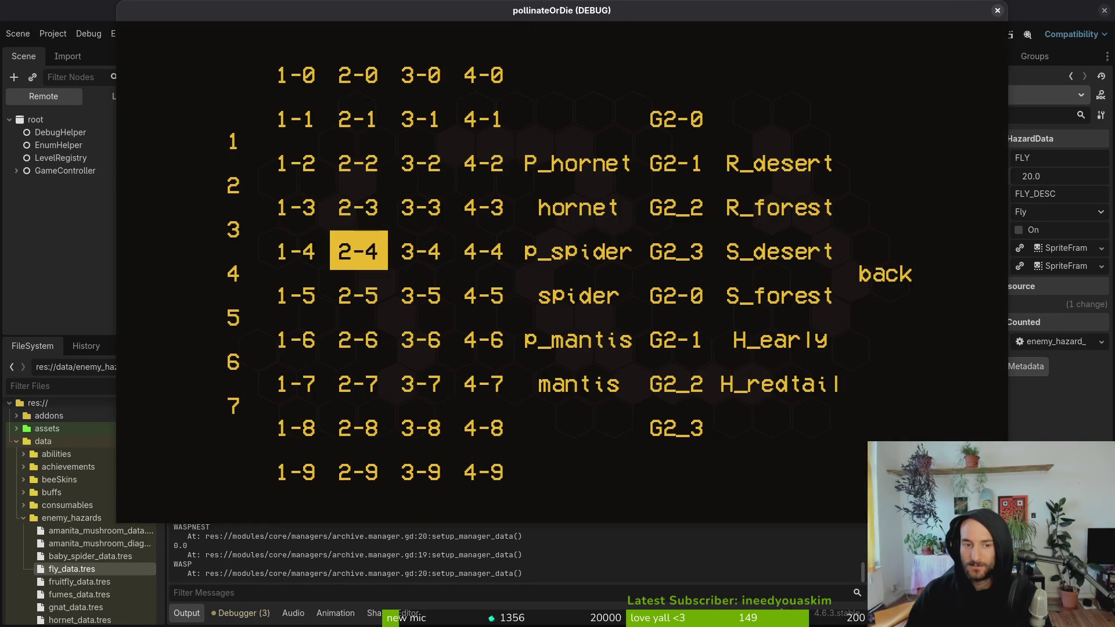
pyautogui.press('Return')
# - Fly the bee around level 2-4, attacking the flies and charging the hornet
pyautogui.press('Right')
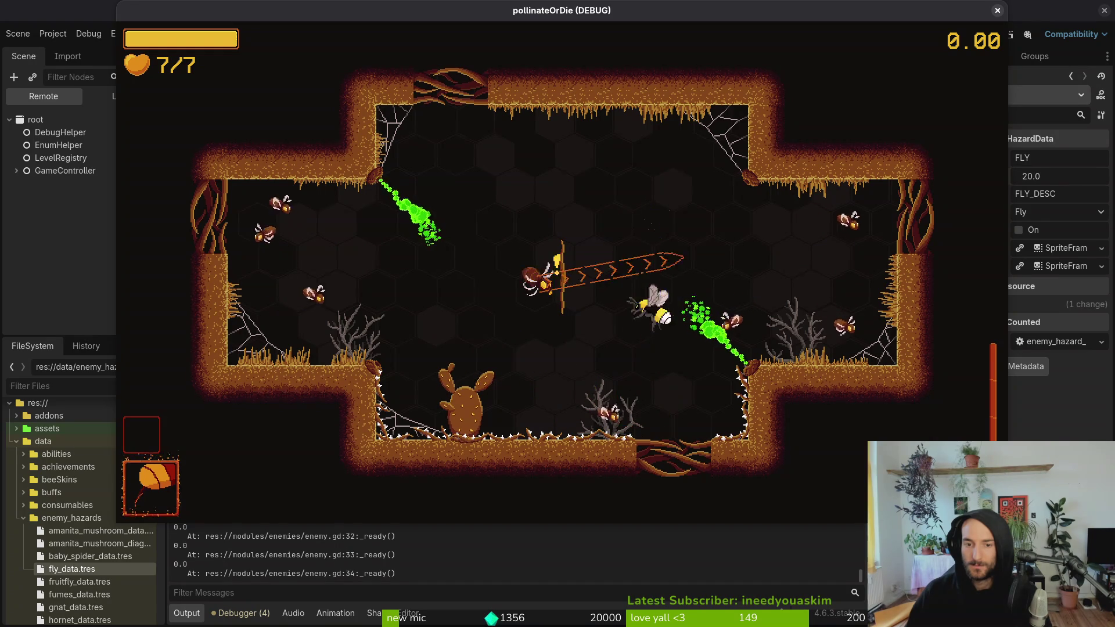
pyautogui.press('Left')
pyautogui.press('Left')
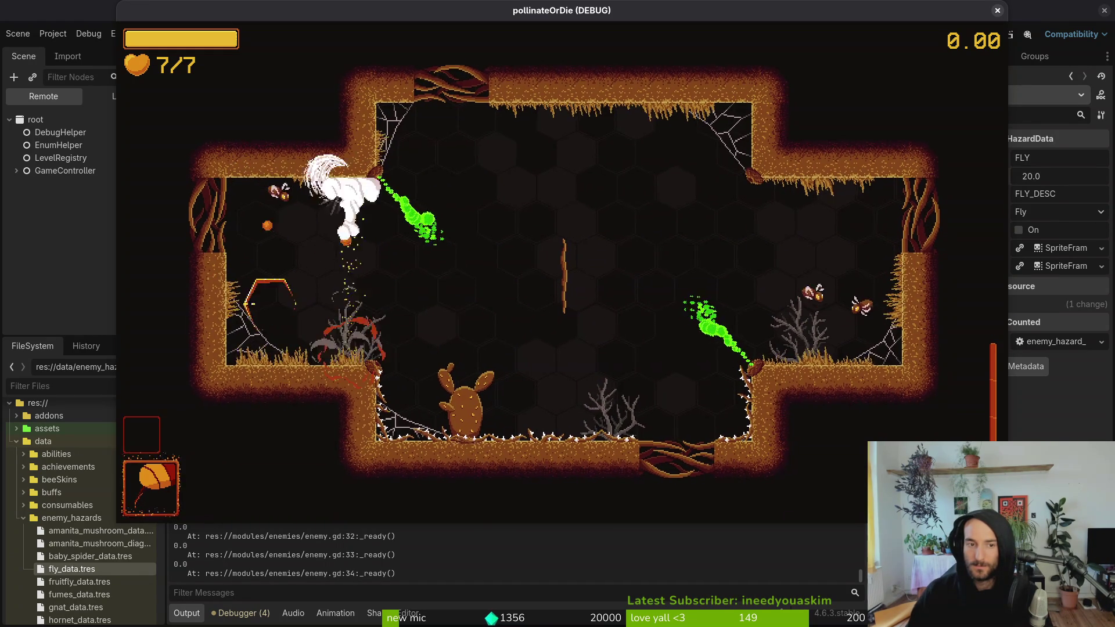
pyautogui.press('Right')
pyautogui.press('Right')
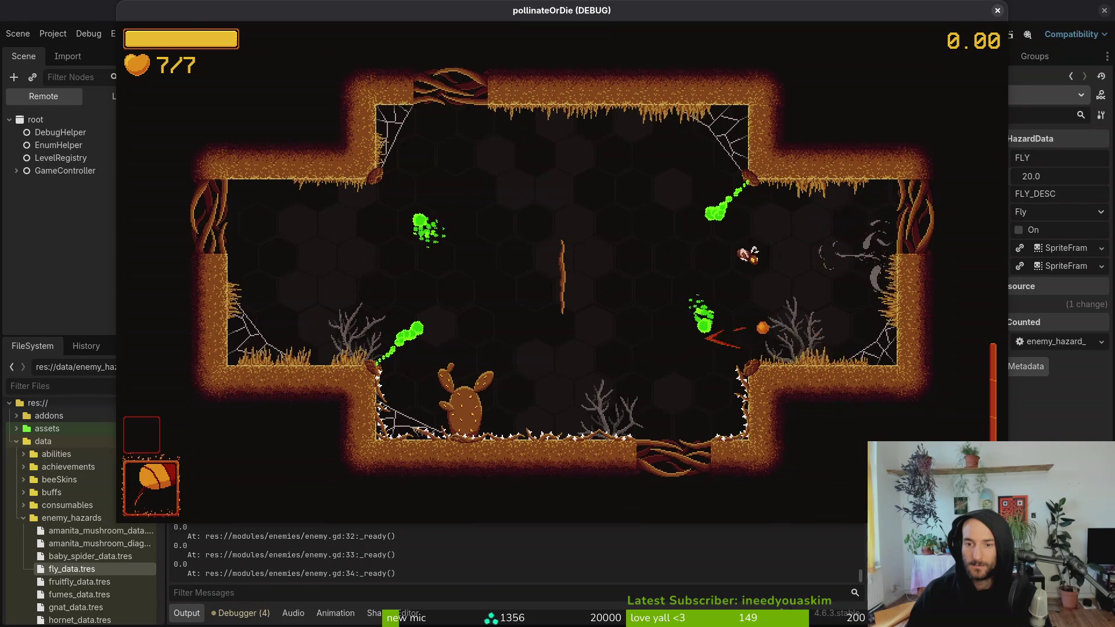
pyautogui.press('Left')
pyautogui.press('Up')
pyautogui.press('Left')
pyautogui.press('Up')
pyautogui.press('Left')
pyautogui.press('Right')
pyautogui.press('Down')
pyautogui.press('Up')
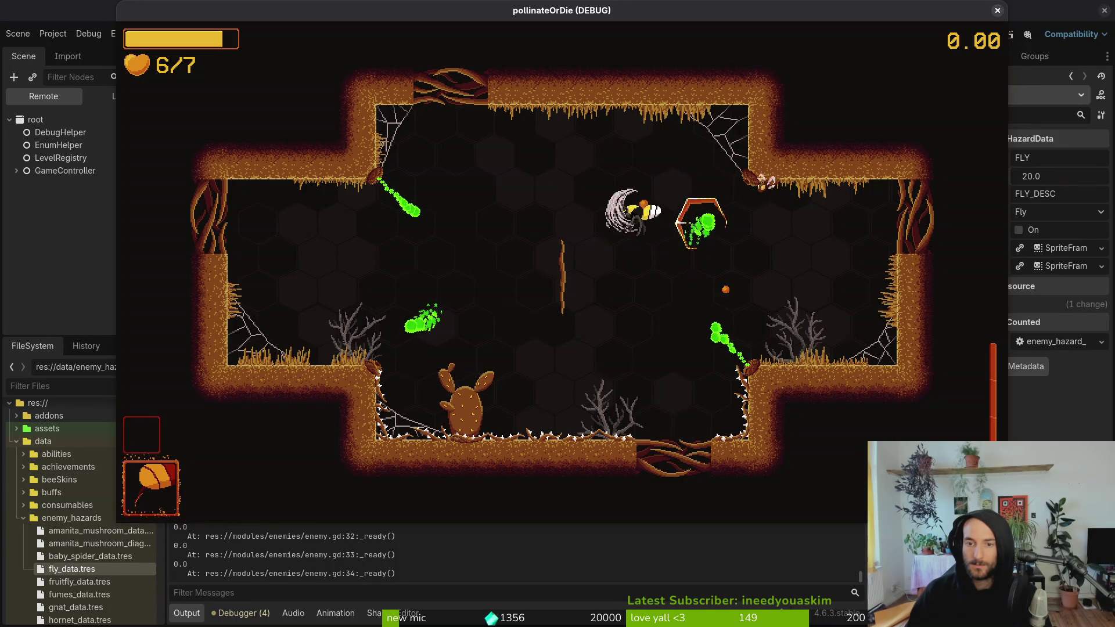
pyautogui.press('Left')
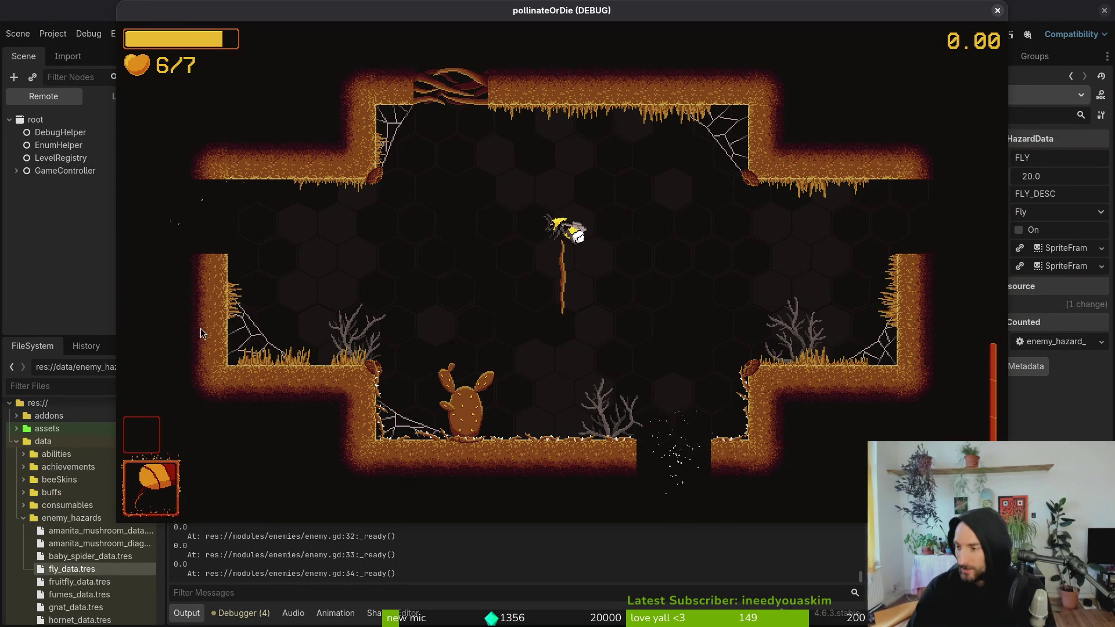
pyautogui.hotkey('alt', 'Tab')
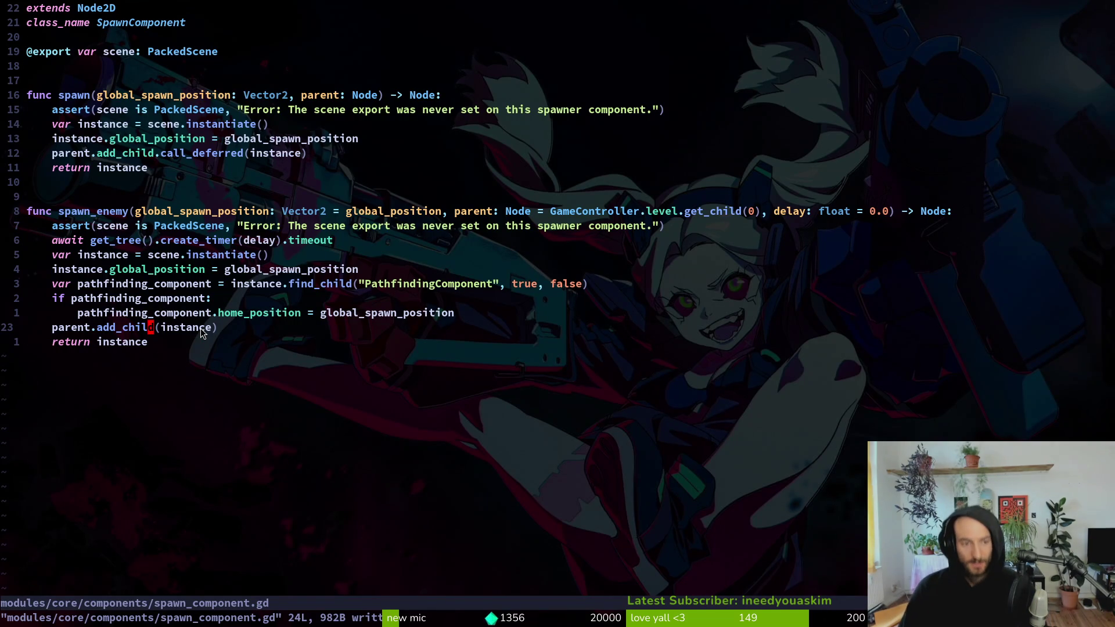
# - Save spawn_component.gd and compare the add_child calls in spawn() and spawn_enemy()
pyautogui.write(':w')
pyautogui.press('Return')
pyautogui.write('k13kjj')
pyautogui.press('w')
pyautogui.press('w')
pyautogui.press('j')
pyautogui.press('j')
pyautogui.press('j')
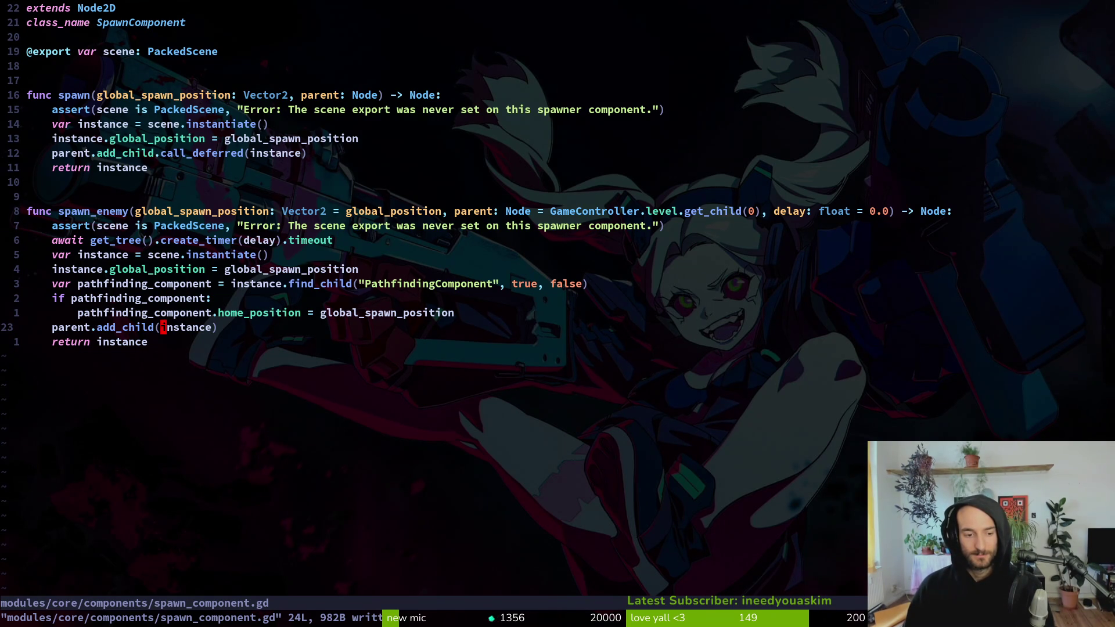
pyautogui.hotkey('alt', 'Tab')
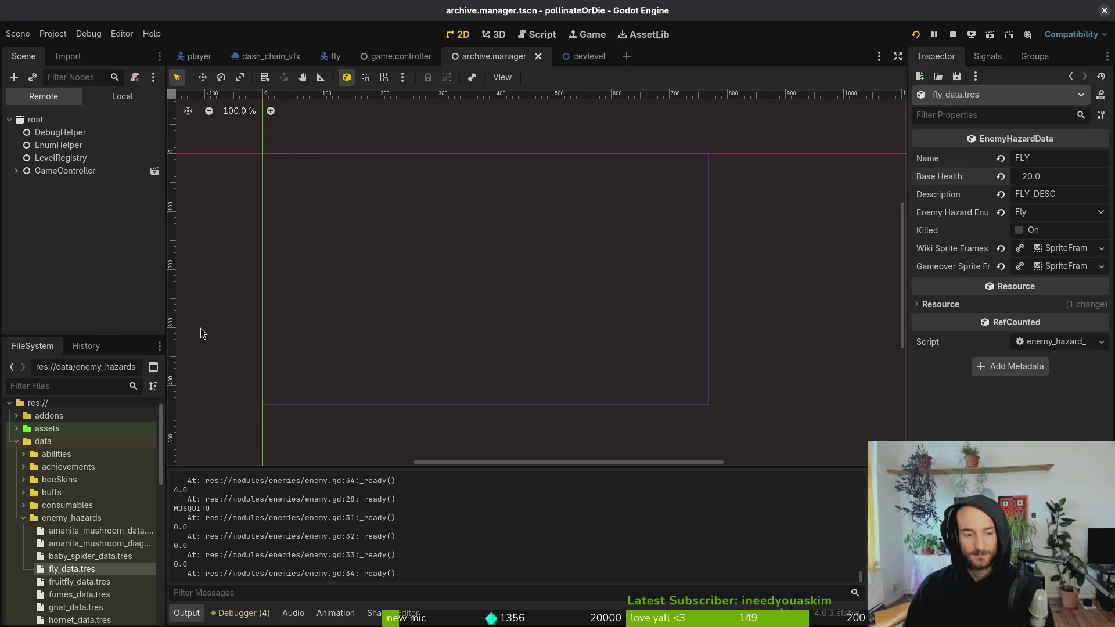
pyautogui.hotkey('alt', 'Tab')
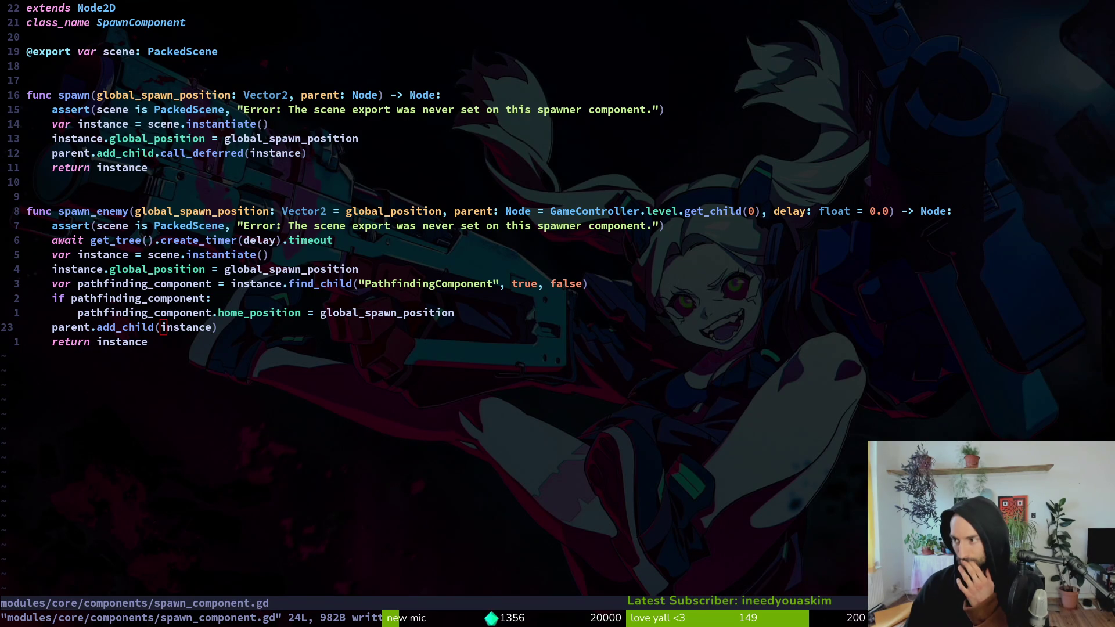
pyautogui.click(697, 265)
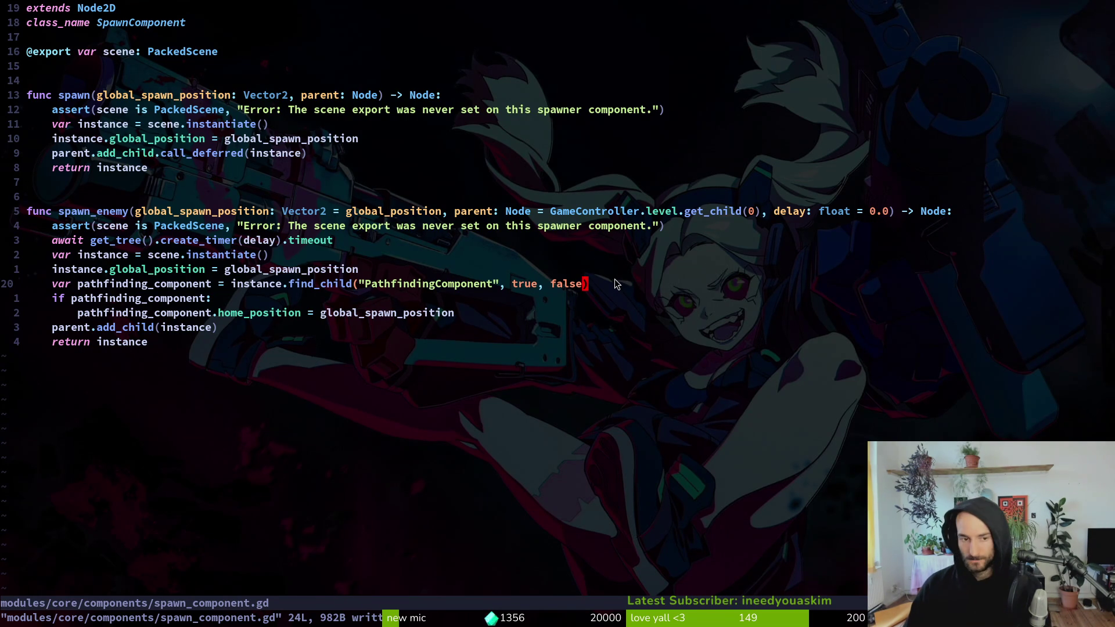
pyautogui.press('space')
# - Open enemy.gd via an 'eneen' file search and yank all 65 lines with gg yG
pyautogui.press('f')
pyautogui.press('f')
pyautogui.write('eneen')
pyautogui.press('Return')
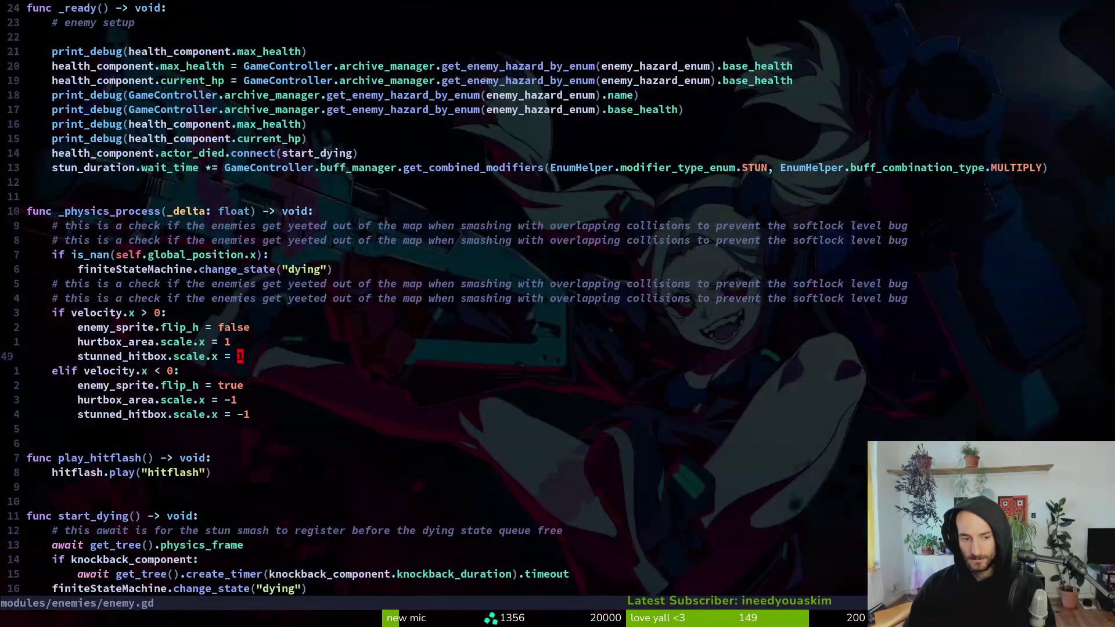
pyautogui.hotkey('ctrl', 's')
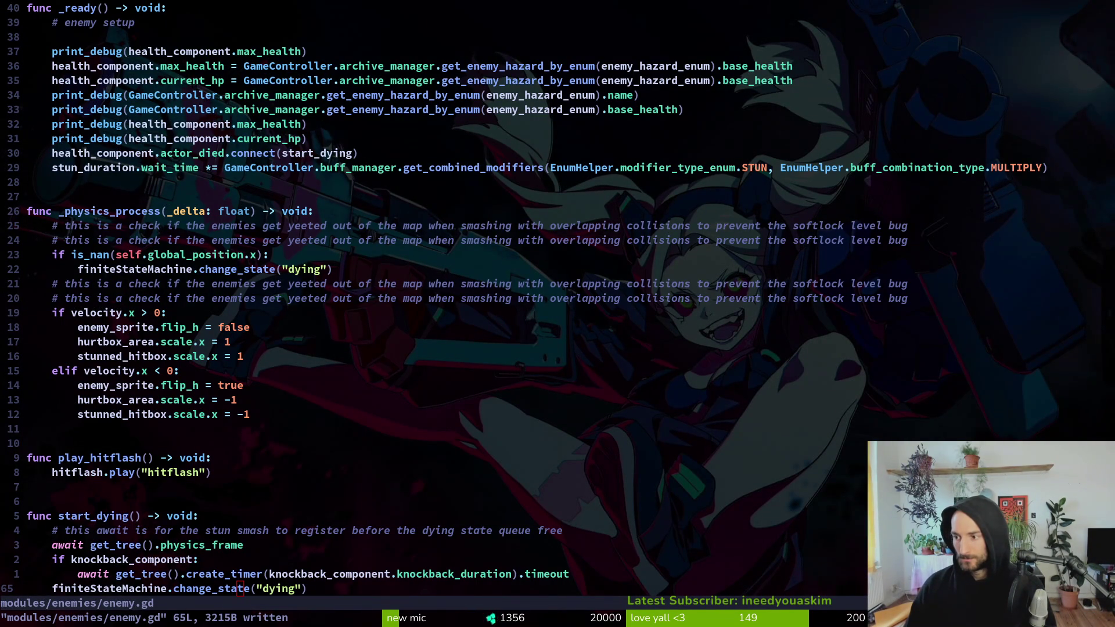
pyautogui.press('g')
pyautogui.press('g')
pyautogui.press('y')
pyautogui.hotkey('shift', 'g')
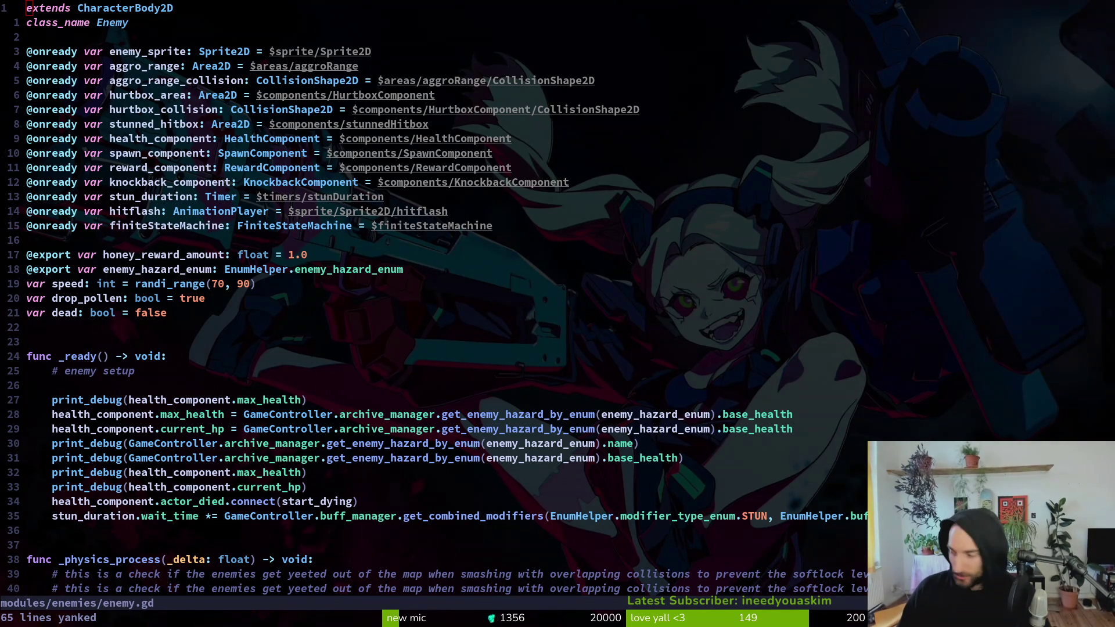
pyautogui.hotkey('alt', 'Tab')
pyautogui.click(122, 96)
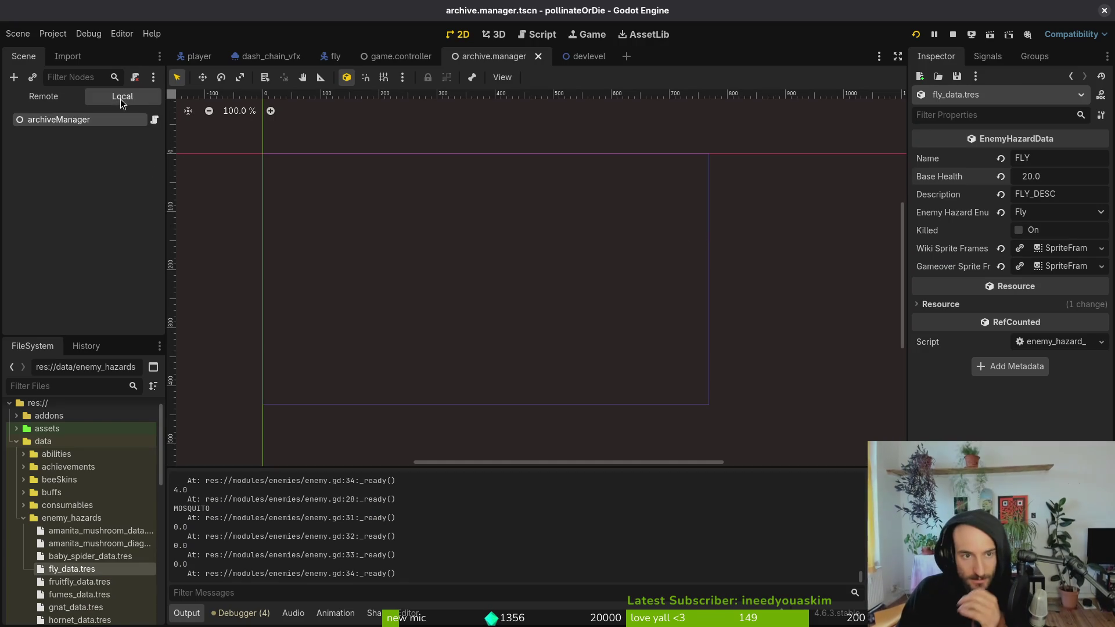
pyautogui.click(341, 57)
pyautogui.click(16, 158)
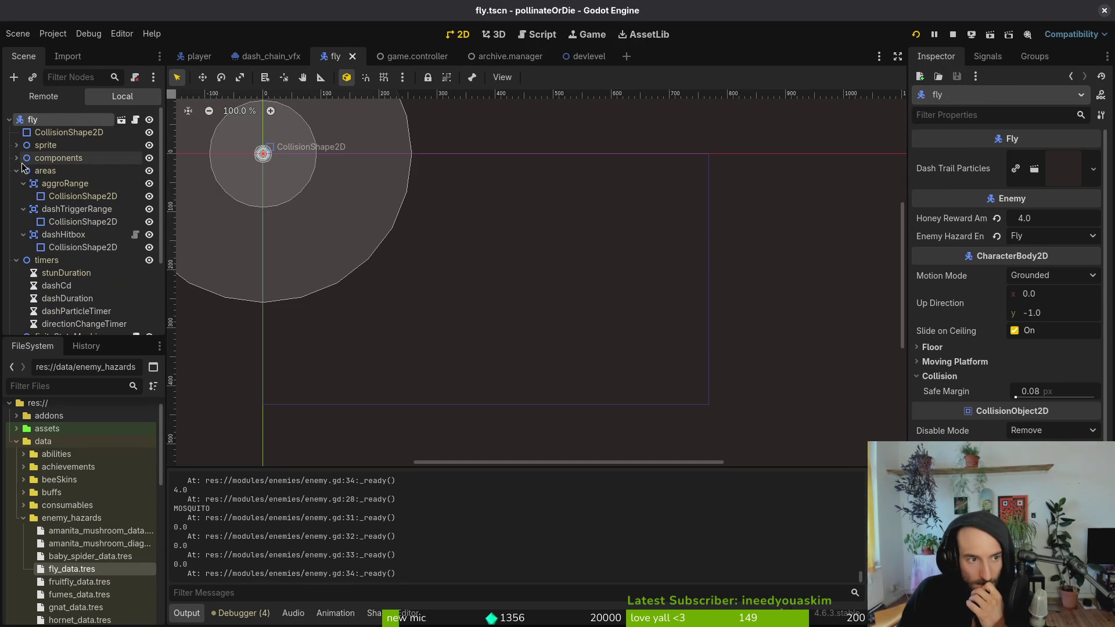
pyautogui.click(16, 170)
pyautogui.click(17, 183)
pyautogui.click(17, 196)
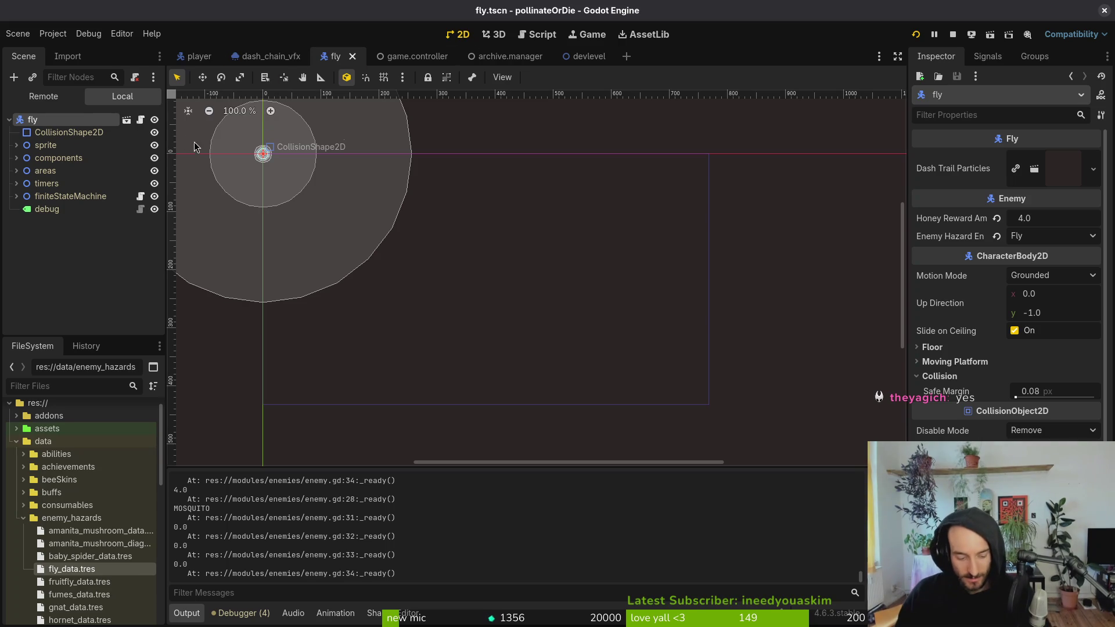
pyautogui.hotkey('alt', 'Tab')
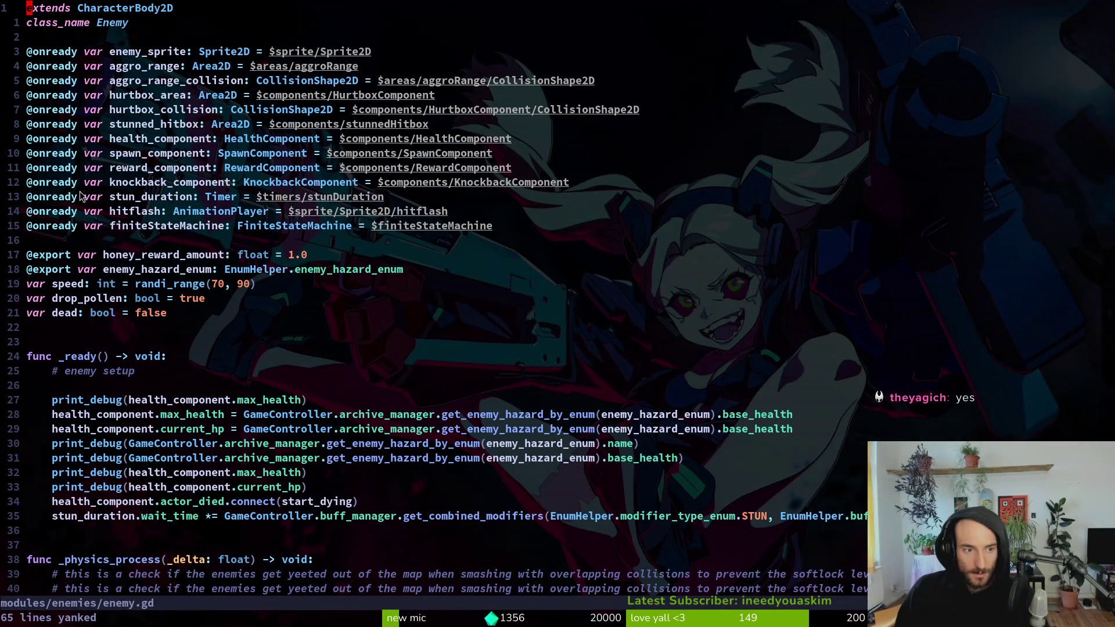
# - Cut the seven debug and health setup lines from _ready in enemy.gd and save
pyautogui.click(131, 402)
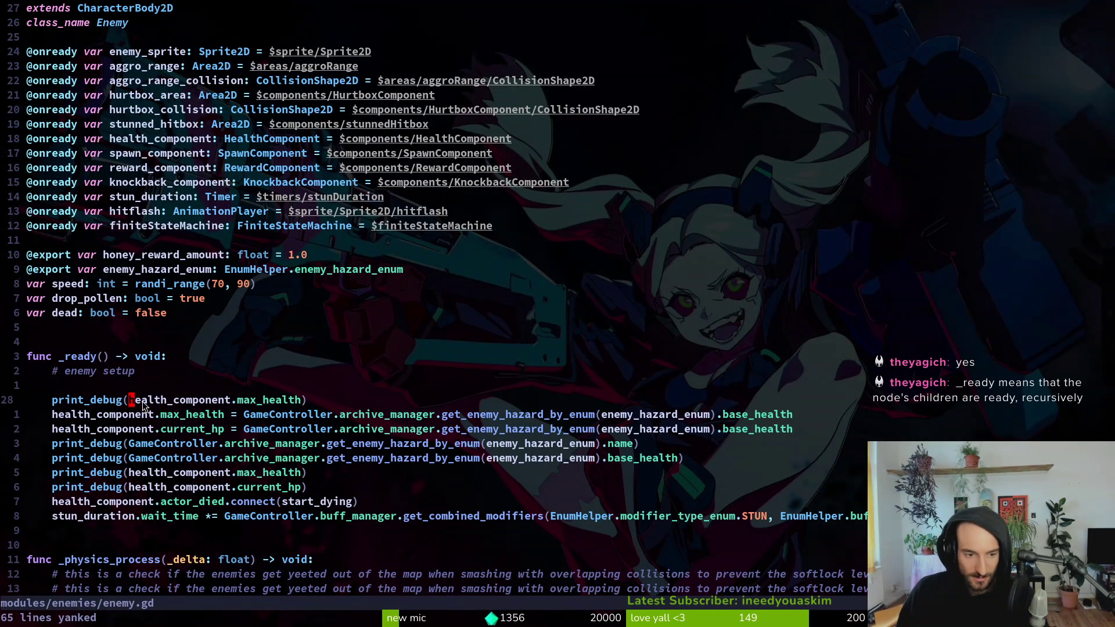
pyautogui.hotkey('shift', 'v')
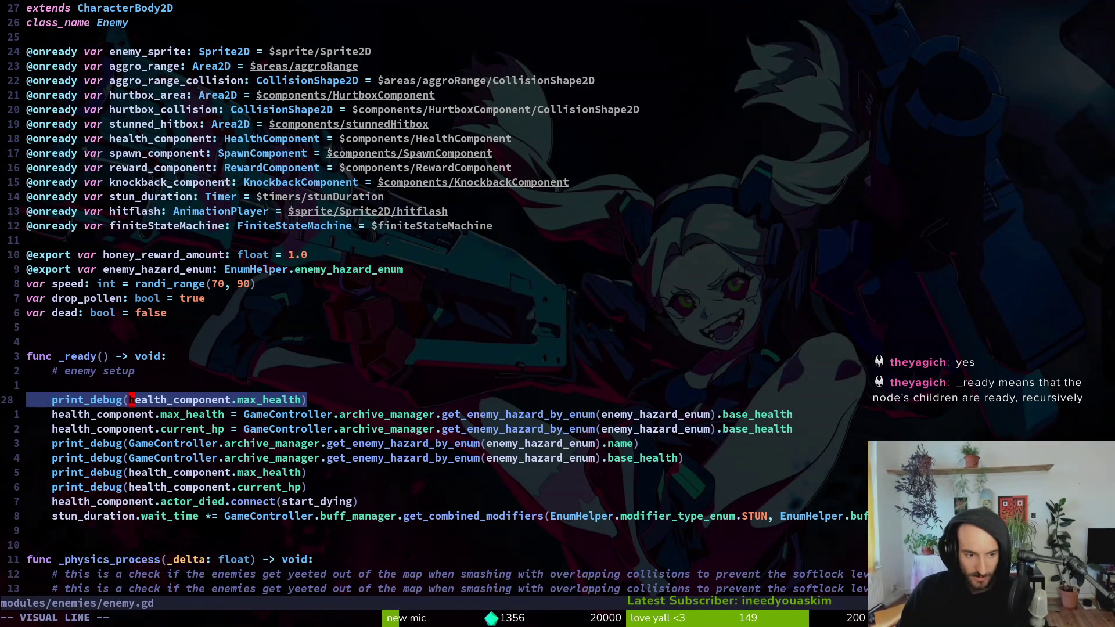
pyautogui.press('Escape')
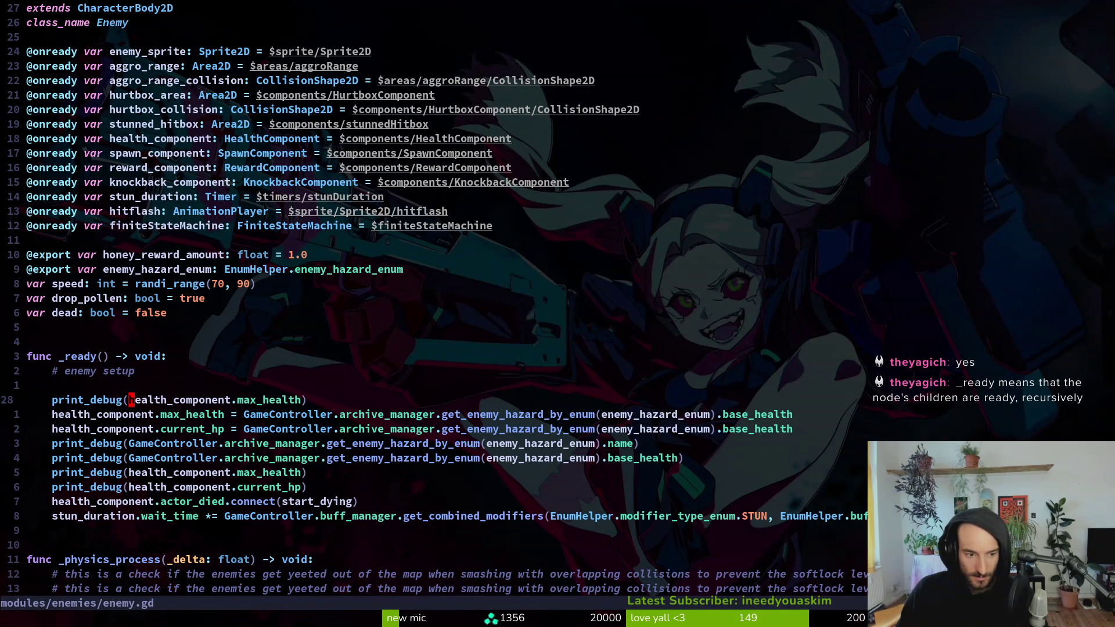
pyautogui.hotkey('shift', 'v')
pyautogui.press('j')
pyautogui.press('j')
pyautogui.press('j')
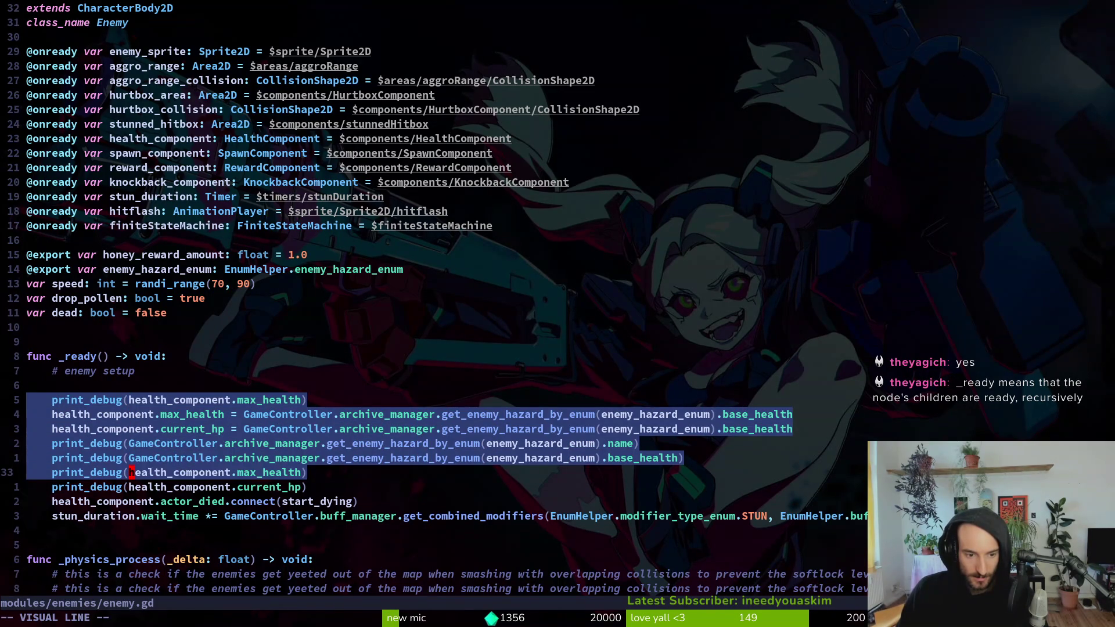
pyautogui.write('jd:w')
pyautogui.press('Return')
# - Open health_component.gd and paste the seven setup lines into func _ready()
pyautogui.press('space')
pyautogui.press('f')
pyautogui.press('f')
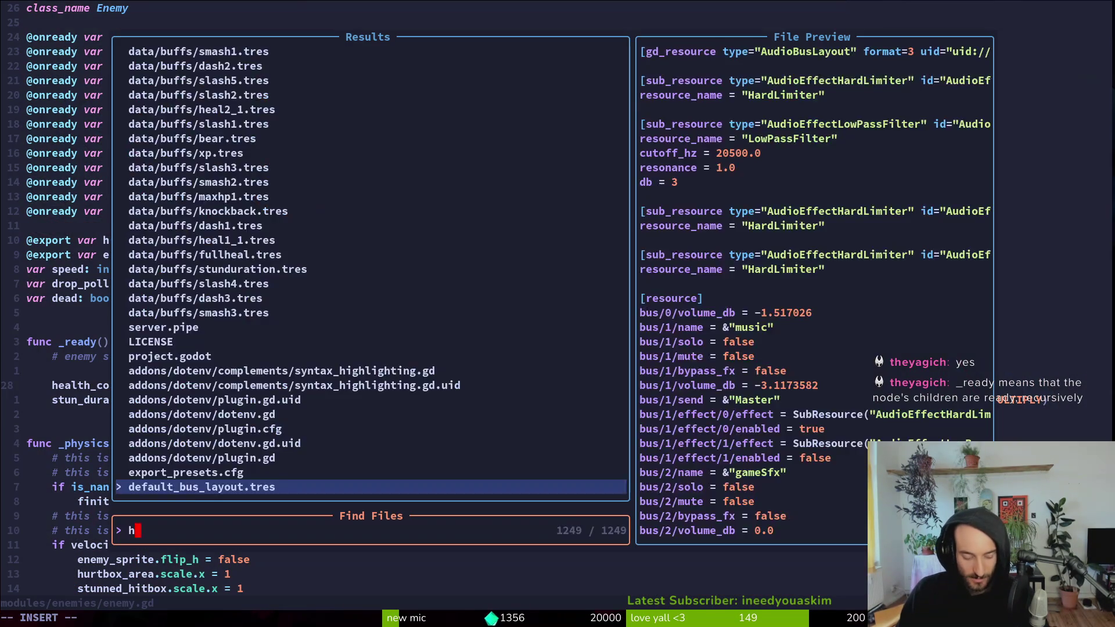
pyautogui.write('healcom')
pyautogui.press('Return')
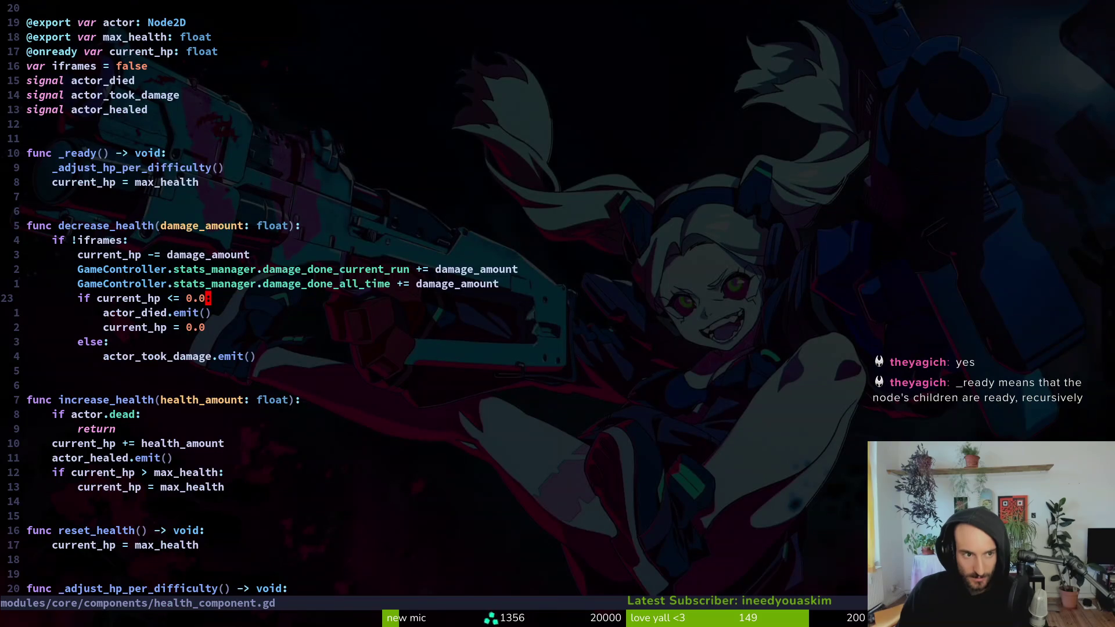
pyautogui.press('{')
pyautogui.press('k')
pyautogui.press('k')
pyautogui.press('k')
pyautogui.press('O')
pyautogui.press('Return')
pyautogui.press('Return')
pyautogui.press('Escape')
pyautogui.press('p')
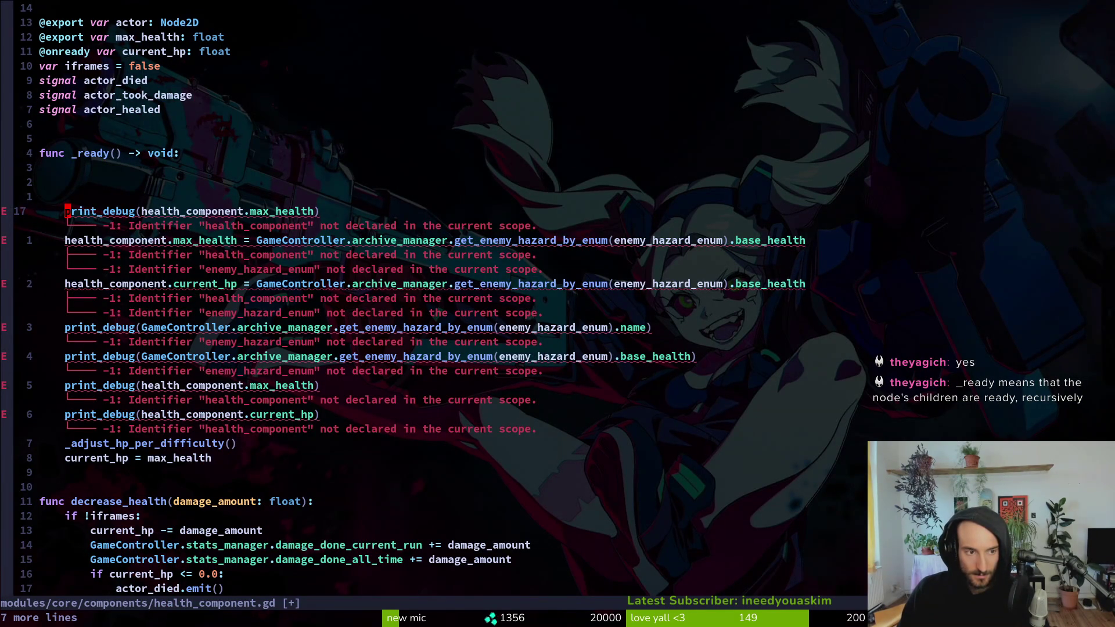
# - Drop the health_component. prefix from max_health and prefix enemy_hazard_enum with actor
pyautogui.press('d')
pyautogui.press('d')
pyautogui.press('w')
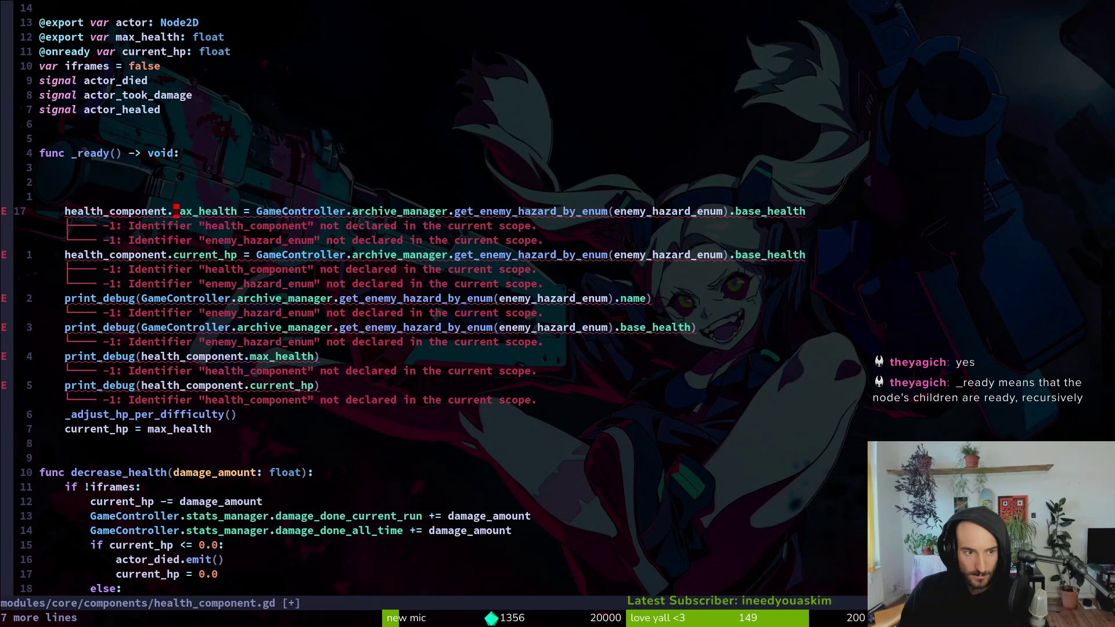
pyautogui.press('b')
pyautogui.press('d')
pyautogui.press('f')
pyautogui.press('.')
pyautogui.press('w')
pyautogui.press('w')
pyautogui.press('w')
pyautogui.press('w')
pyautogui.press('$')
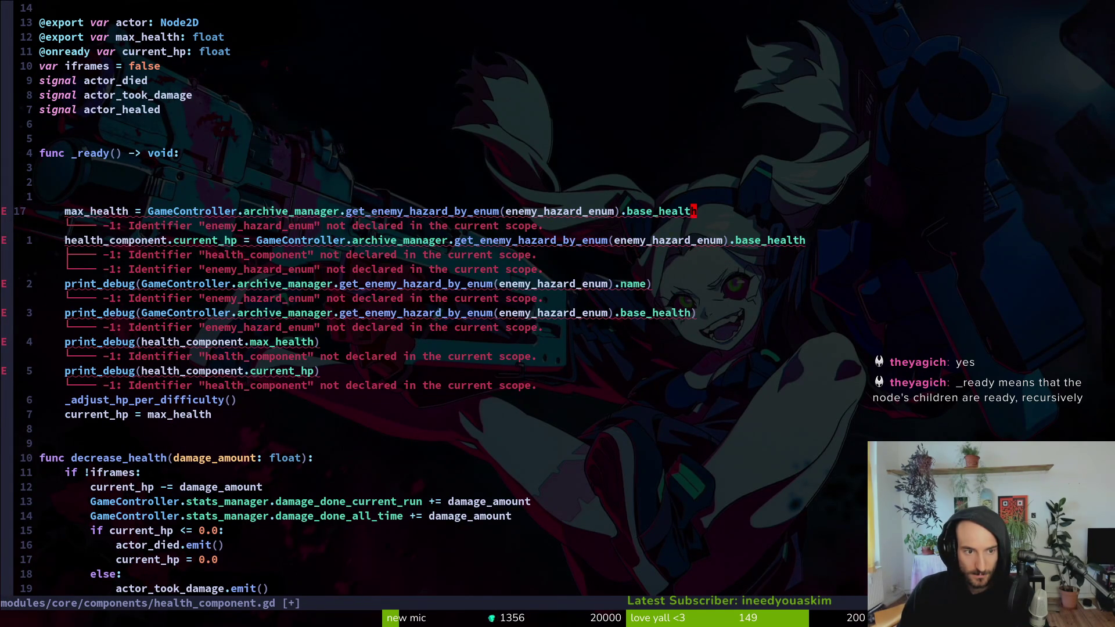
pyautogui.press('b')
pyautogui.press('b')
pyautogui.press('b')
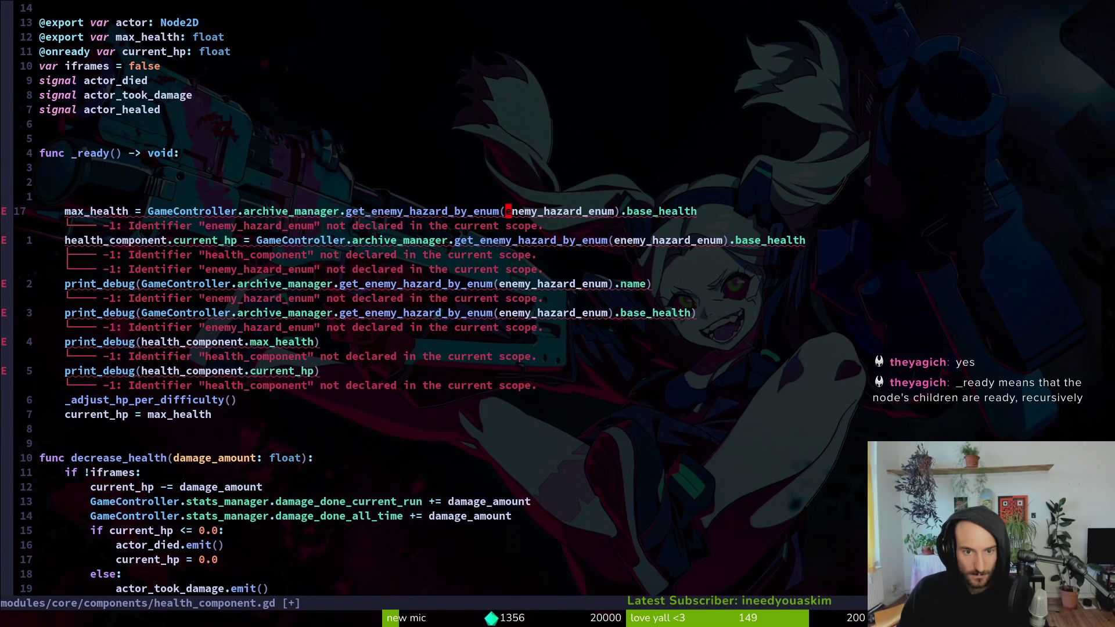
pyautogui.write('iactor.')
pyautogui.press('Escape')
# - Delete the current_hp assignment and the leftover debug print and blank lines
pyautogui.press('j')
pyautogui.press('d')
pyautogui.press('d')
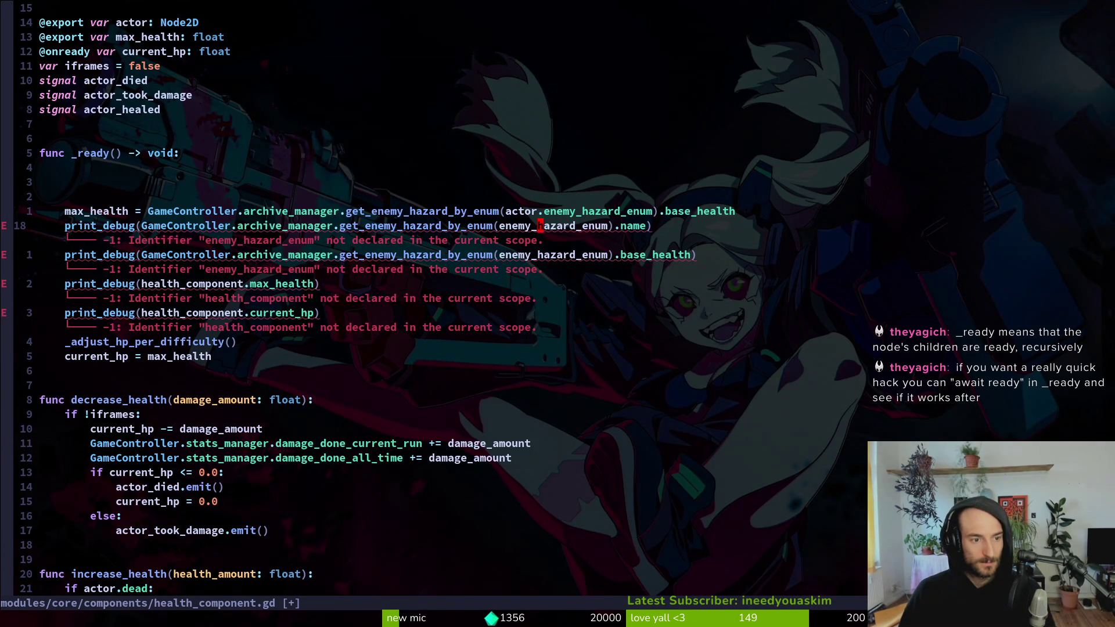
pyautogui.press('d')
pyautogui.press('d')
pyautogui.press('d')
pyautogui.press('d')
pyautogui.press('d')
pyautogui.press('d')
pyautogui.press('d')
pyautogui.press('k')
pyautogui.press('k')
pyautogui.press('k')
pyautogui.press('d')
pyautogui.press('d')
pyautogui.press('d')
pyautogui.press('d')
pyautogui.press('d')
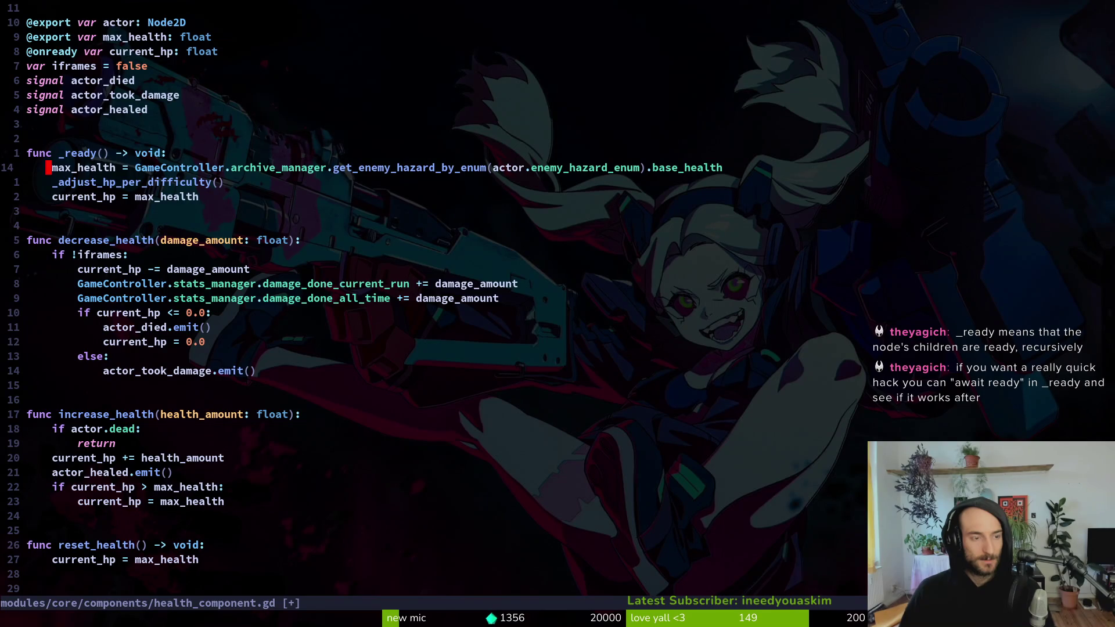
# - Duplicate the max_health export declaration and rename the copy to enemy_hazard_enum
pyautogui.press('k')
pyautogui.press('k')
pyautogui.press('k')
pyautogui.press('y')
pyautogui.press('y')
pyautogui.press('p')
pyautogui.press('w')
pyautogui.press('w')
pyautogui.press('w')
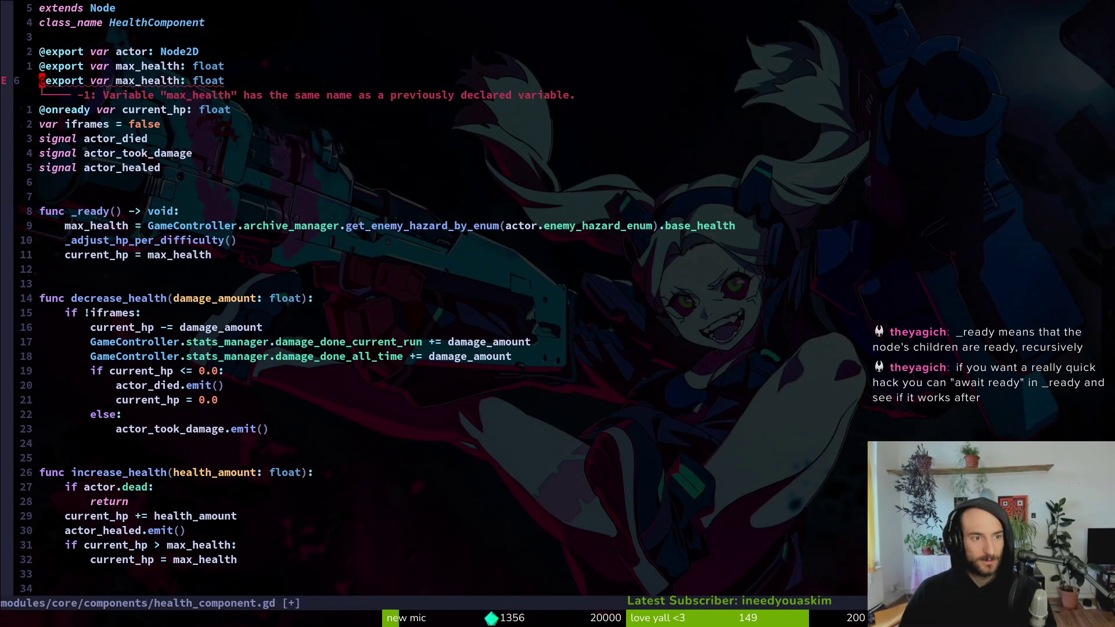
pyautogui.write('cw')
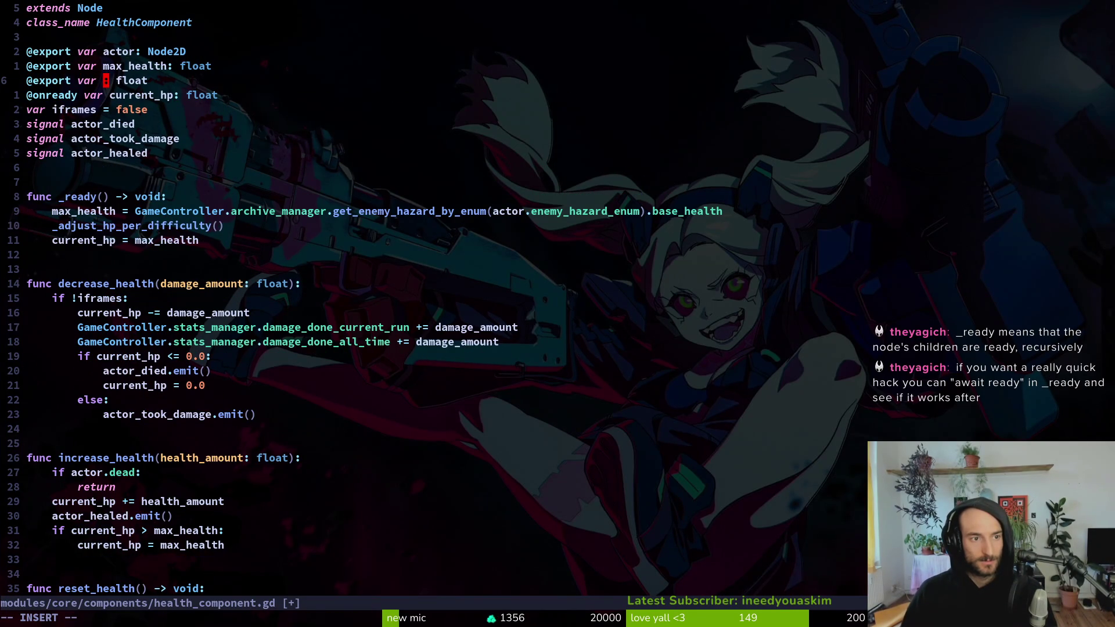
pyautogui.write('ene')
pyautogui.press('Tab')
pyautogui.press('Return')
pyautogui.press('Escape')
pyautogui.press('w')
pyautogui.press('c')
pyautogui.press('w')
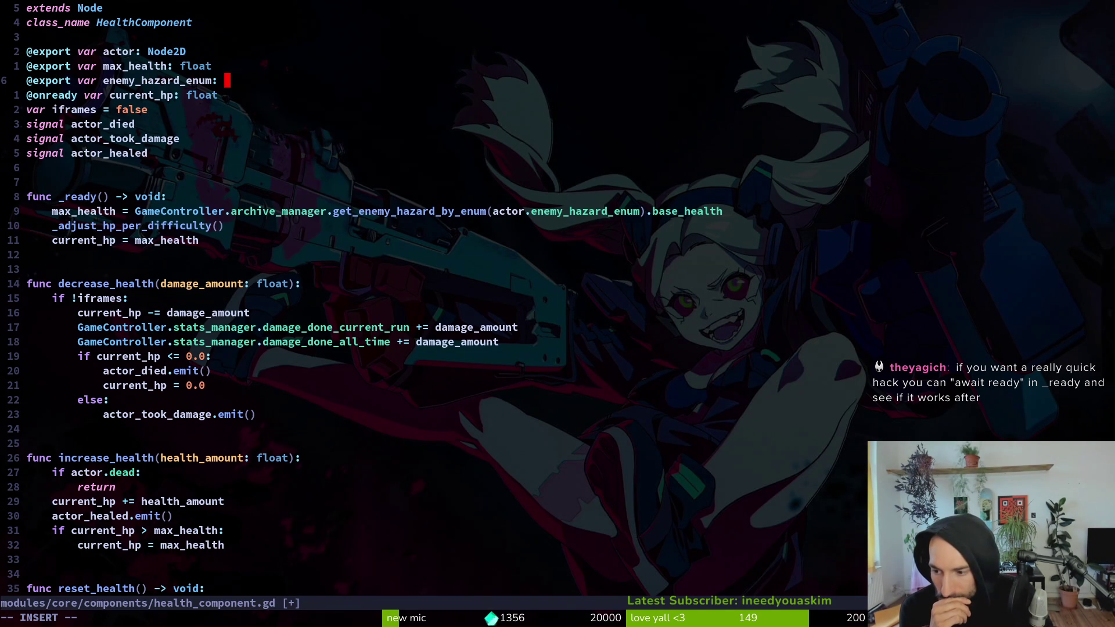
pyautogui.press('Escape')
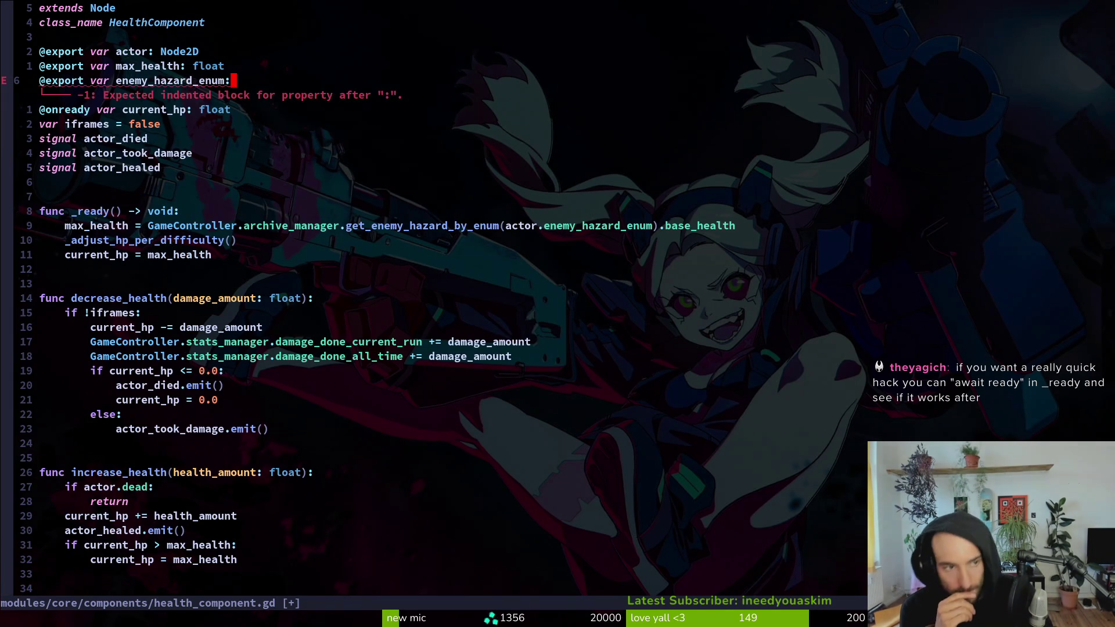
pyautogui.press('u')
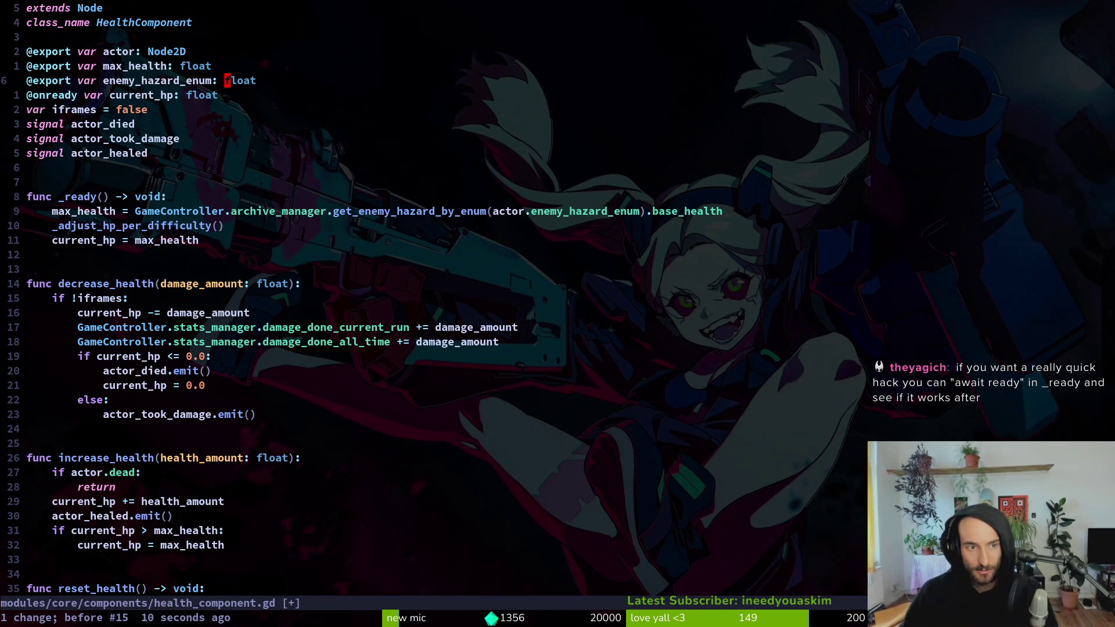
# - Save health_component.gd and run the game in Godot with F5
pyautogui.write('uu')
pyautogui.write(':write')
pyautogui.press('Return')
pyautogui.hotkey('alt', 'Tab')
pyautogui.press('F5')
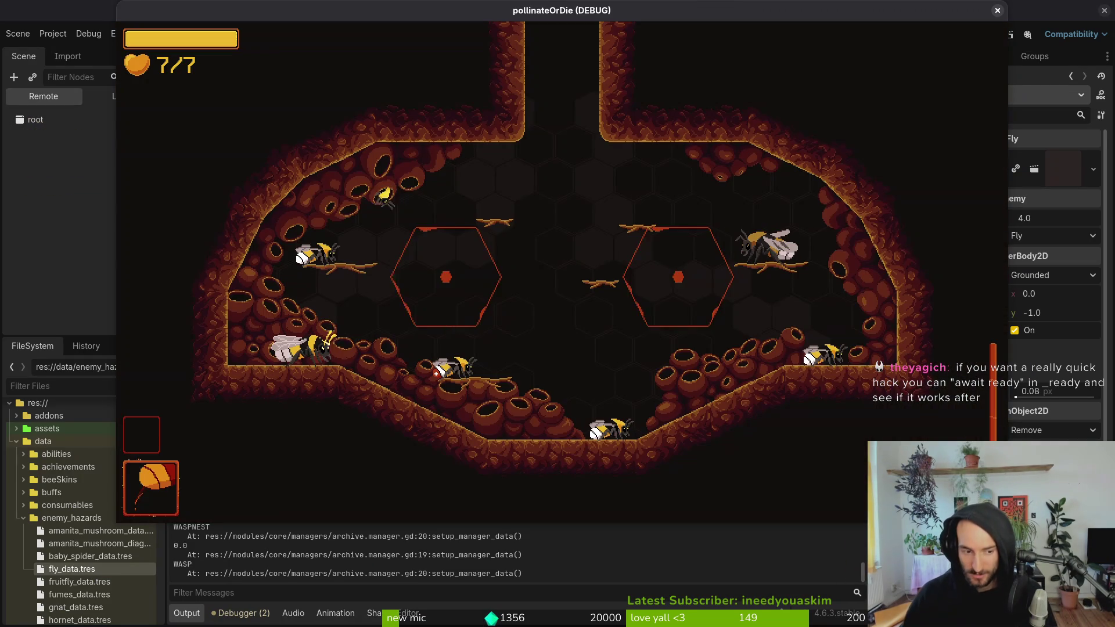
# - Dash the bee through the right portal into the jungle level and kill a fly
pyautogui.press('Left')
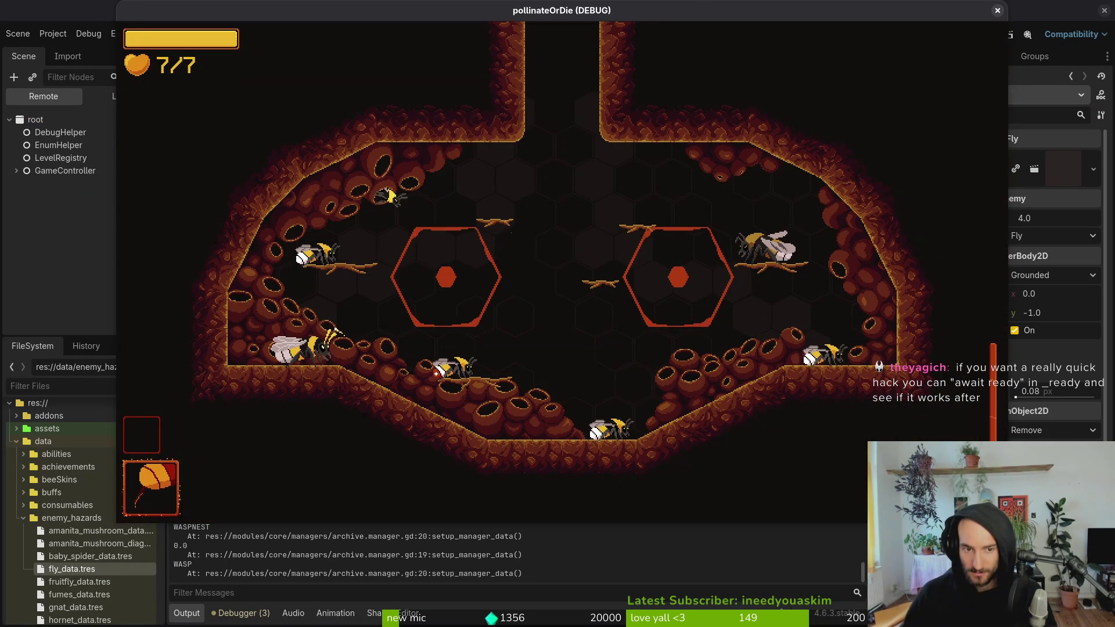
pyautogui.press('Right')
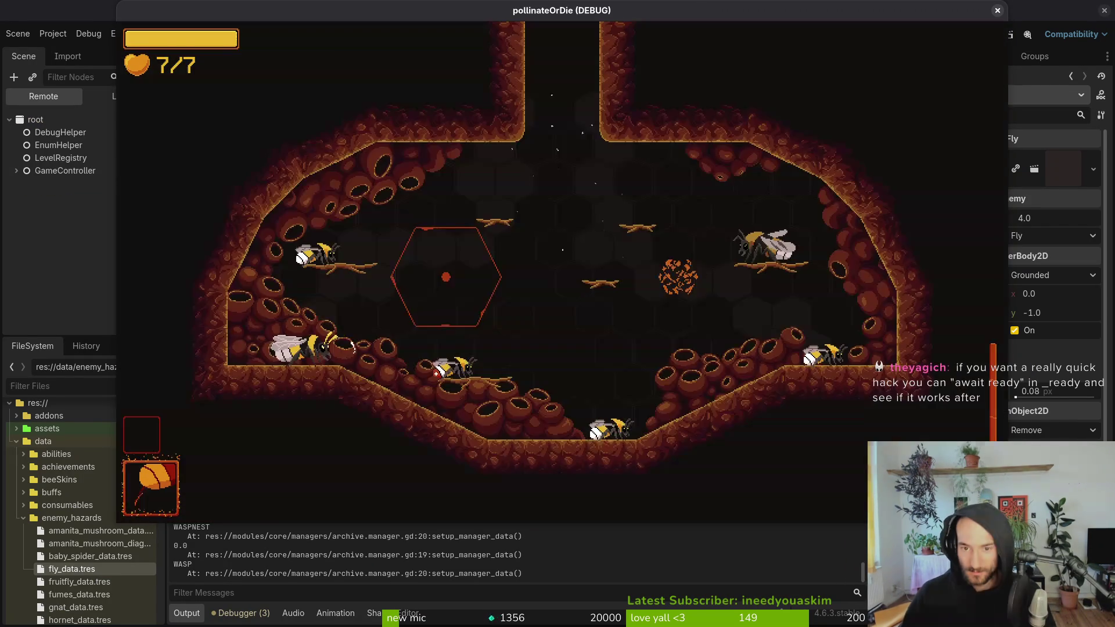
pyautogui.press('Left')
pyautogui.press('Up')
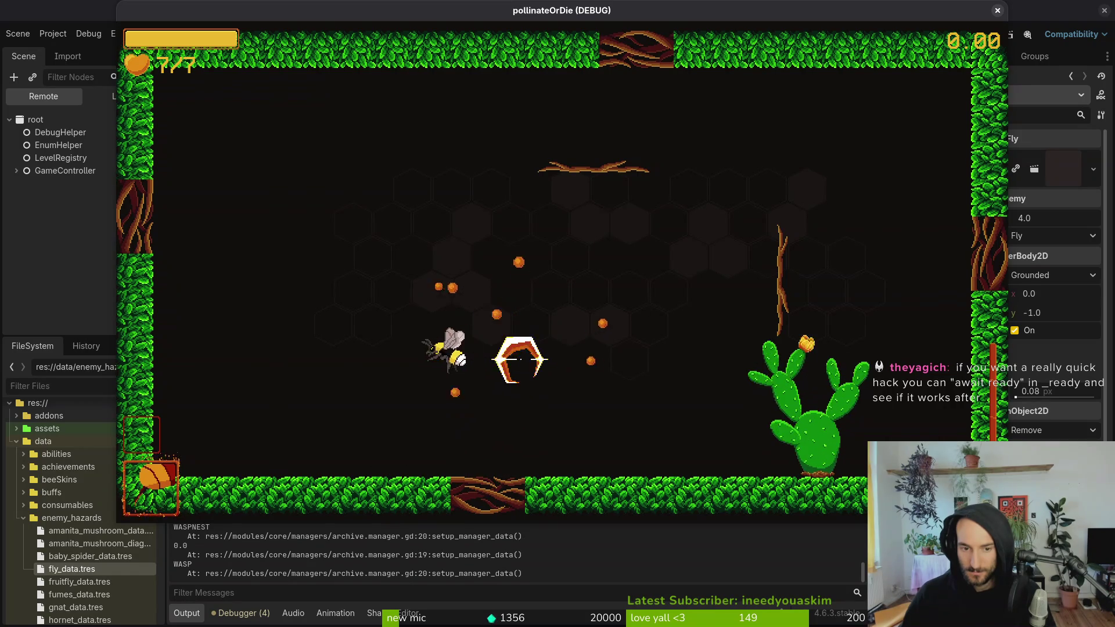
pyautogui.press('Left')
# - Close the game and return to health_component.gd in Neovim
pyautogui.press('F8')
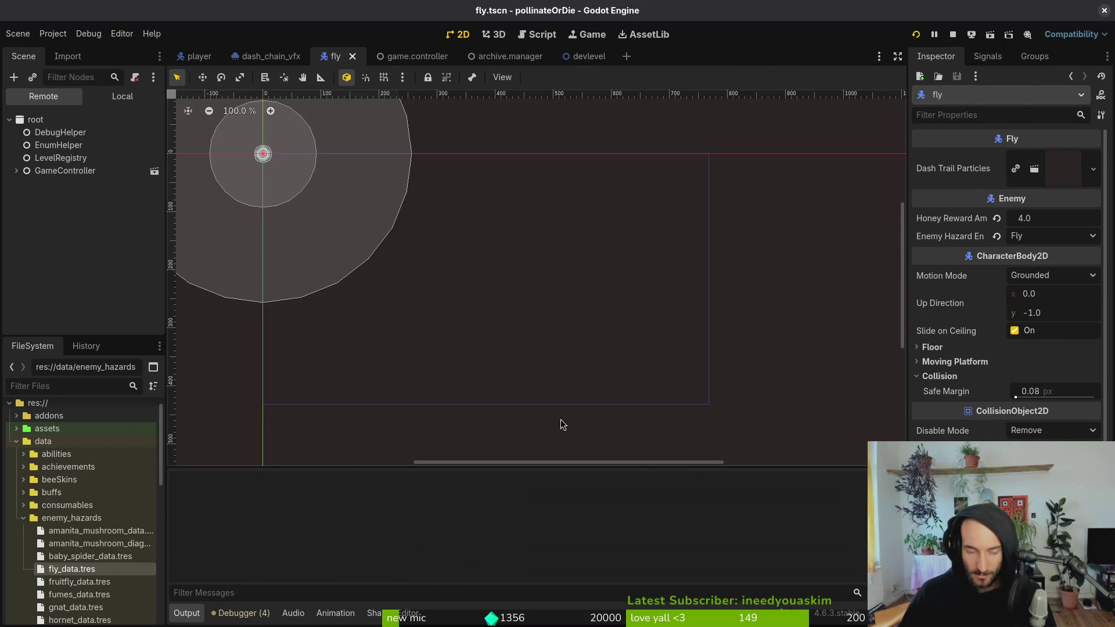
pyautogui.press('F5')
pyautogui.hotkey('alt', 'Tab')
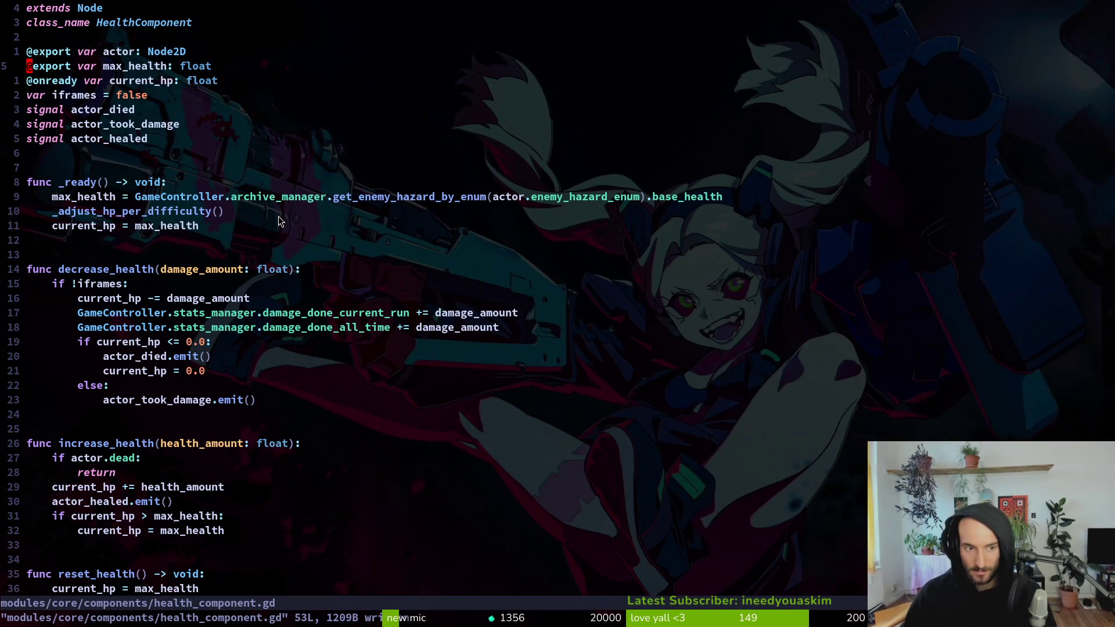
pyautogui.press('j')
pyautogui.press('j')
pyautogui.press('j')
pyautogui.press('j')
pyautogui.press('j')
pyautogui.press('j')
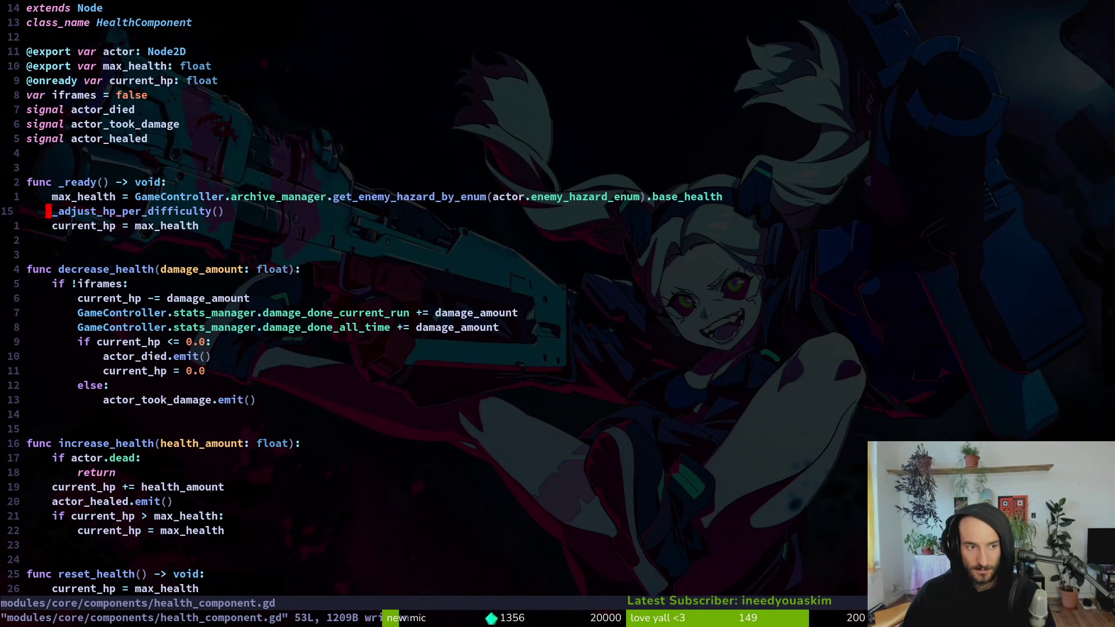
# - Move the current_hp = max_health line above the difficulty adjustment, then back below, saving
pyautogui.hotkey('shift', 'v')
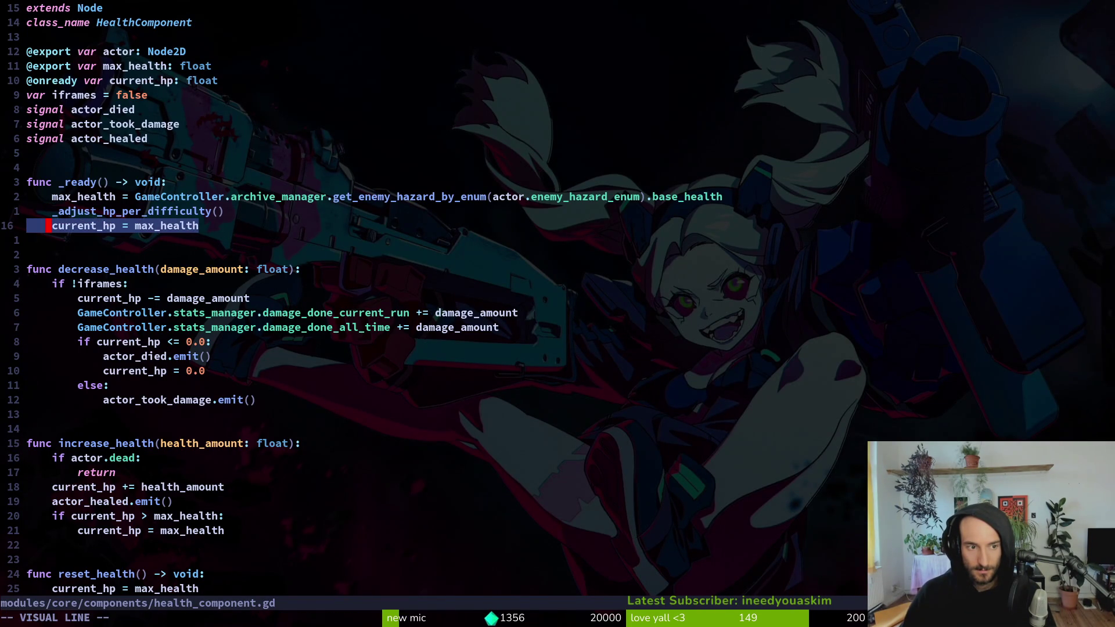
pyautogui.hotkey('shift', 'k')
pyautogui.press('Escape')
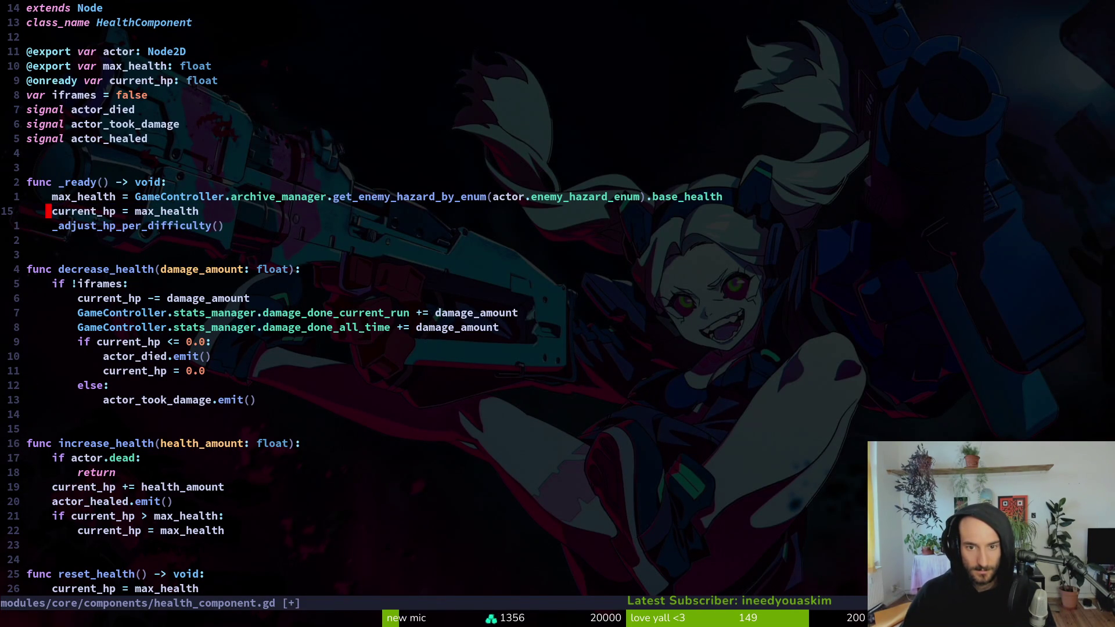
pyautogui.write(':w')
pyautogui.press('Return')
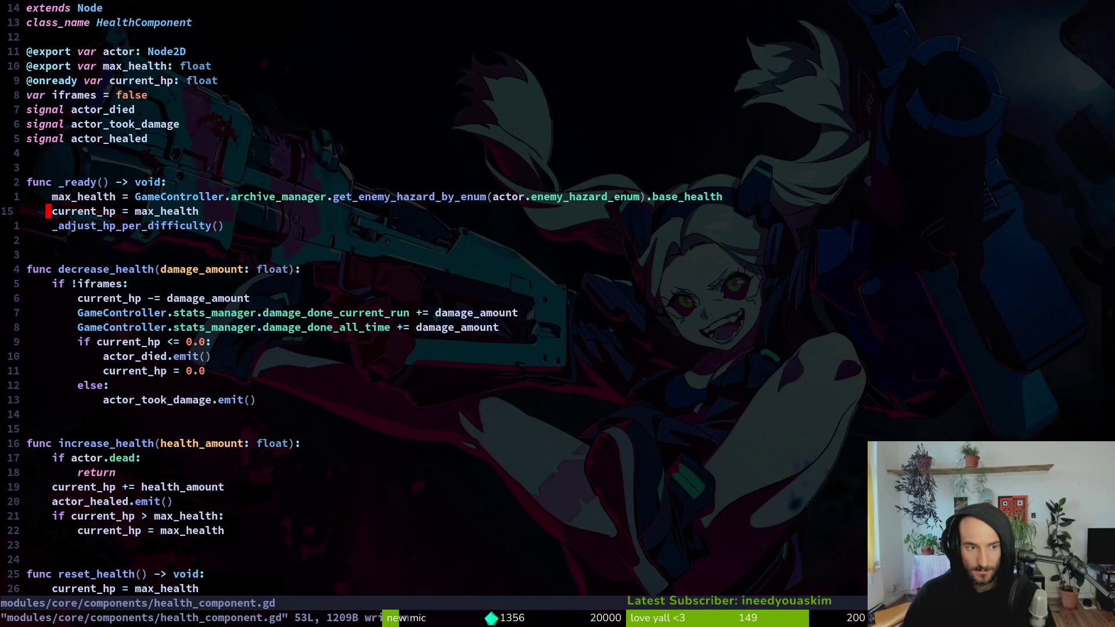
pyautogui.hotkey('shift', 'v')
pyautogui.hotkey('shift', 'j')
pyautogui.press('Escape')
pyautogui.write(':w')
pyautogui.press('Return')
# - Add print_debug(GameController.archive_manager.get_enemy_hazard_by_enum(actor.enemy_hazard_enum).base_health) under max_health
pyautogui.press('k')
pyautogui.press('k')
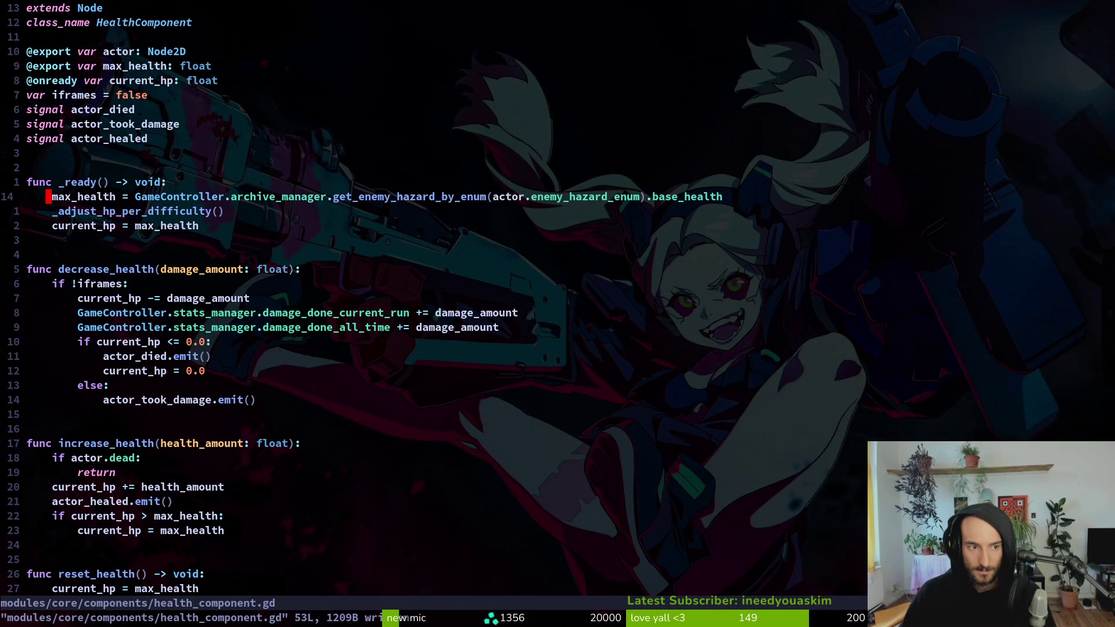
pyautogui.write('oprint_debug(Ga')
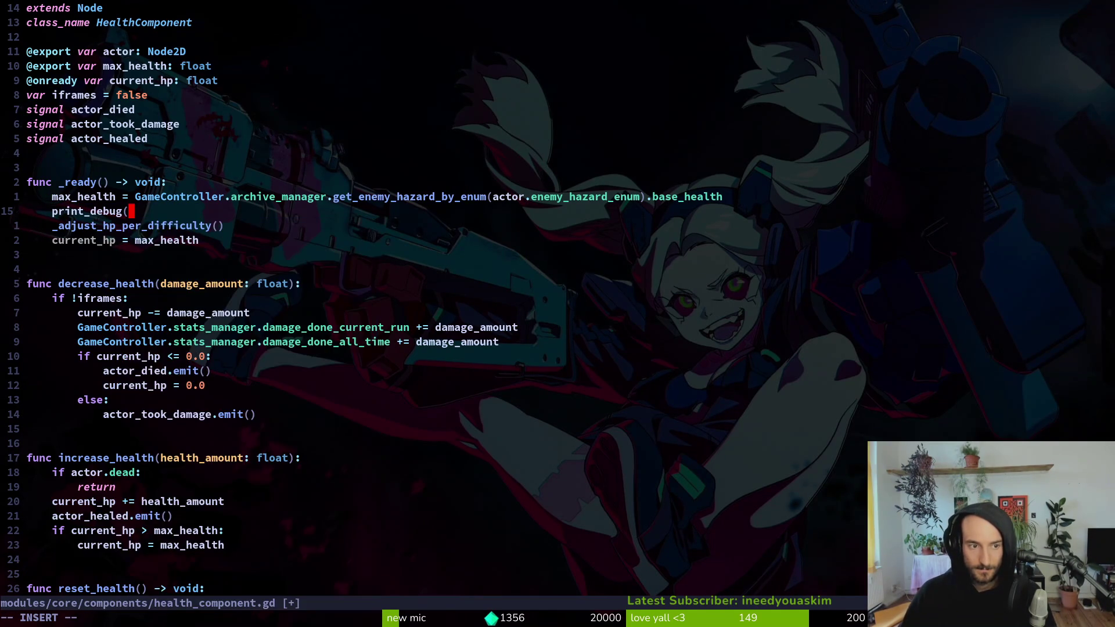
pyautogui.press('Return')
pyautogui.write('.ar')
pyautogui.press('Return')
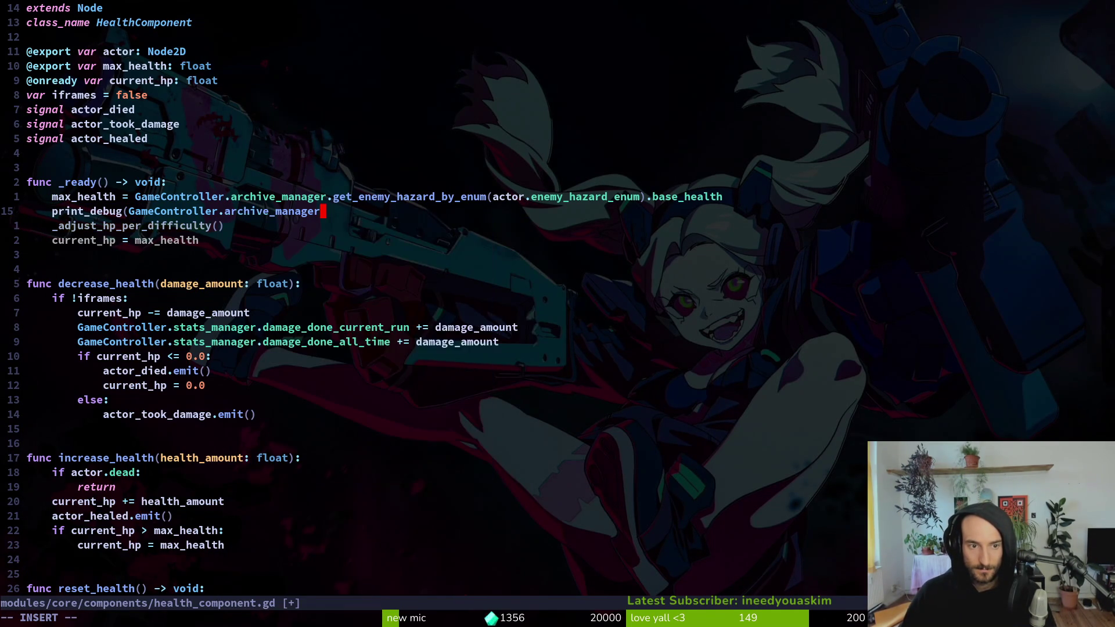
pyautogui.write('.get')
pyautogui.press('Return')
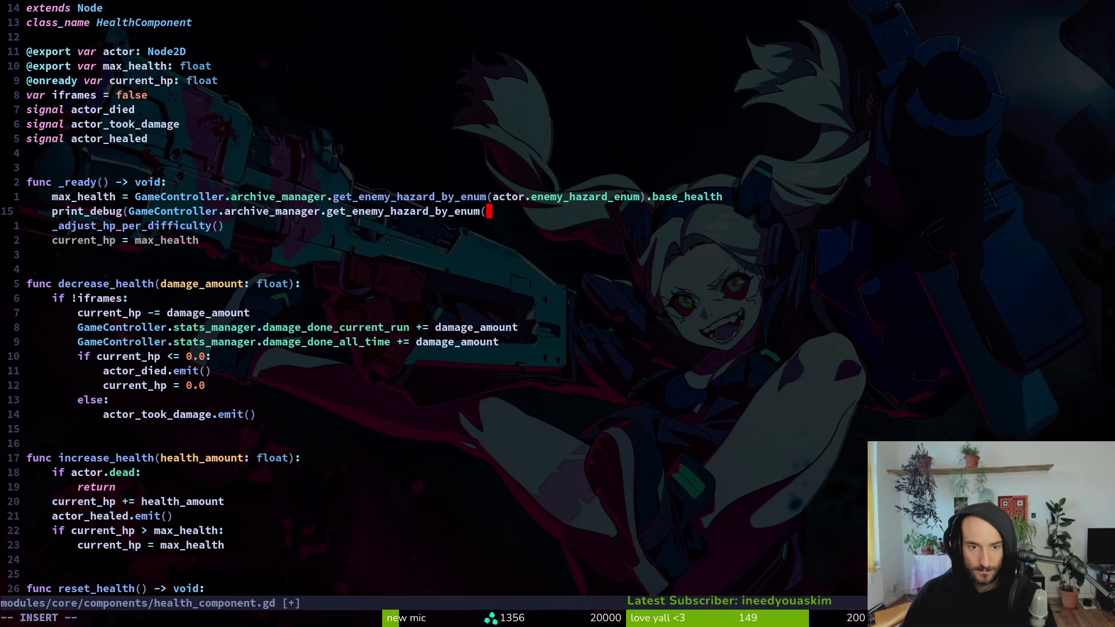
pyautogui.write('actor.enem')
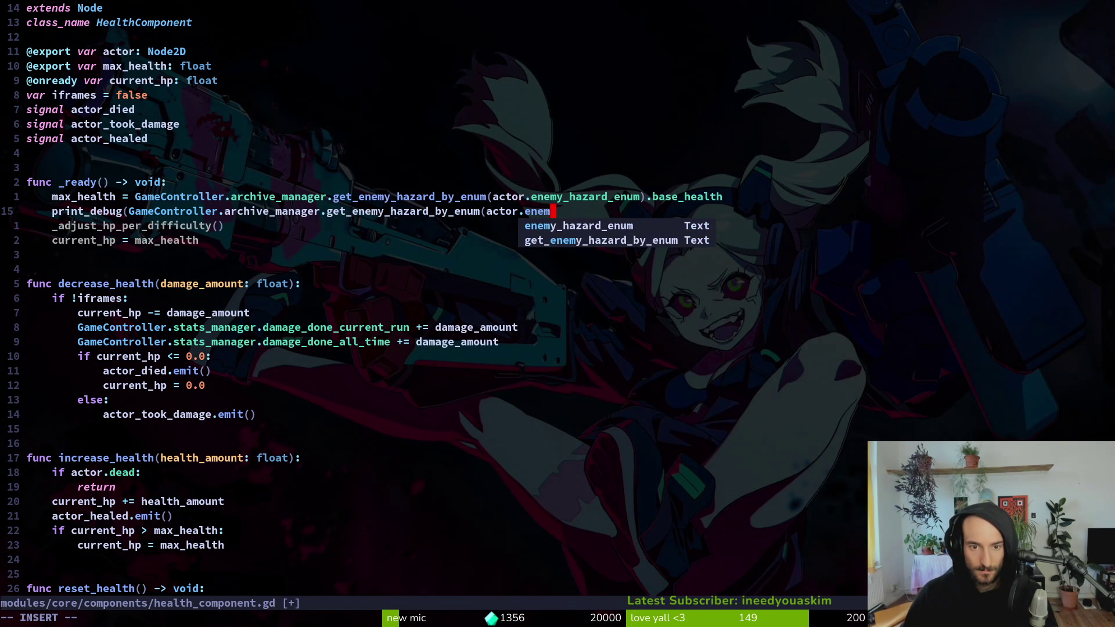
pyautogui.press('Return')
pyautogui.write(').')
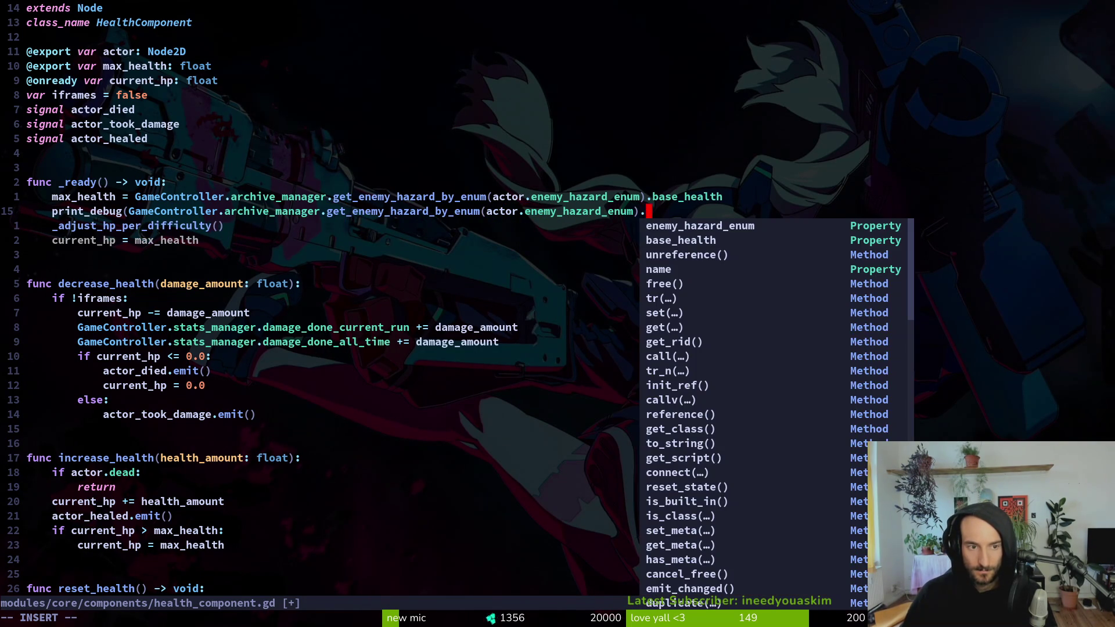
pyautogui.write('ba')
pyautogui.press('Return')
pyautogui.write(')')
pyautogui.press('Escape')
# - Save health_component.gd and jump back to the enemy_hazard_enum export in enemy.gd
pyautogui.write(':w')
pyautogui.press('Return')
pyautogui.hotkey('ctrl', 'o')
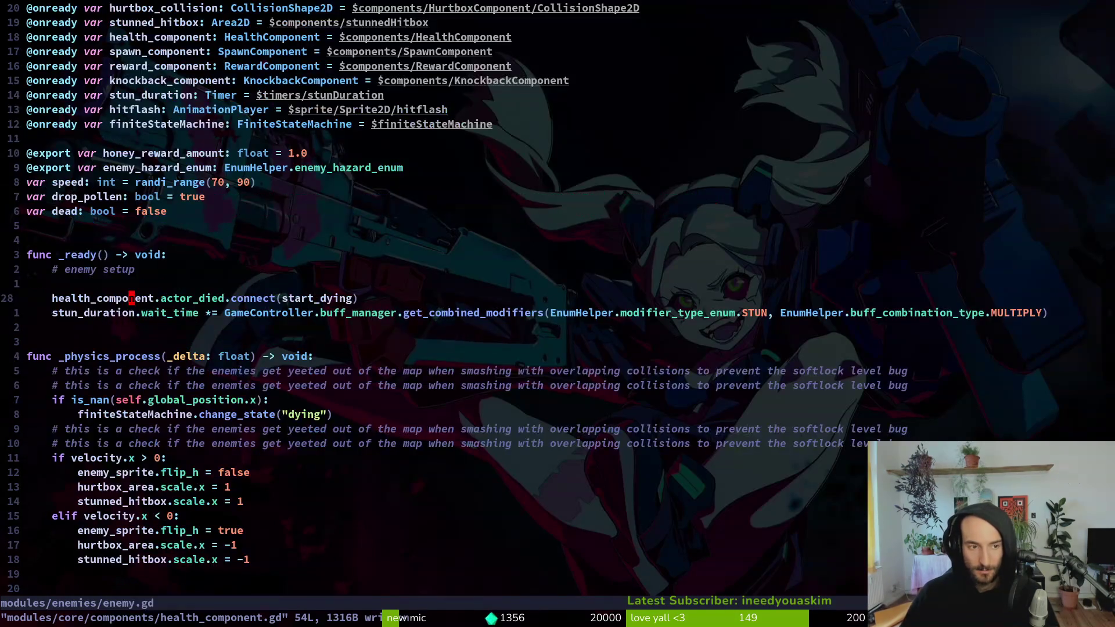
pyautogui.press('k')
pyautogui.press('k')
pyautogui.press('k')
pyautogui.press('j')
pyautogui.press('j')
pyautogui.press('j')
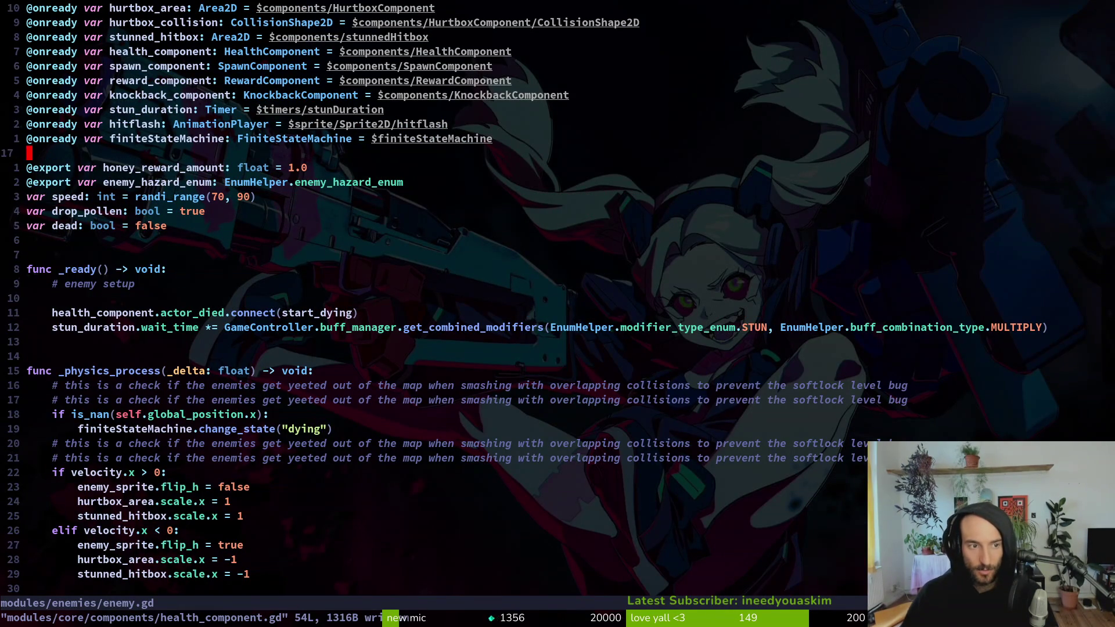
pyautogui.press('k')
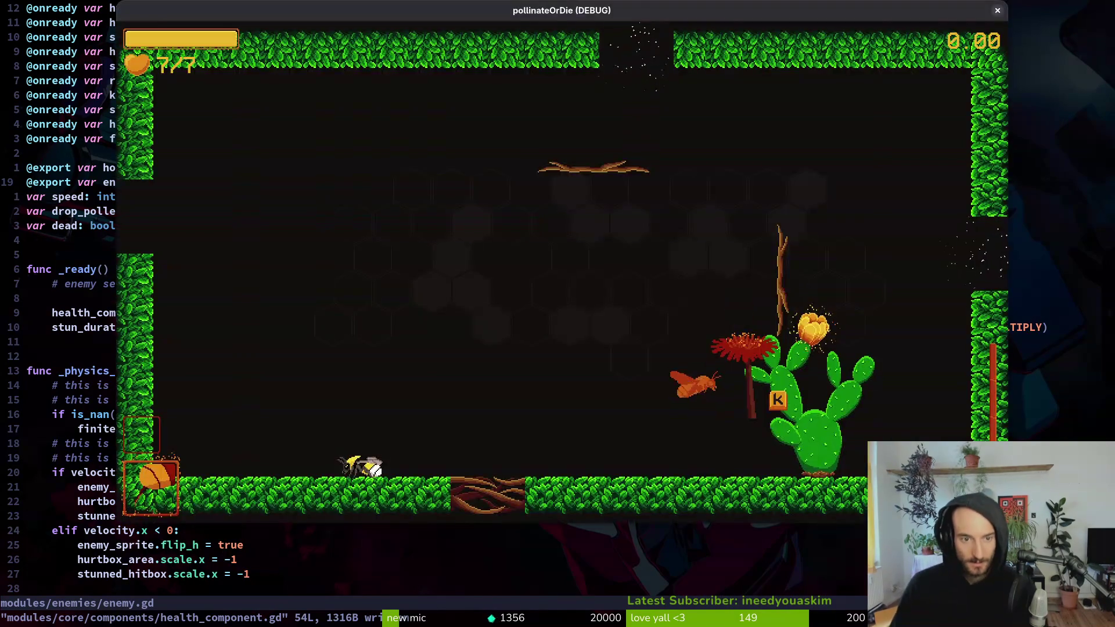
# - In health_component.gd, duplicate and then remove the print_debug line, and save
pyautogui.hotkey('ctrl', '6')
pyautogui.hotkey('shift', 'v')
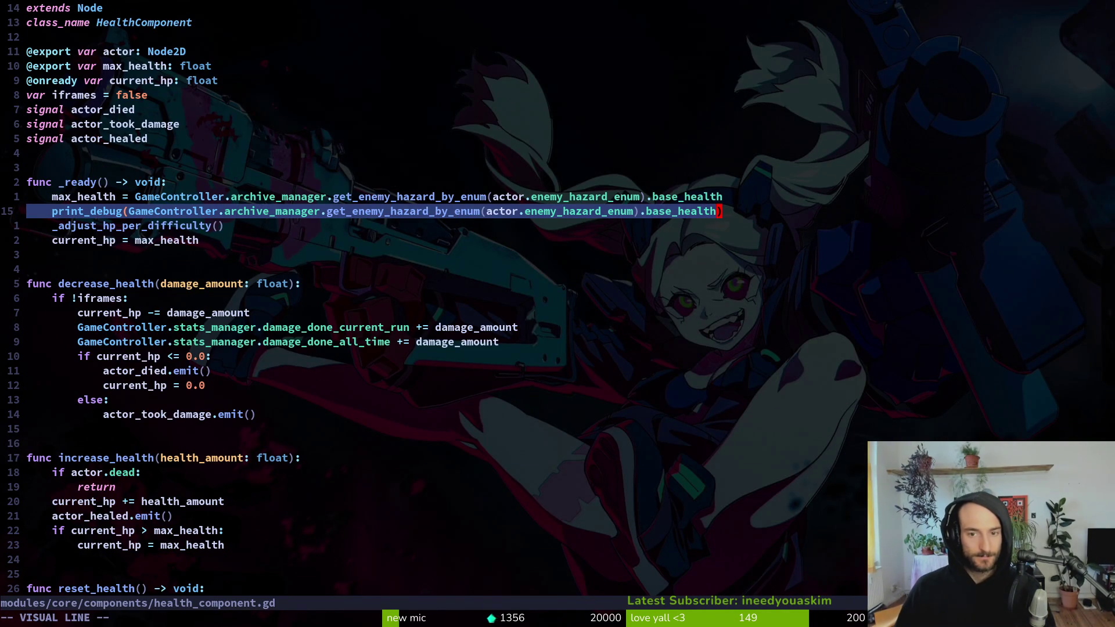
pyautogui.press('y')
pyautogui.press('p')
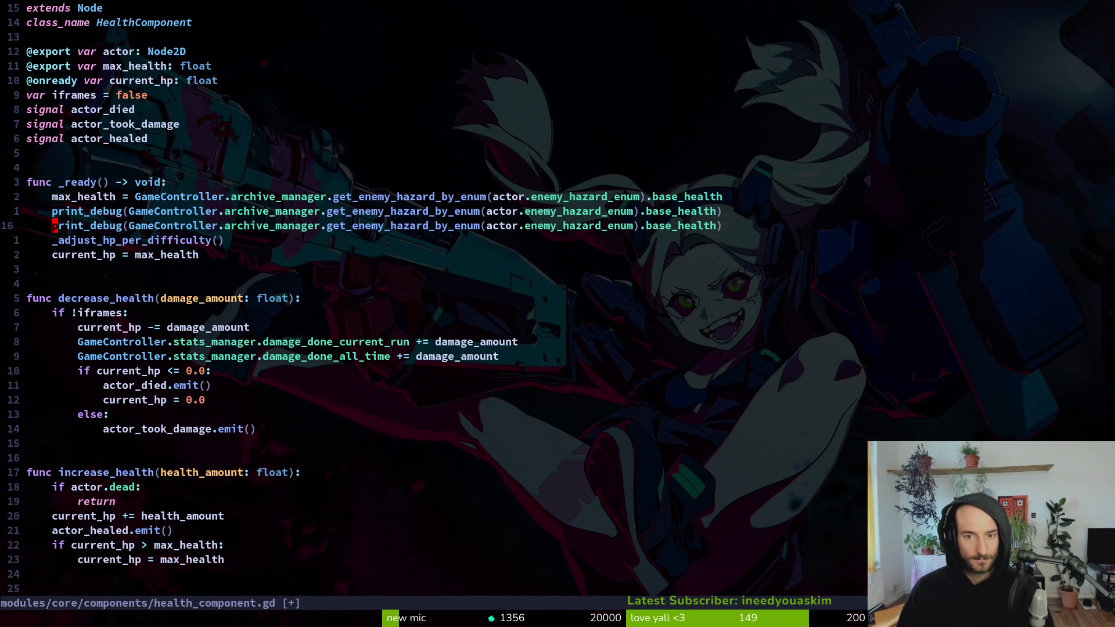
pyautogui.press('d')
pyautogui.press('d')
pyautogui.write(':w')
pyautogui.press('Return')
# - Run the game from the main menu, then pause and close it
pyautogui.press('F5')
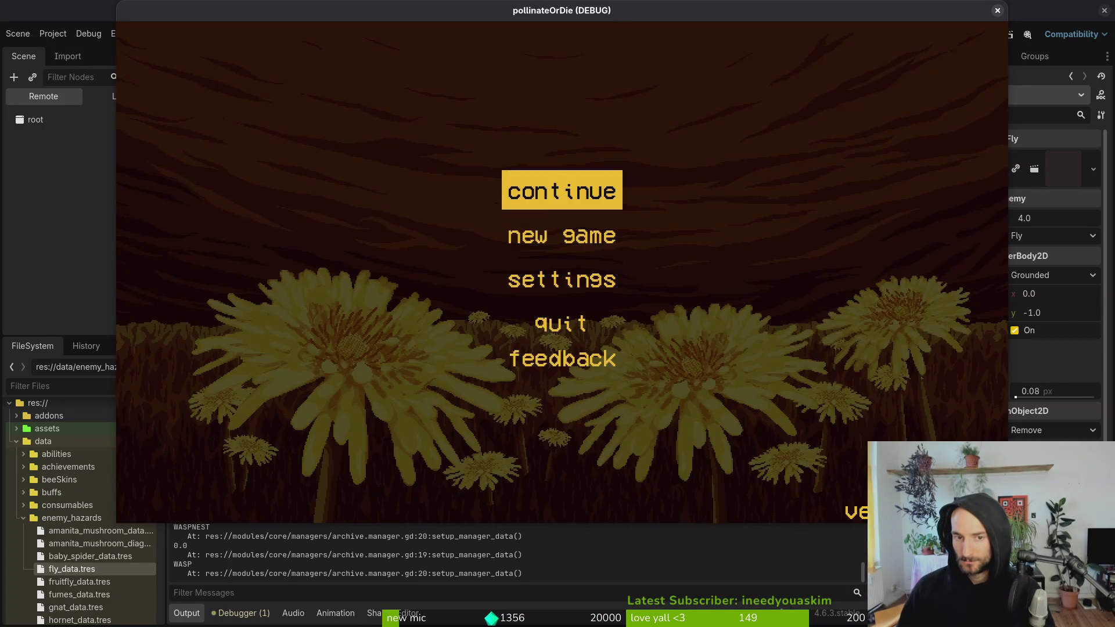
pyautogui.press('Return')
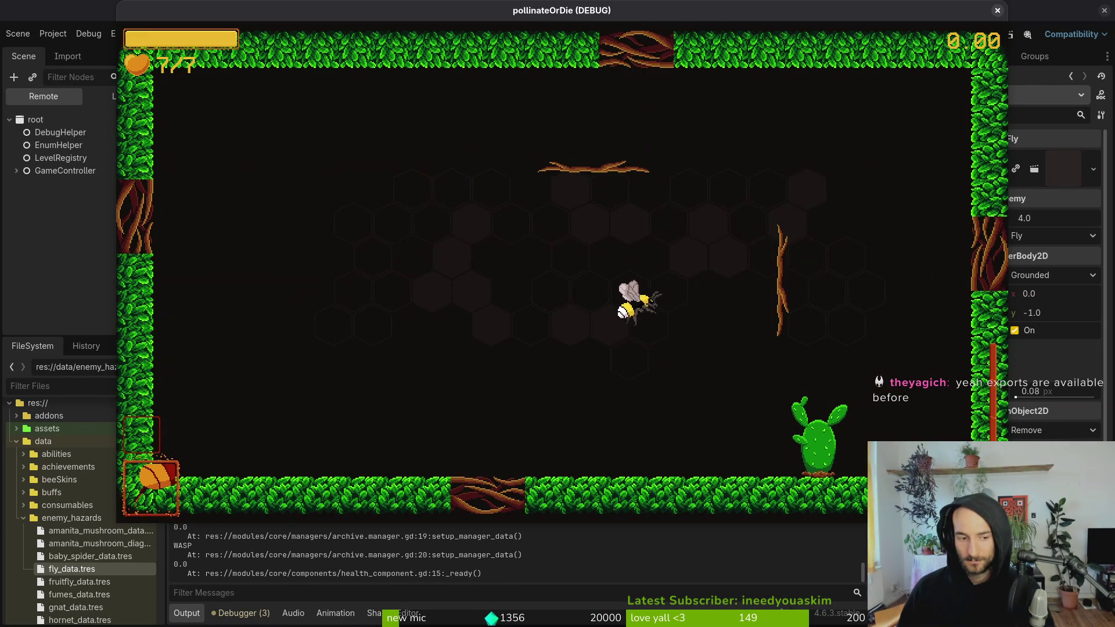
pyautogui.press('Escape')
pyautogui.press('F8')
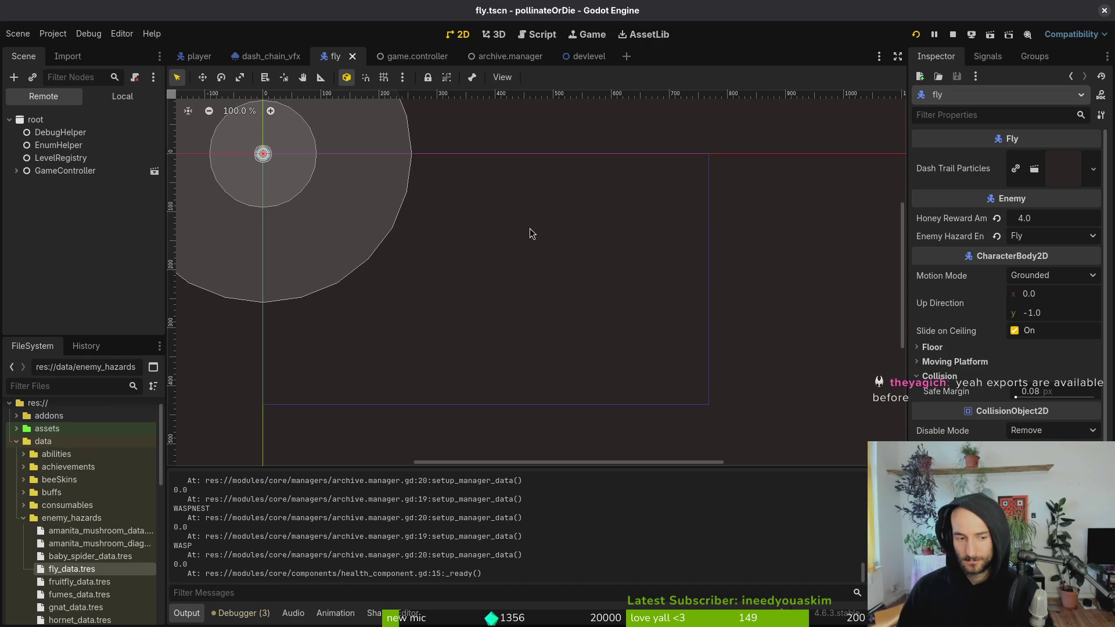
pyautogui.hotkey('alt', 'Tab')
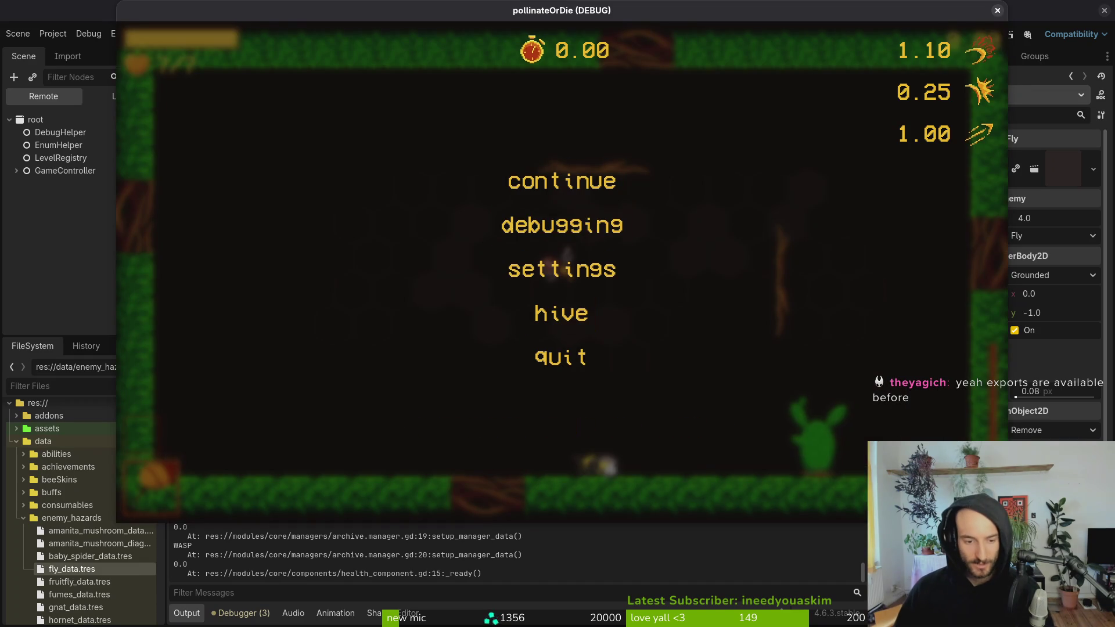
# - Scroll the Godot Output panel to read the 0.0 base health prints, then return to the print_debug line
pyautogui.click(497, 580)
pyautogui.scroll(2, 492, 566)
pyautogui.scroll(2, 492, 566)
pyautogui.scroll(3, 442, 552)
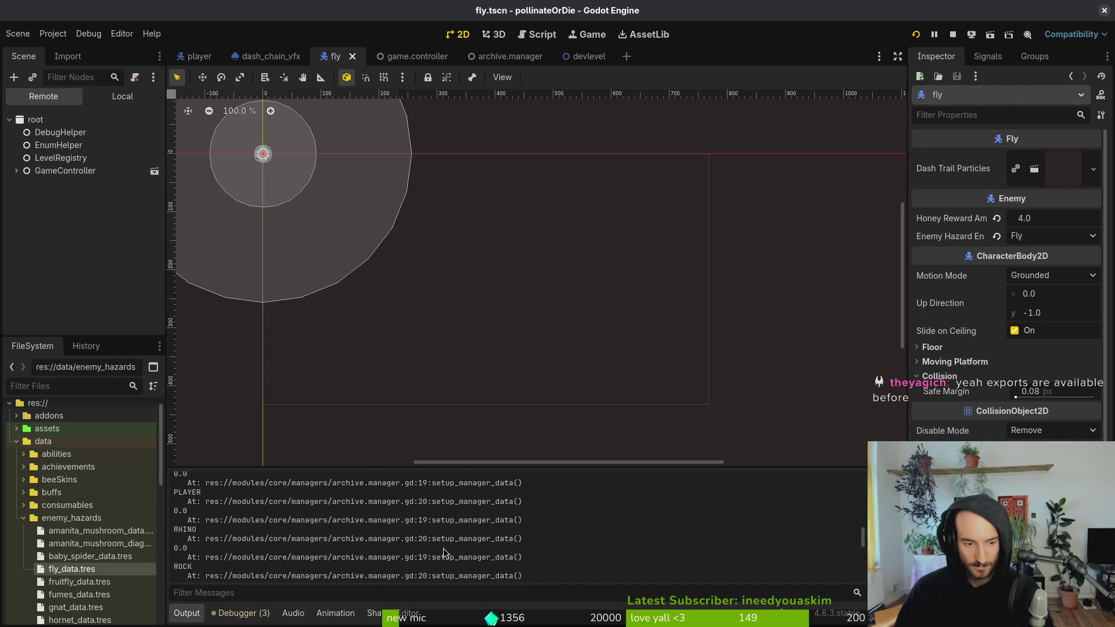
pyautogui.scroll(2, 443, 552)
pyautogui.hotkey('alt', 'Tab')
pyautogui.hotkey('alt', 'Tab')
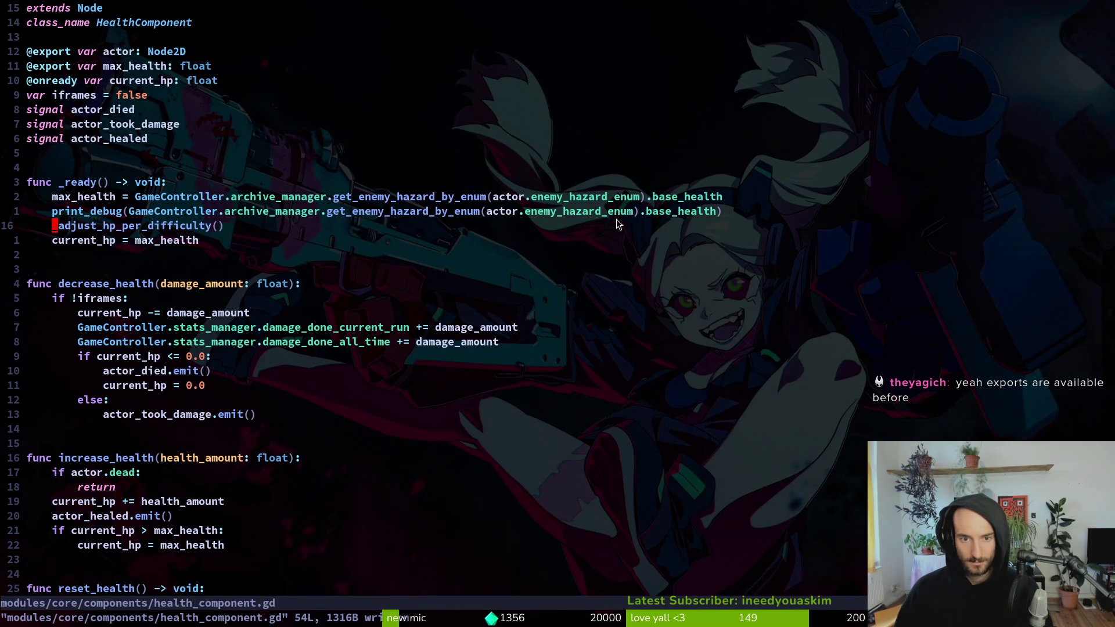
pyautogui.click(394, 215)
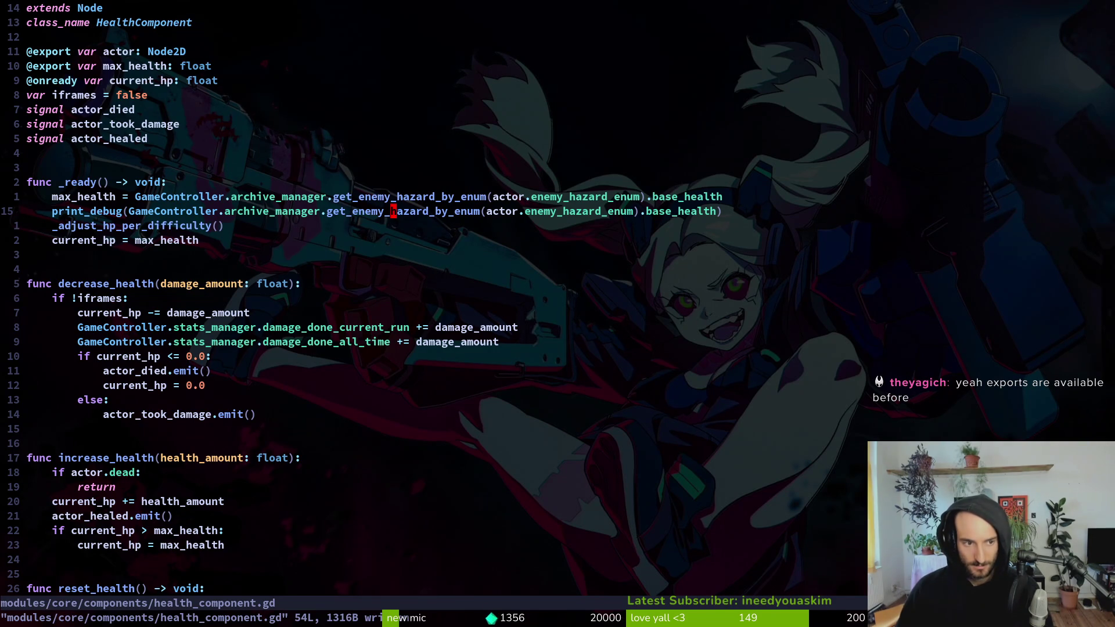
# - Grep for 'print', open archive.manager.gd at line 20, delete both print_debug lines and save
pyautogui.press('space')
pyautogui.write('psprint')
pyautogui.press('Return')
pyautogui.press('Down')
pyautogui.press('Down')
pyautogui.press('Return')
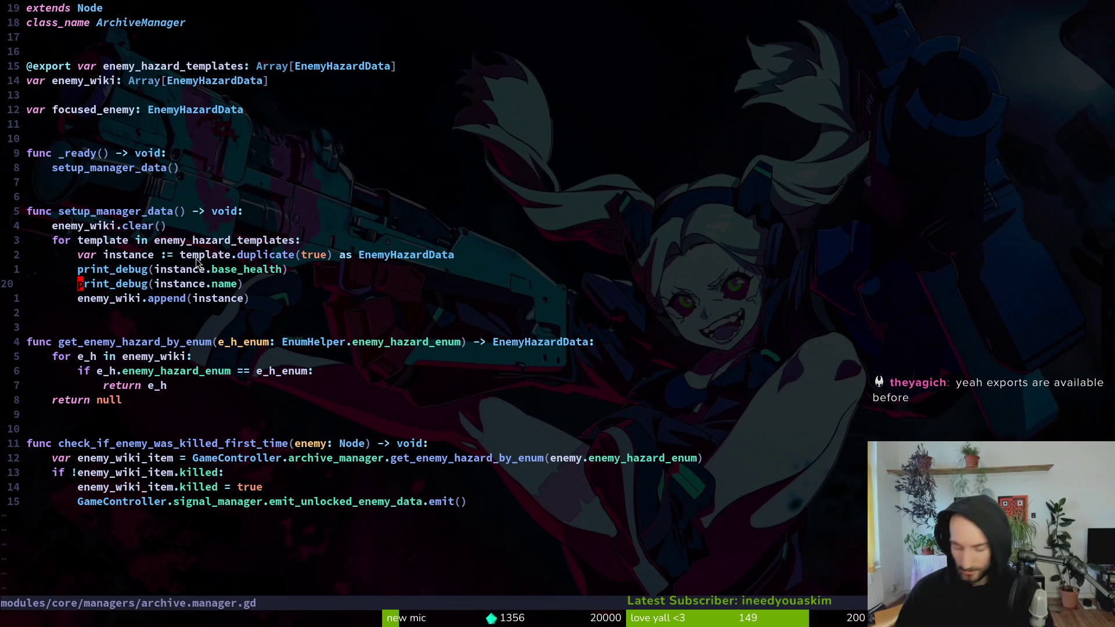
pyautogui.write('dk:w')
pyautogui.press('Return')
# - Restart the game in Godot, start gameplay, pause it, and return to health_component.gd
pyautogui.hotkey('alt', 'Tab')
pyautogui.hotkey('alt', 'Tab')
pyautogui.hotkey('alt', 'Tab')
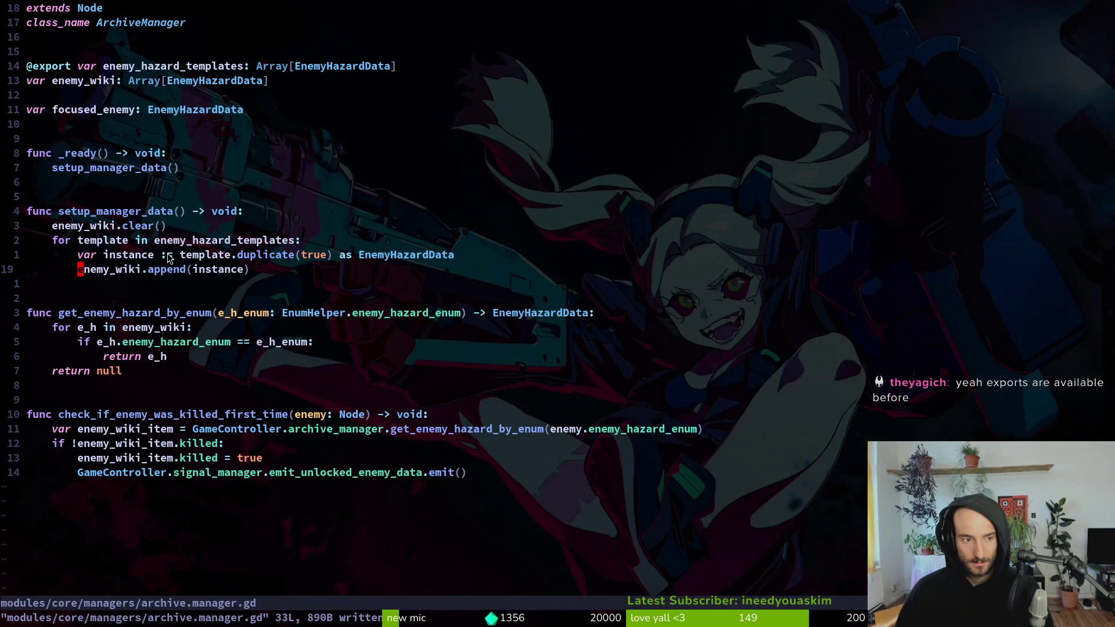
pyautogui.hotkey('alt', 'Tab')
pyautogui.click(952, 34)
pyautogui.click(915, 34)
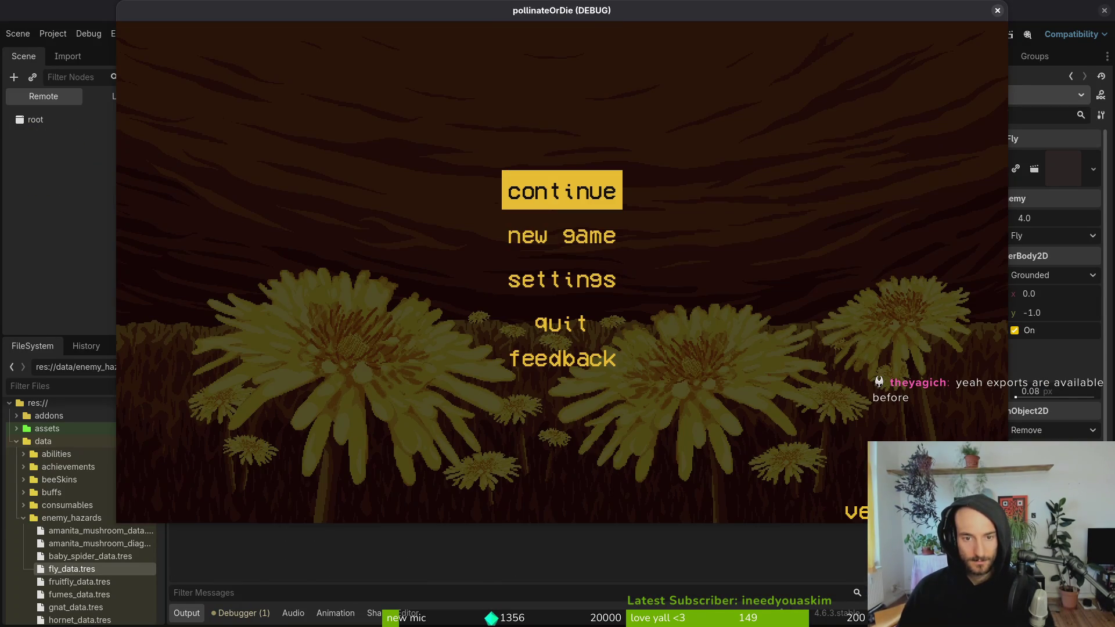
pyautogui.press('Return')
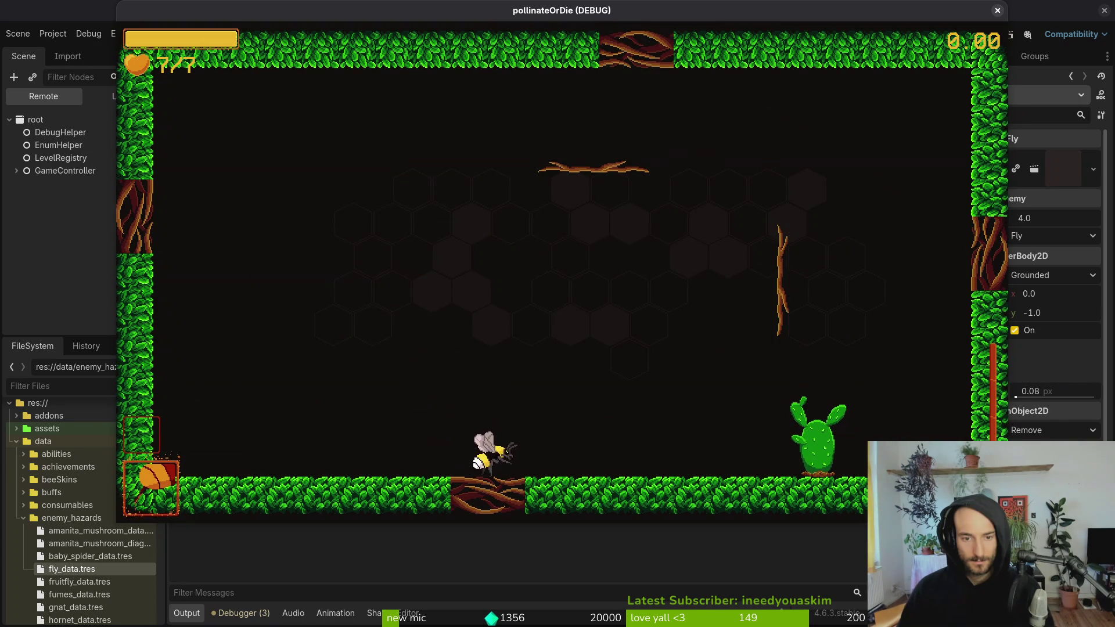
pyautogui.hotkey('alt', 'Tab')
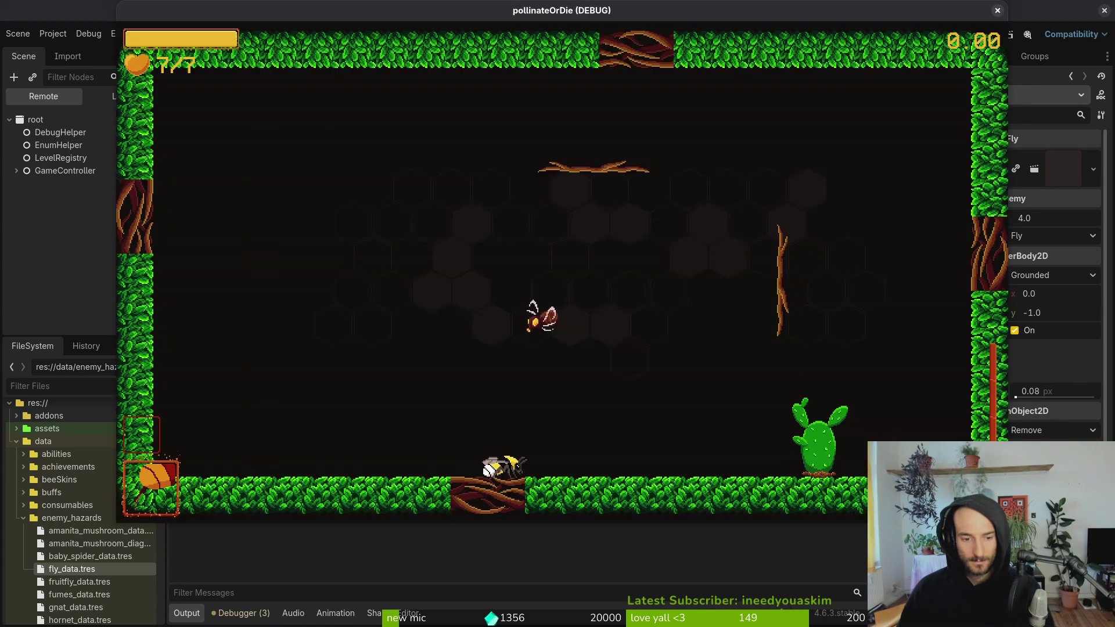
pyautogui.press('Escape')
pyautogui.hotkey('alt', 'Tab')
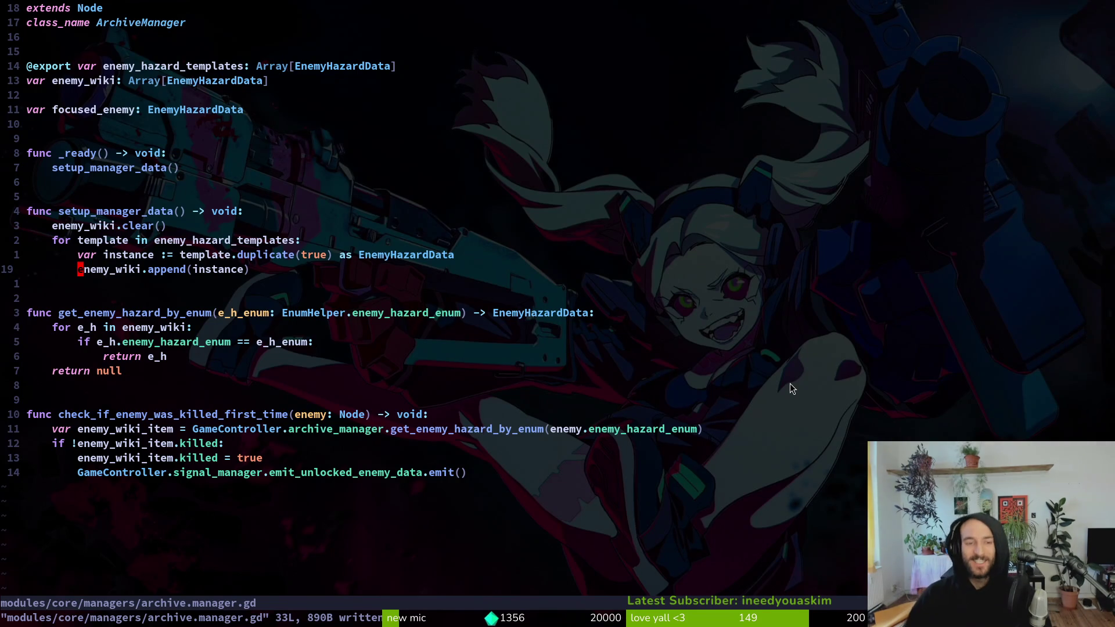
pyautogui.hotkey('ctrl', '6')
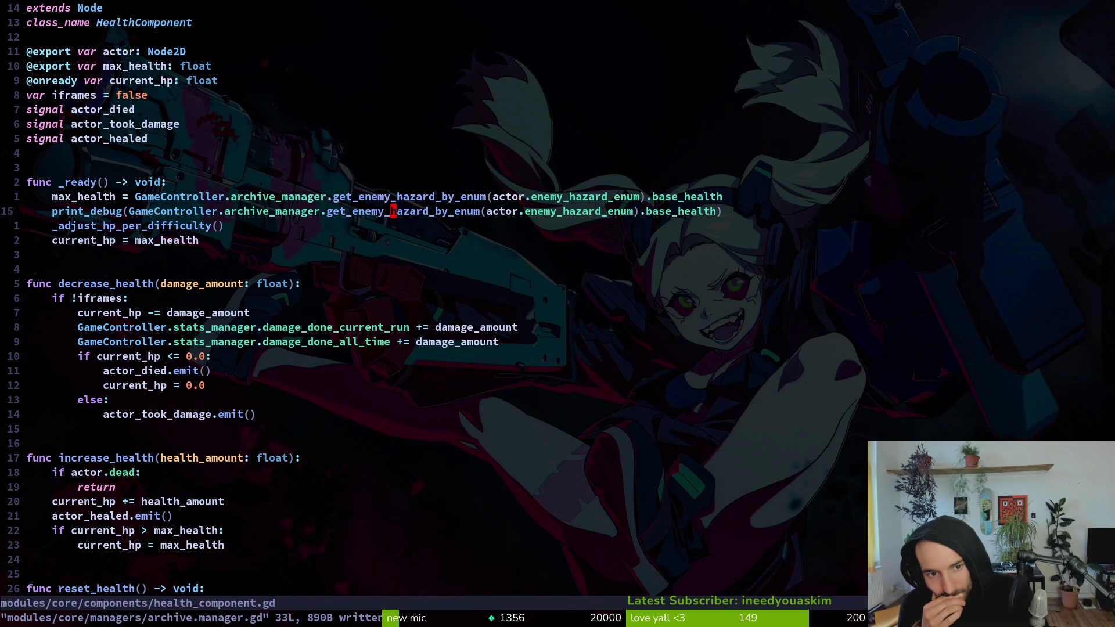
# - Duplicate the max_health export line, rename the copy to enemy_hazard_enum, and save
pyautogui.press('k')
pyautogui.press('6')
pyautogui.press('k')
pyautogui.press('k')
pyautogui.press('k')
pyautogui.press('k')
pyautogui.press('y')
pyautogui.press('y')
pyautogui.press('p')
pyautogui.press('w')
pyautogui.press('w')
pyautogui.write('wciwene')
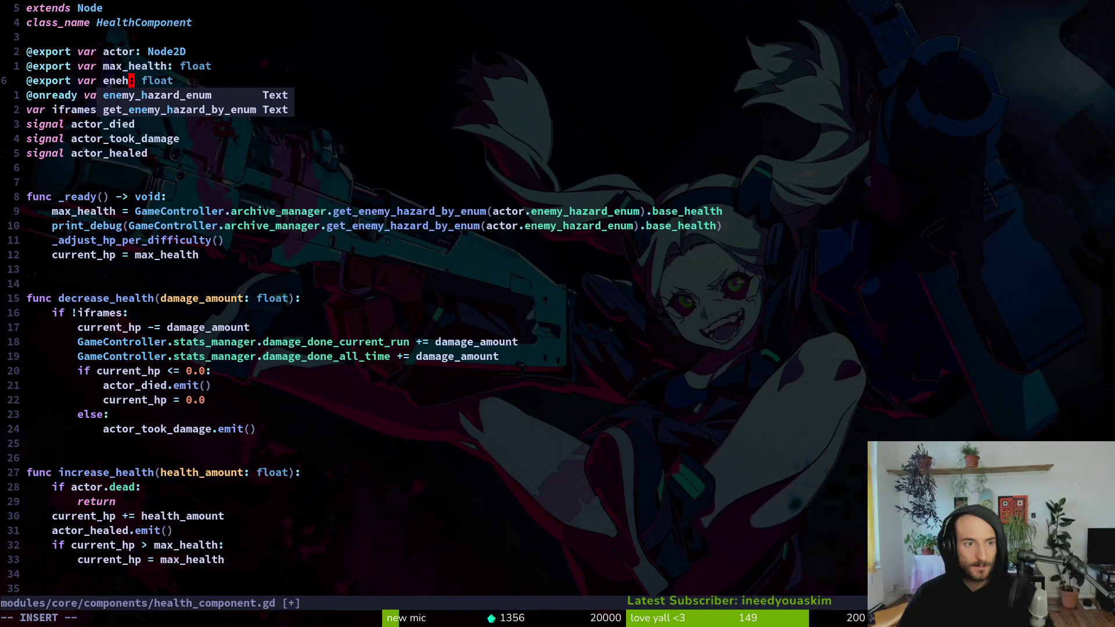
pyautogui.press('Tab')
pyautogui.press('Escape')
pyautogui.write(':write')
pyautogui.press('Return')
# - Give the new export the type EnumHelper.enemy_hazard_enum
pyautogui.press('w')
pyautogui.press('w')
pyautogui.write('ciw')
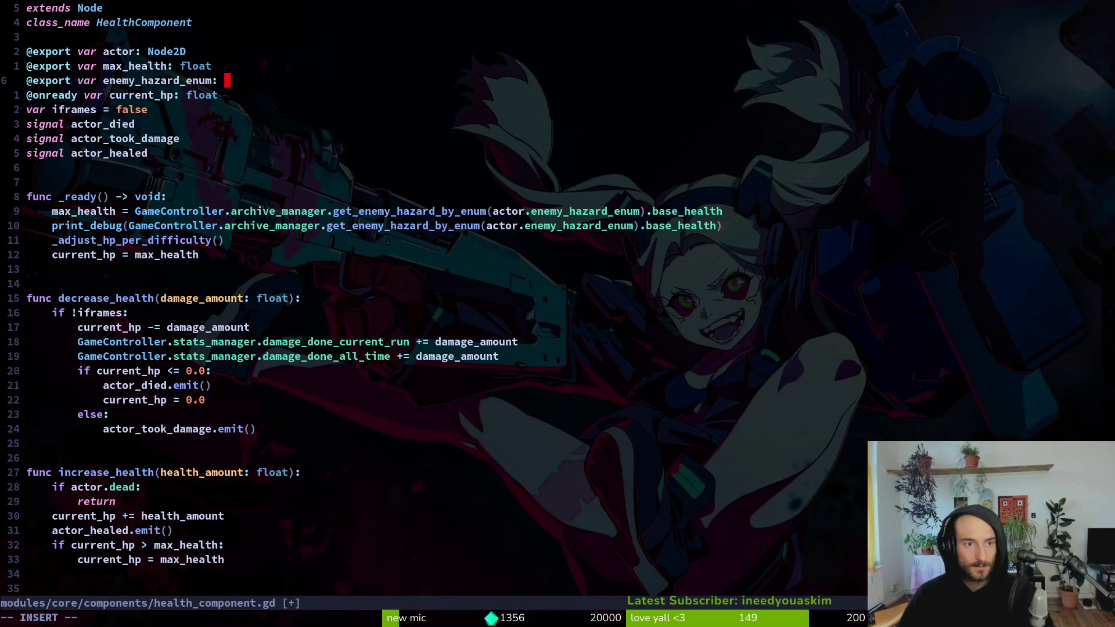
pyautogui.write('En')
pyautogui.press('Tab')
pyautogui.press('Tab')
pyautogui.write('.e')
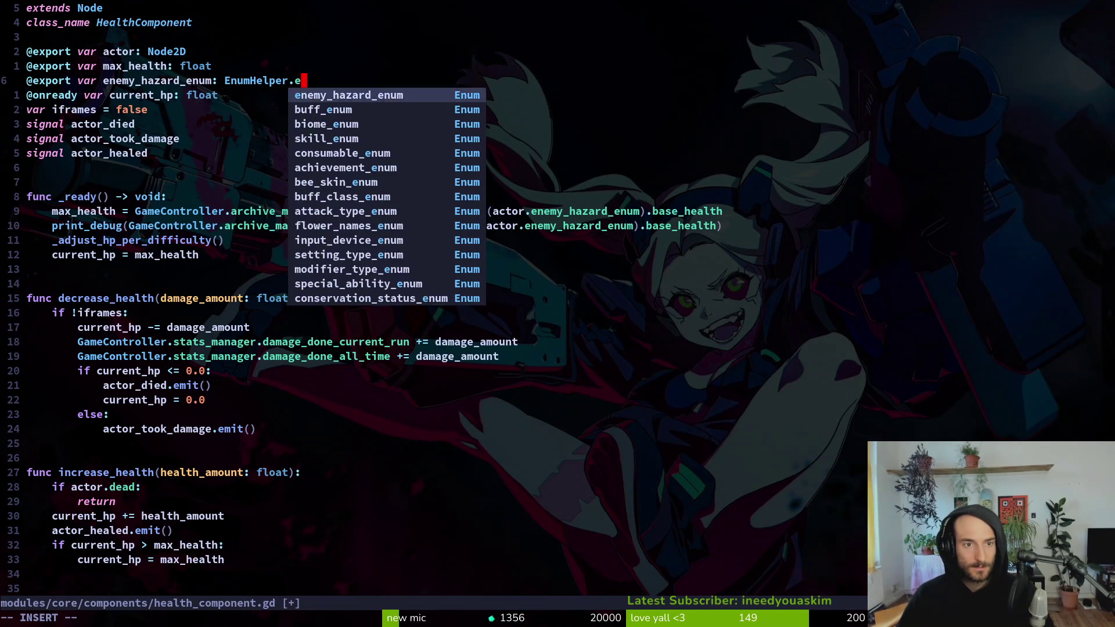
pyautogui.press('Tab')
pyautogui.press('Escape')
# - Remove the actor. prefix from the max_health base_health lookup in _ready and save
pyautogui.press('j')
pyautogui.press('7')
pyautogui.press('j')
pyautogui.press('j')
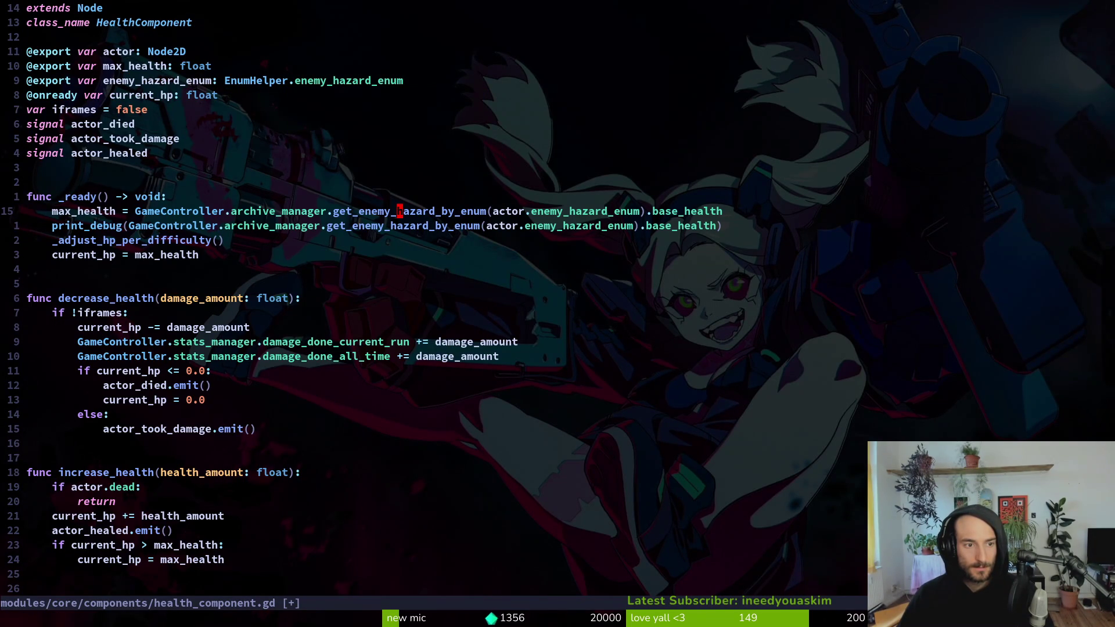
pyautogui.press('f')
pyautogui.press('(')
pyautogui.press('l')
pyautogui.press('c')
pyautogui.press('f')
pyautogui.press('.')
pyautogui.press('Escape')
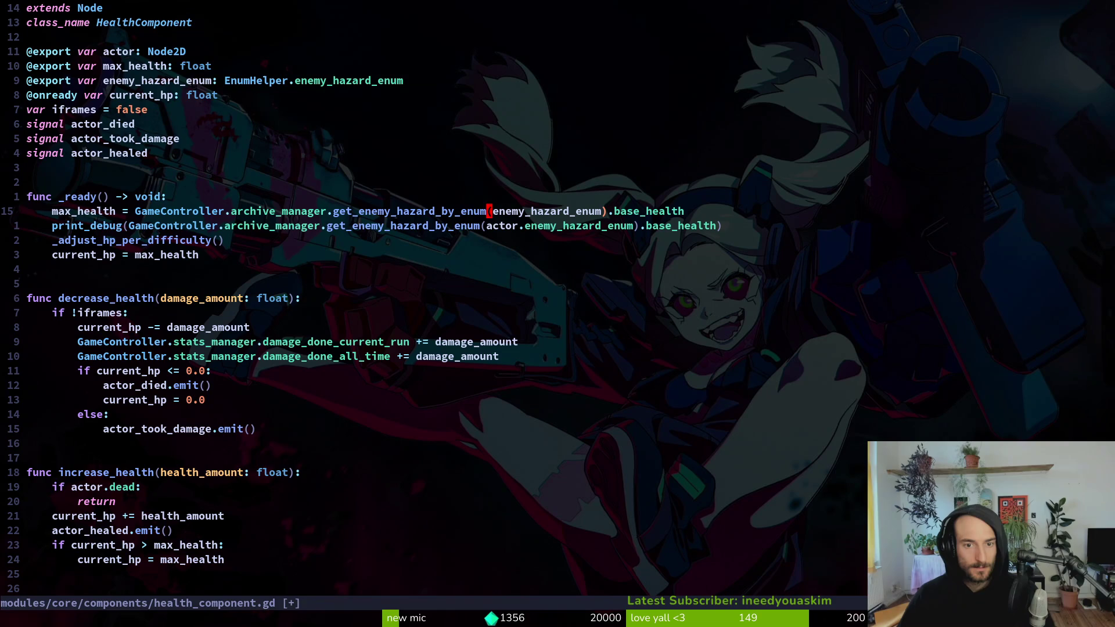
pyautogui.write(':w')
pyautogui.press('Return')
# - Remove actor. from the print_debug lookup too, save, and switch to Godot to test
pyautogui.press('j')
pyautogui.press('.')
pyautogui.write(':w')
pyautogui.press('Return')
pyautogui.hotkey('alt', 'Tab')
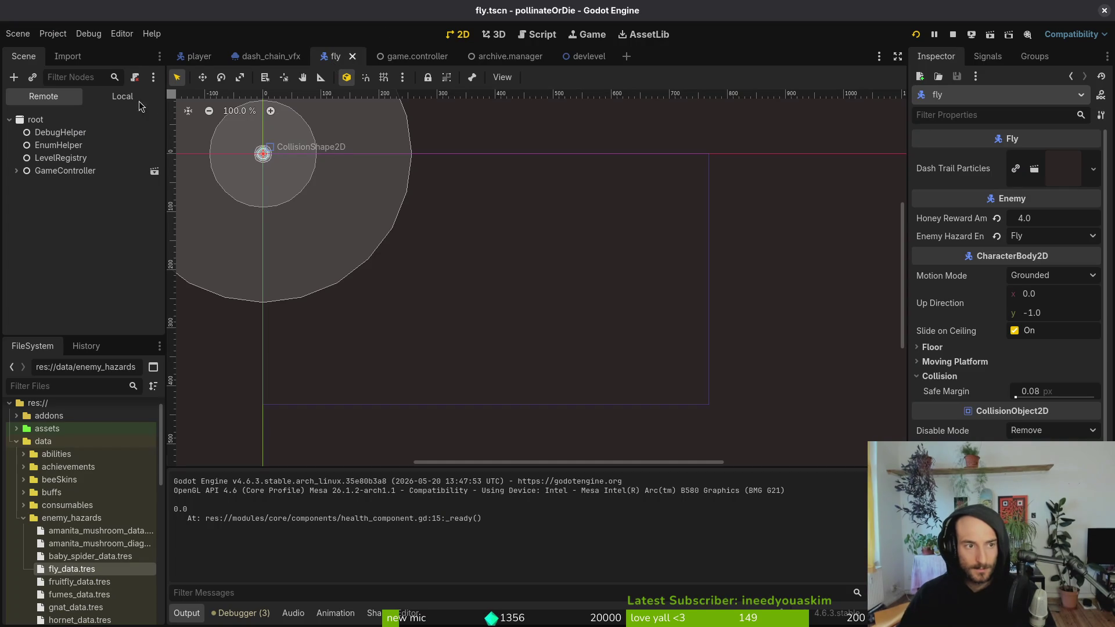
# - Select the fly's HealthComponent and pick a different Enemy Hazard Enum value in the Inspector
pyautogui.click(123, 96)
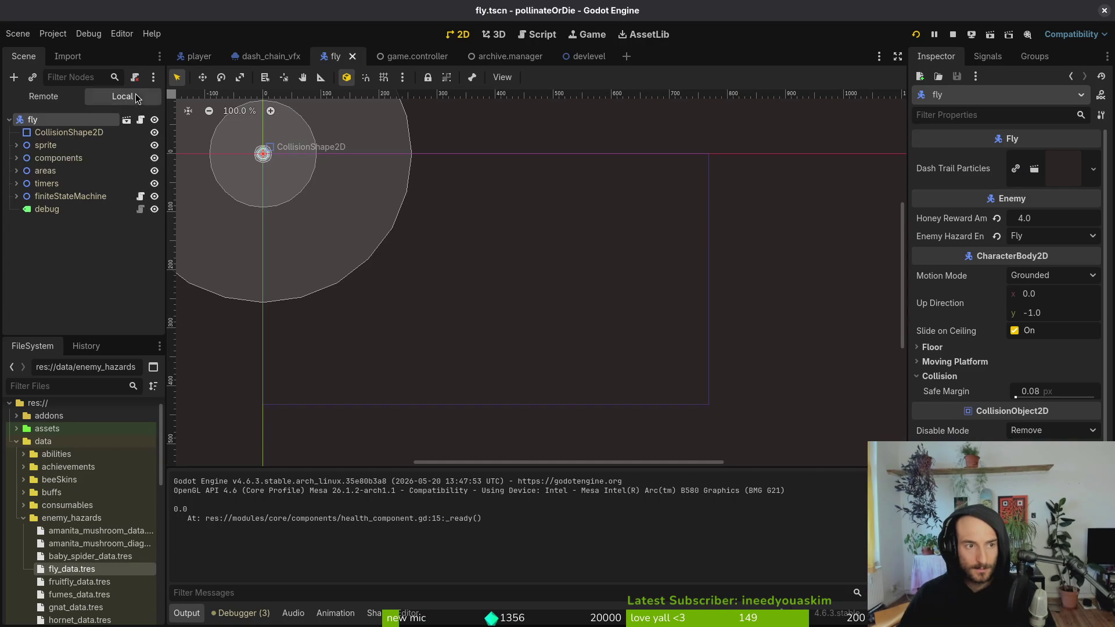
pyautogui.click(16, 158)
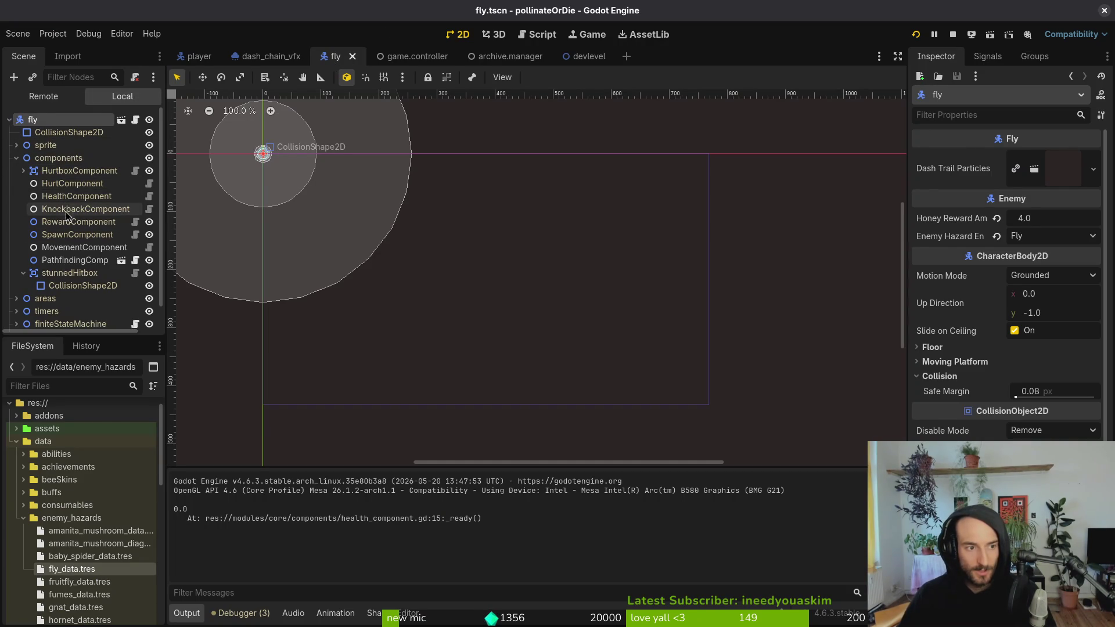
pyautogui.click(76, 196)
pyautogui.click(1042, 196)
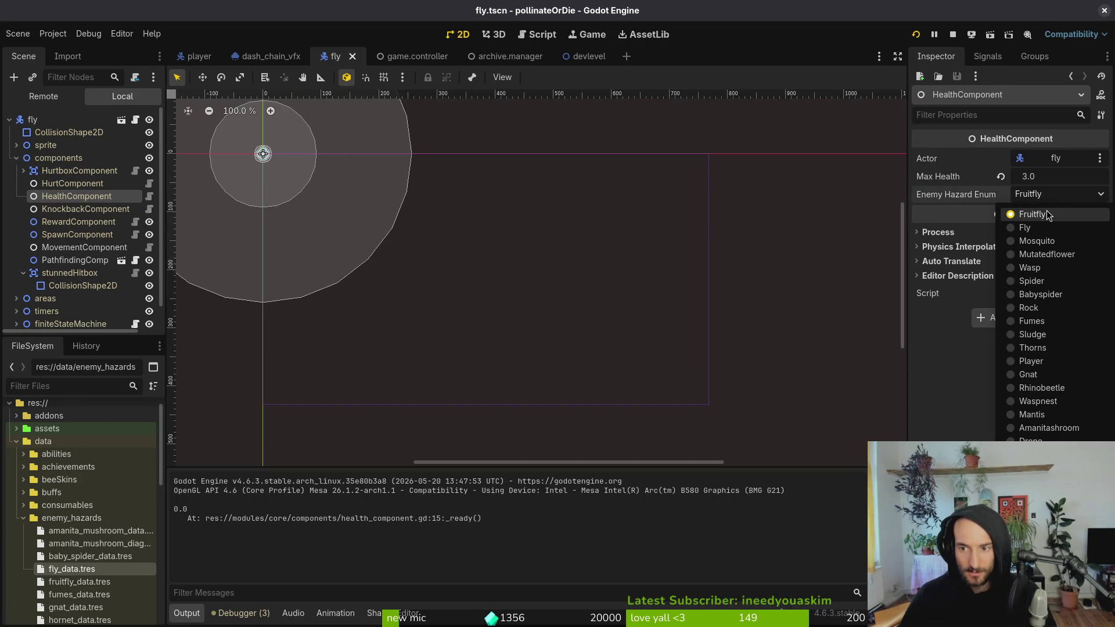
pyautogui.click(1025, 224)
pyautogui.click(853, 144)
# - Run the game, steer the bee into the level and attack the fly, then return to the editor
pyautogui.click(916, 35)
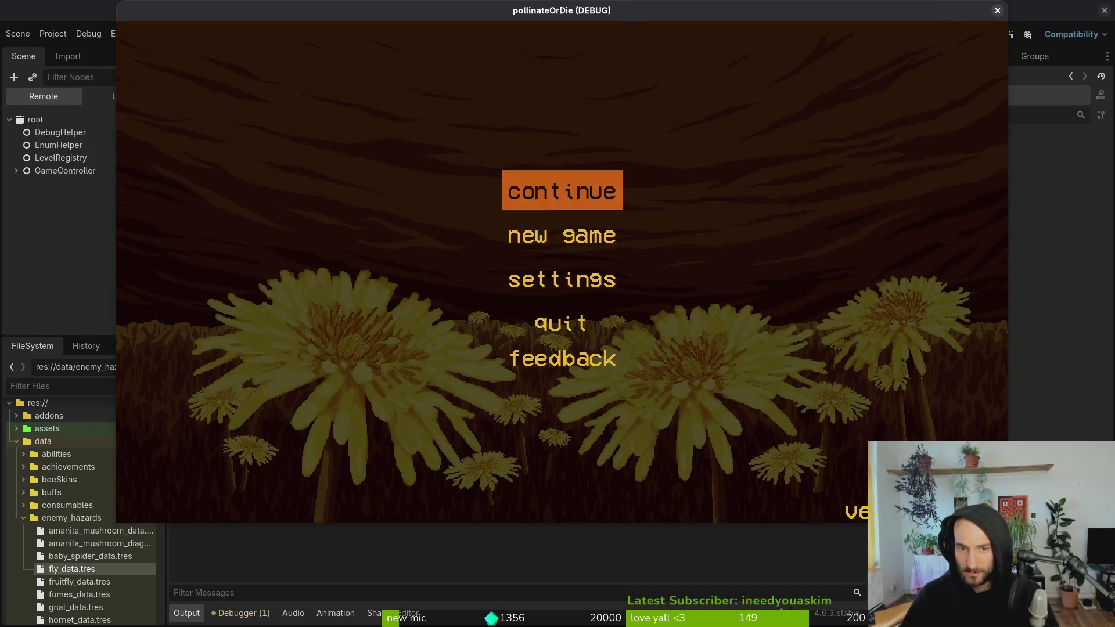
pyautogui.press('s')
pyautogui.press('d')
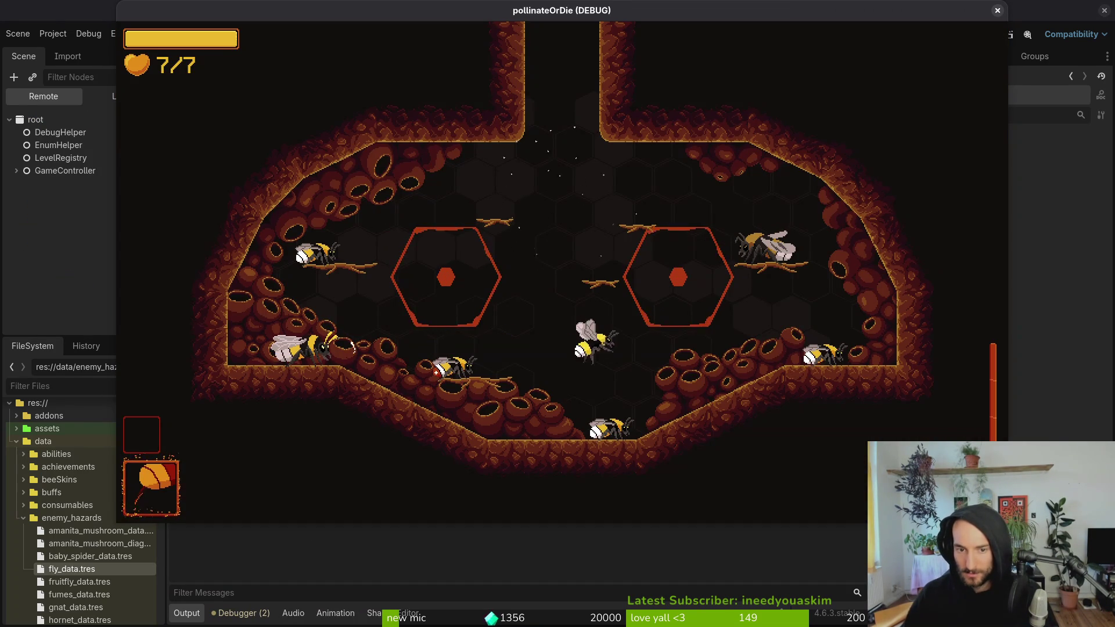
pyautogui.press('s')
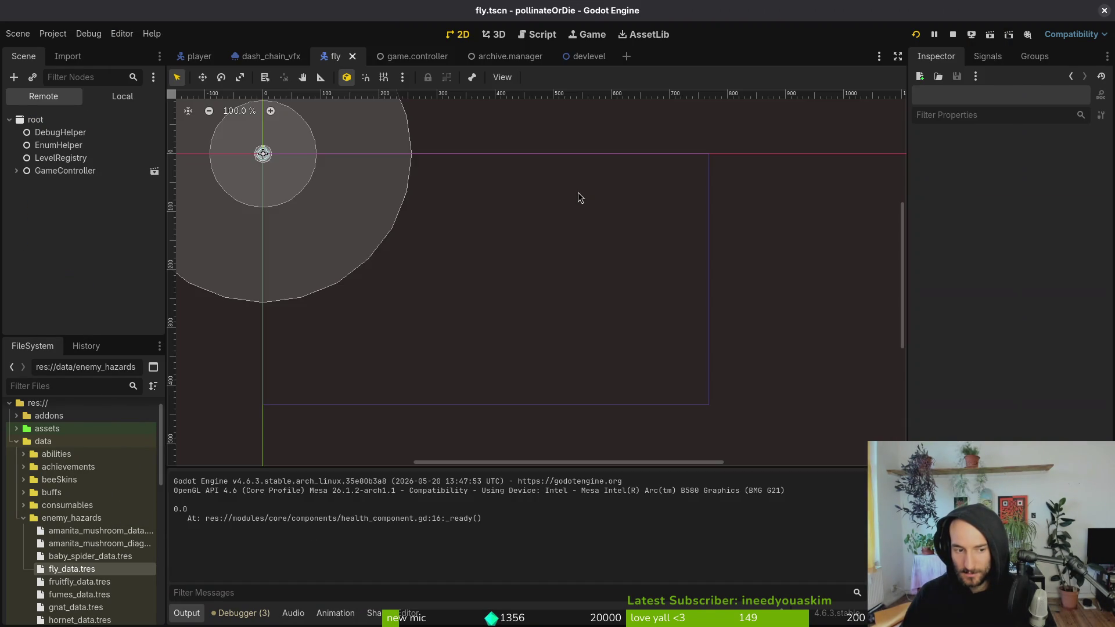
pyautogui.click(574, 189)
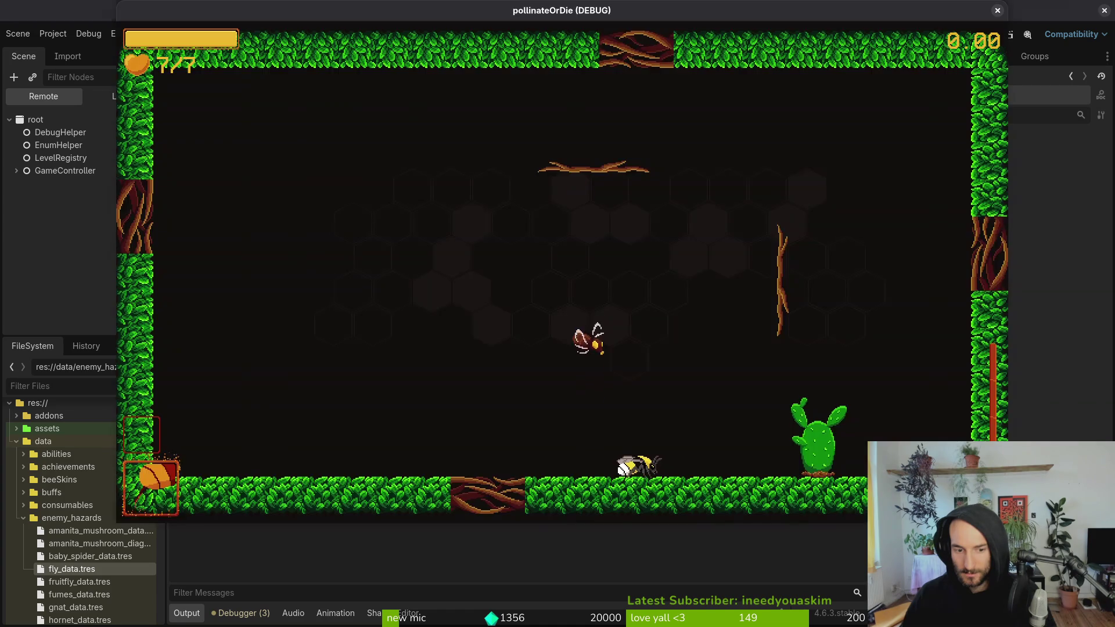
pyautogui.click(566, 230)
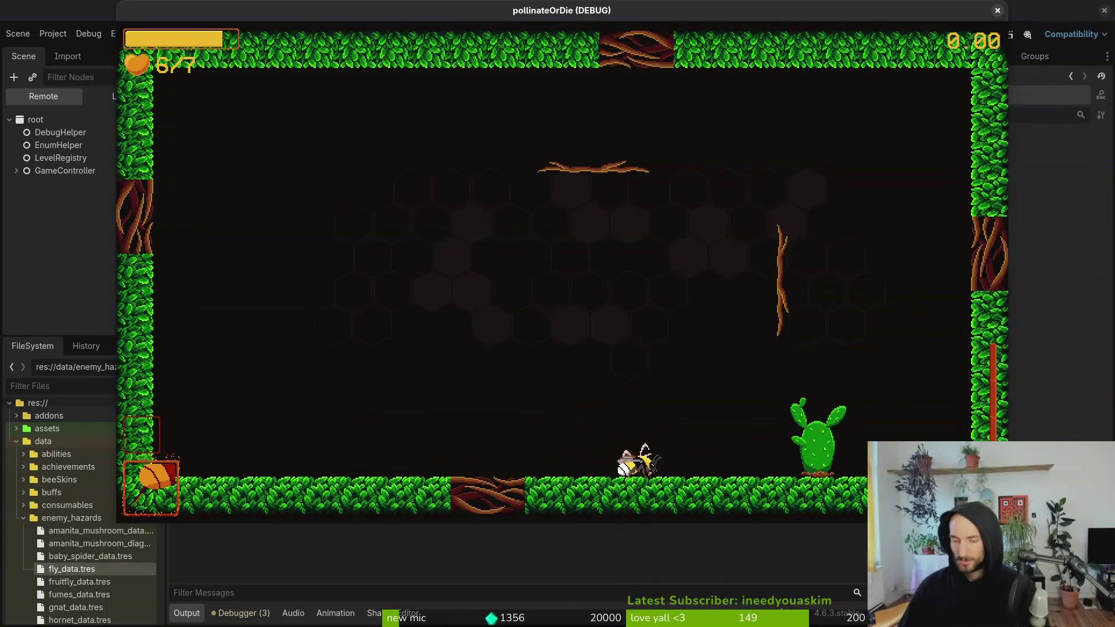
pyautogui.hotkey('alt', 'Tab')
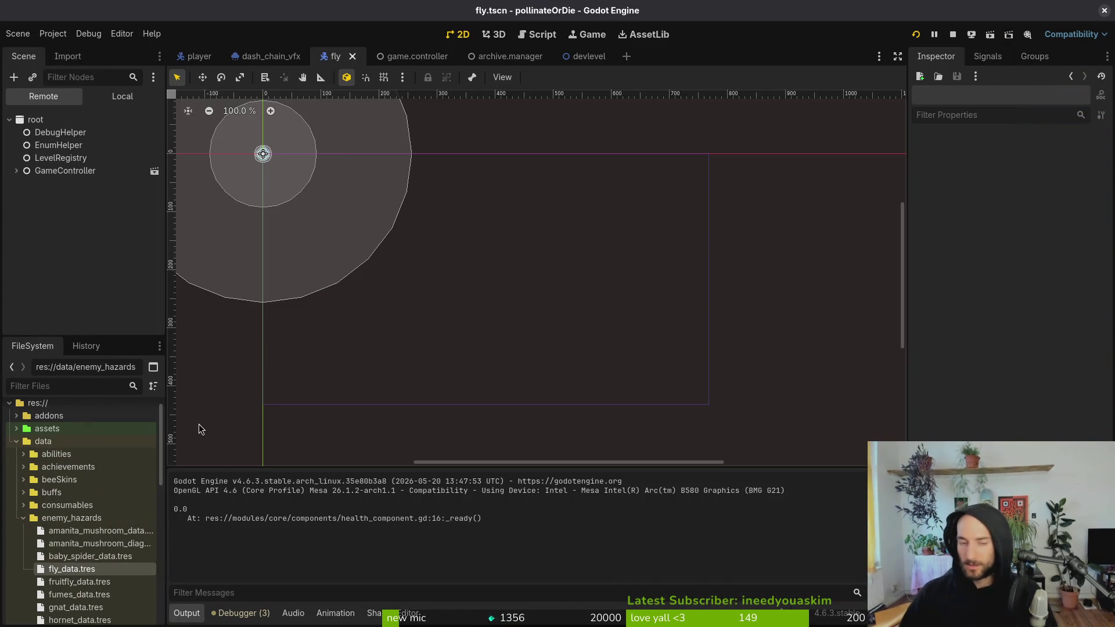
# - Open fly_data.tres and confirm its Base Health is 20.0, leaving it unchanged
pyautogui.click(80, 571)
pyautogui.click(1064, 180)
pyautogui.press('Escape')
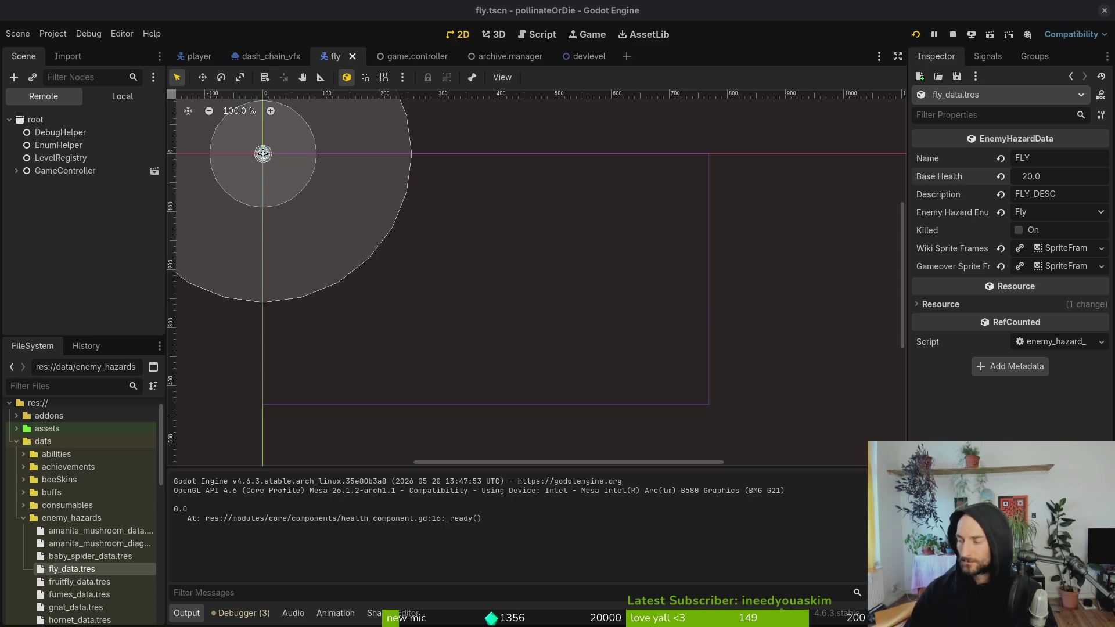
# - In Neovim, open enemy.tscn through the file finder and yank all 208 lines
pyautogui.hotkey('alt', 'Tab')
pyautogui.press('space')
pyautogui.press('f')
pyautogui.press('f')
pyautogui.write('enemy')
pyautogui.press('Return')
pyautogui.press('G')
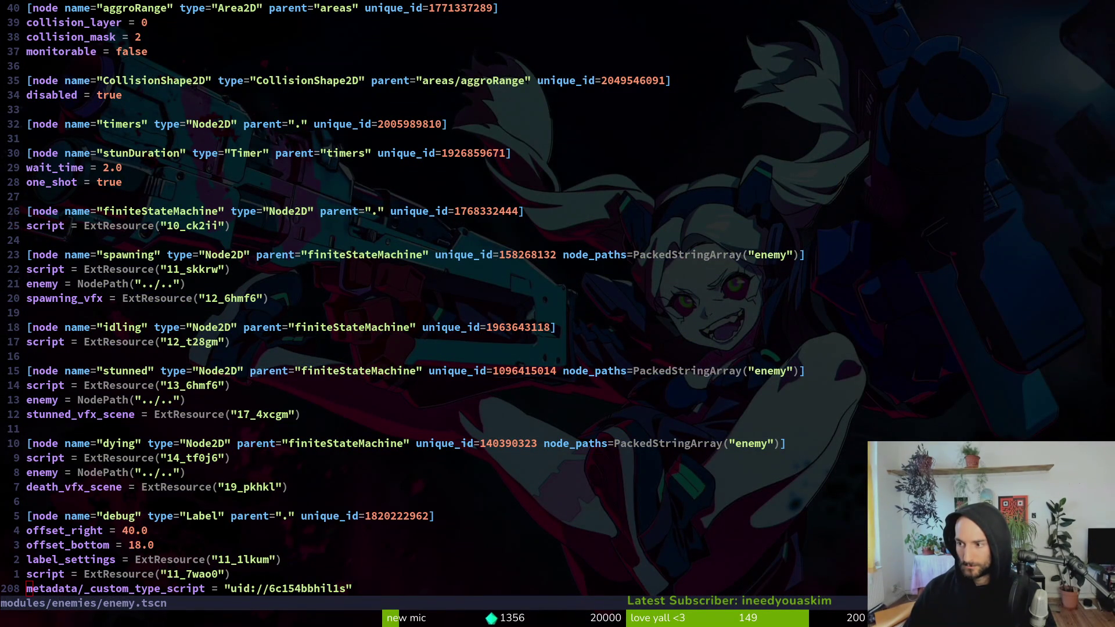
pyautogui.press('y')
pyautogui.press('g')
pyautogui.press('g')
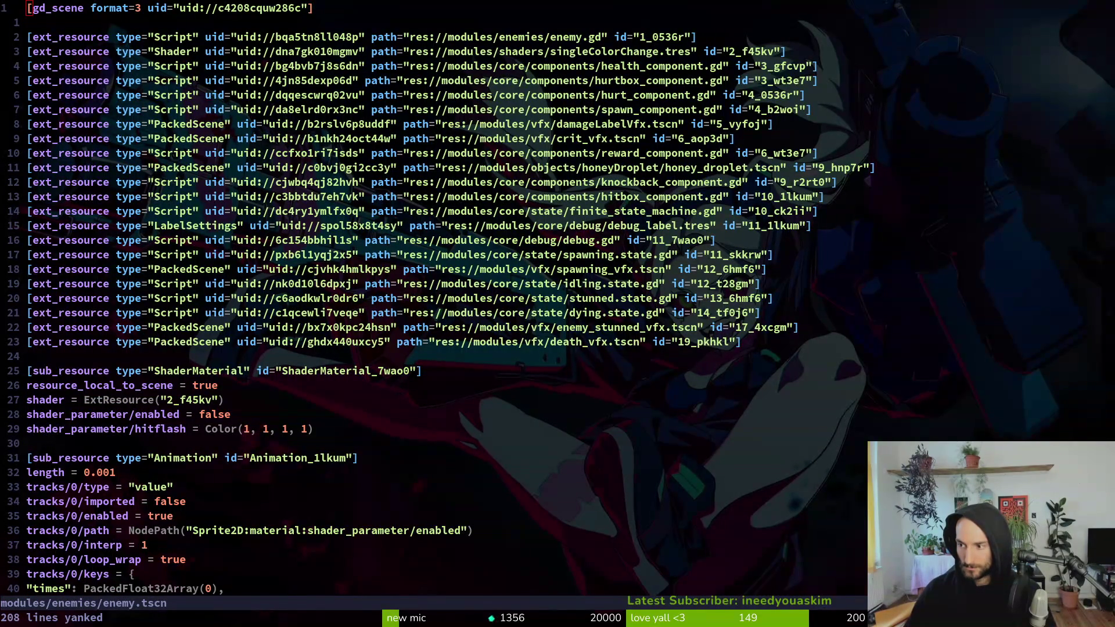
# - Open health_component.gd, yank the whole file, and save it
pyautogui.press('space')
pyautogui.press('f')
pyautogui.press('f')
pyautogui.write('heal')
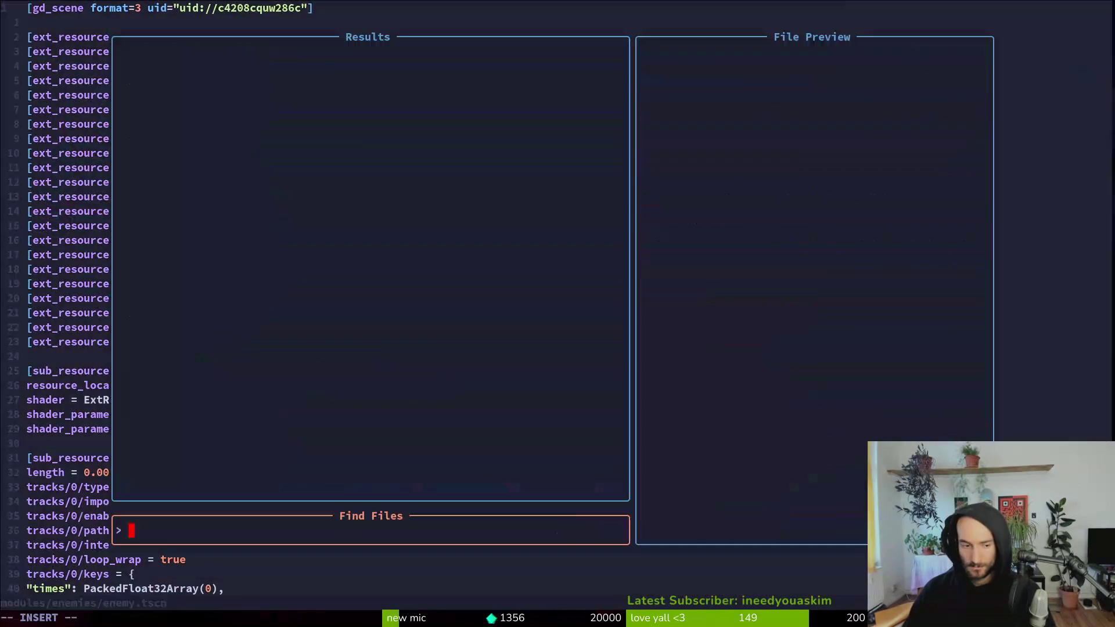
pyautogui.write('com')
pyautogui.press('Return')
pyautogui.hotkey('shift', 'v')
pyautogui.write('Gy:w')
pyautogui.press('Return')
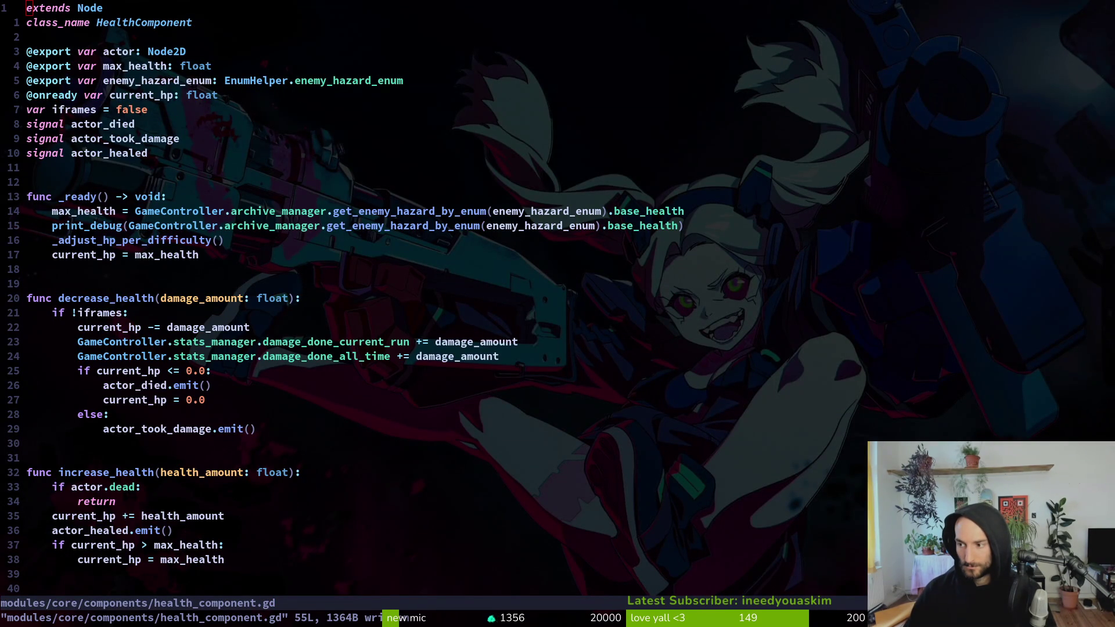
# - Open fly_data.tres and yank all 62 lines
pyautogui.press('space')
pyautogui.press('f')
pyautogui.press('f')
pyautogui.write('flydat')
pyautogui.press('Return')
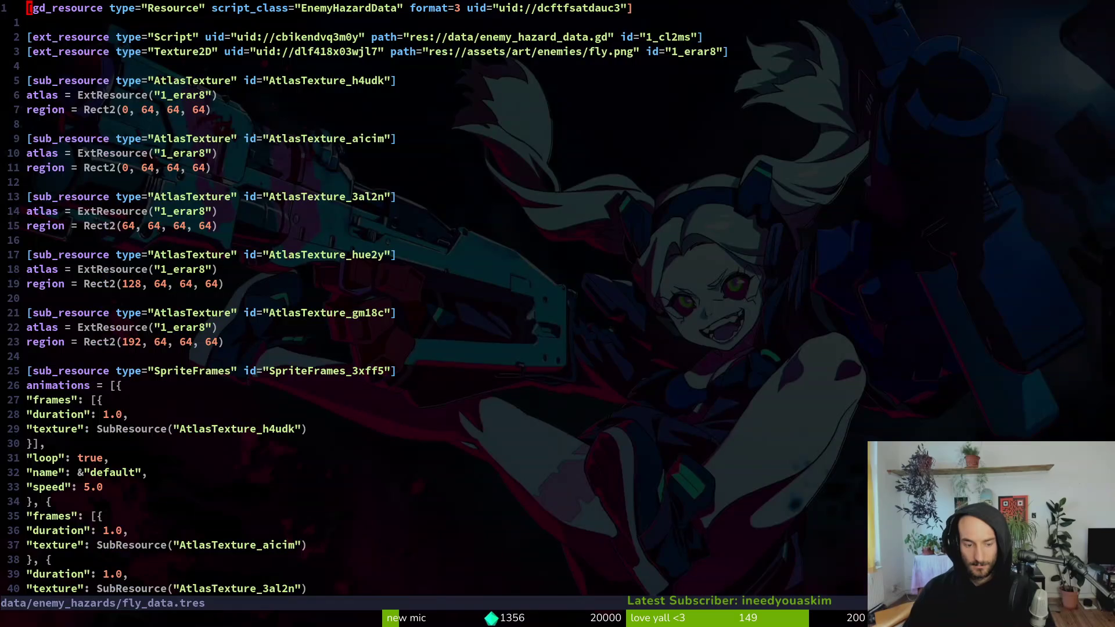
pyautogui.press('y')
pyautogui.press('G')
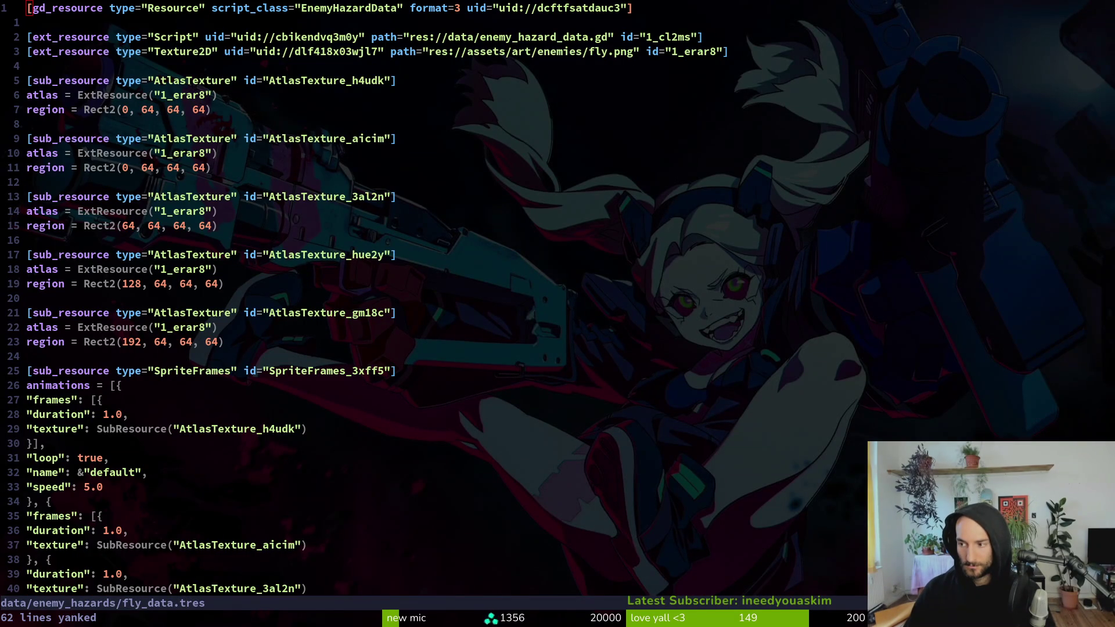
# - Open the fly enemy script fly.gd to look it over
pyautogui.press('space')
pyautogui.press('f')
pyautogui.press('f')
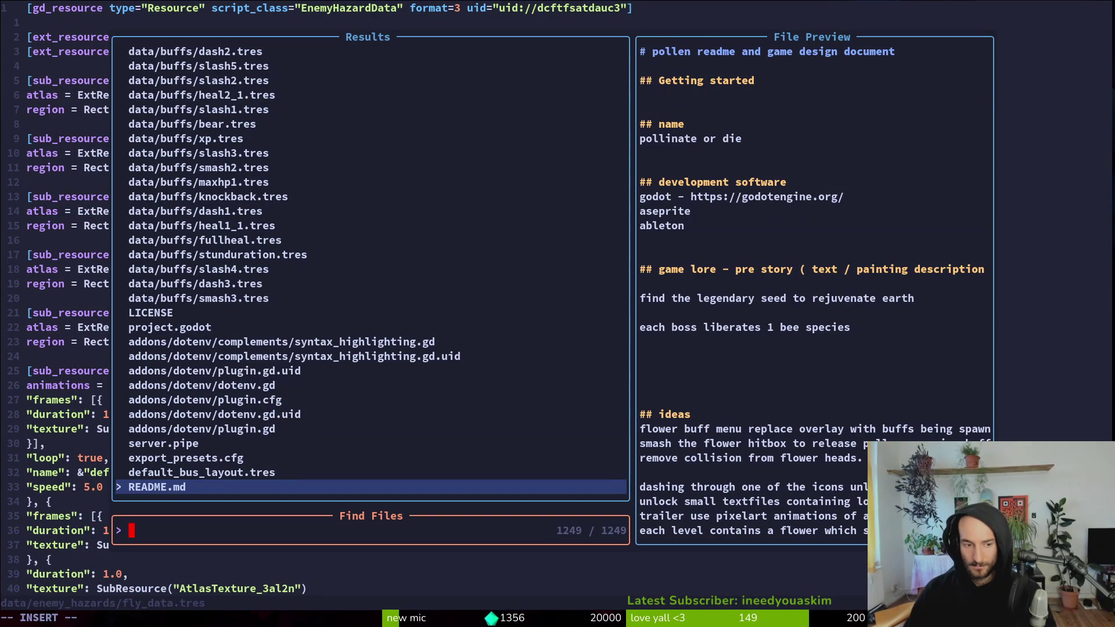
pyautogui.write('fly')
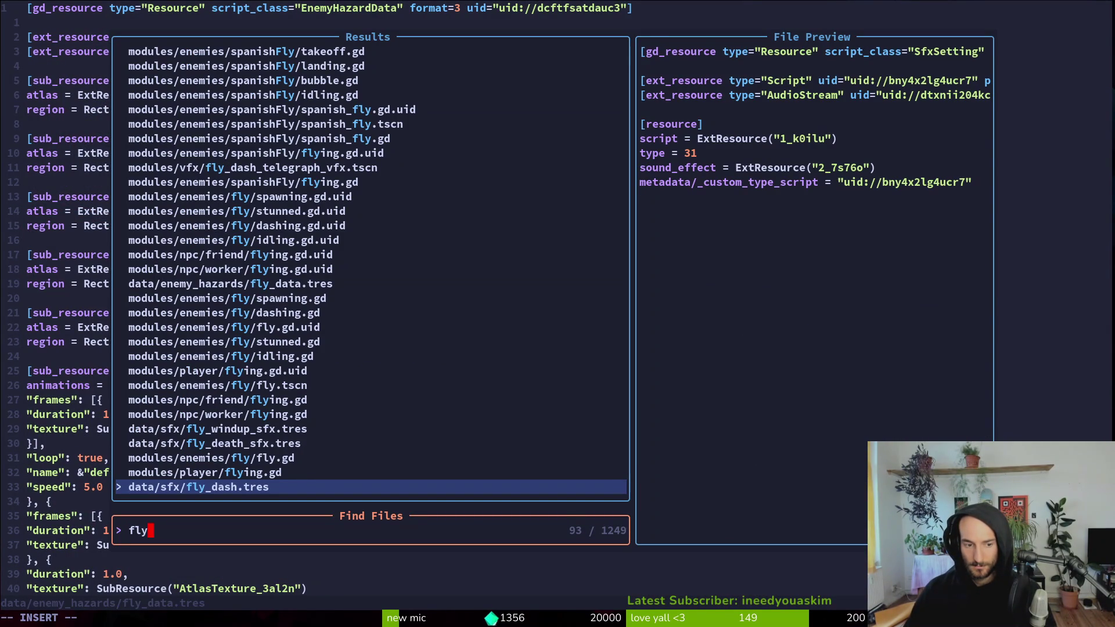
pyautogui.write('.gd')
pyautogui.press('Return')
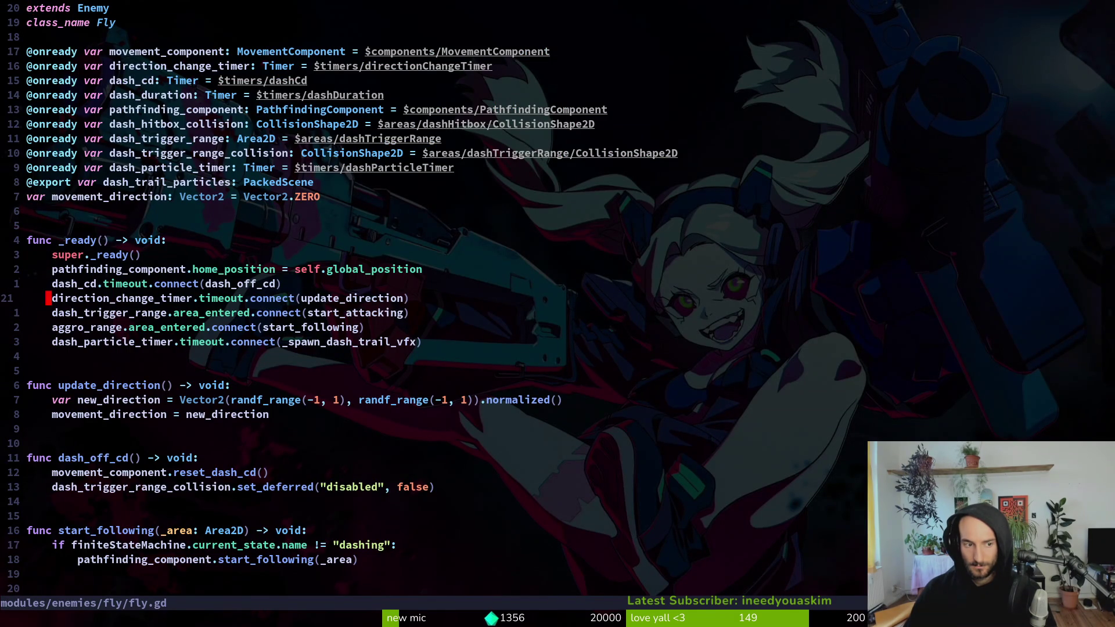
pyautogui.press('space')
pyautogui.press('f')
pyautogui.press('f')
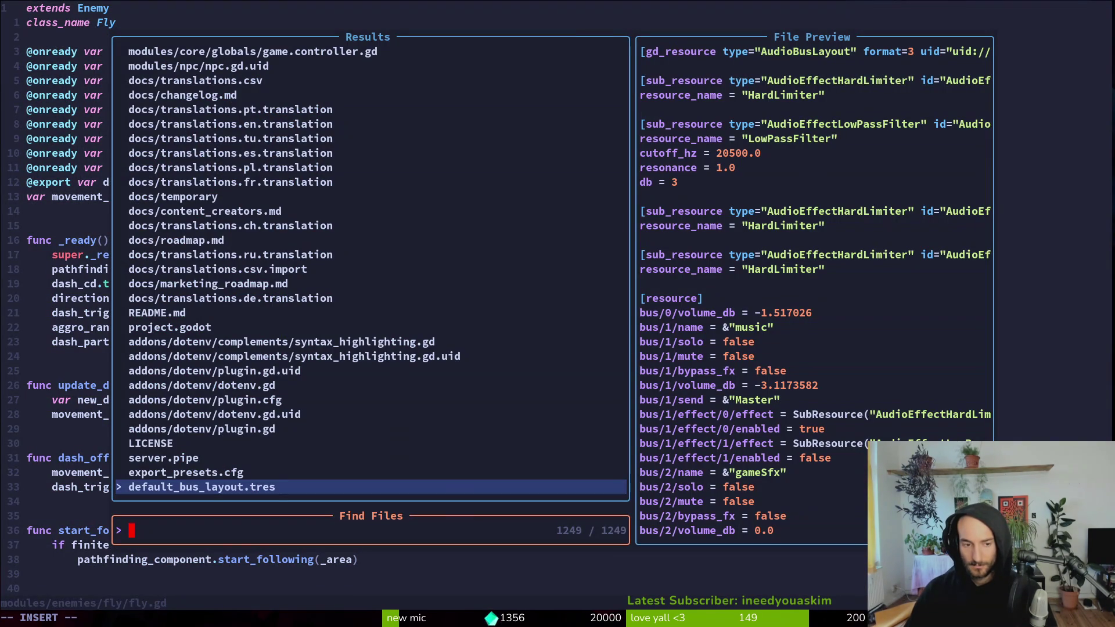
pyautogui.press('Escape')
pyautogui.press('Escape')
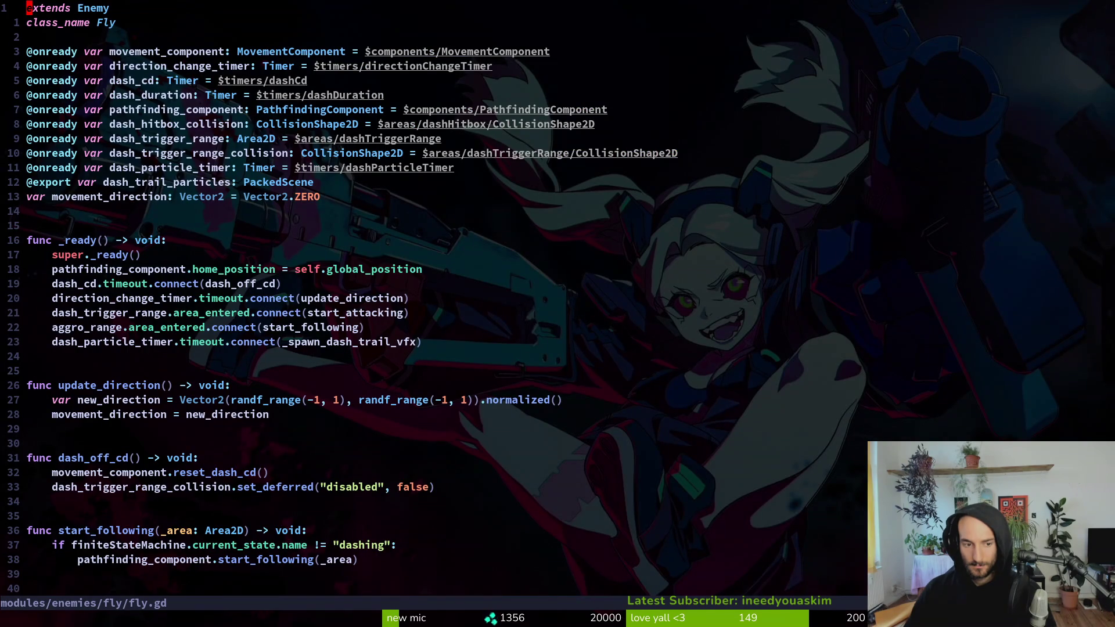
# - Search the level scripts and open devlevel.gd
pyautogui.press('space')
pyautogui.press('f')
pyautogui.press('f')
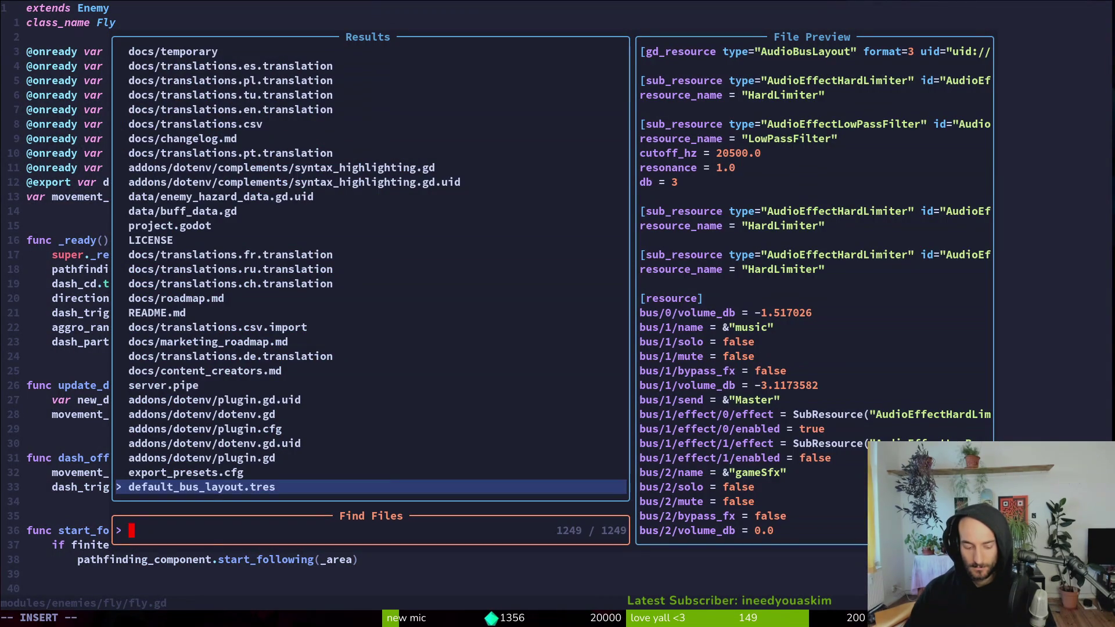
pyautogui.write('level')
pyautogui.hotkey('ctrl', 'p')
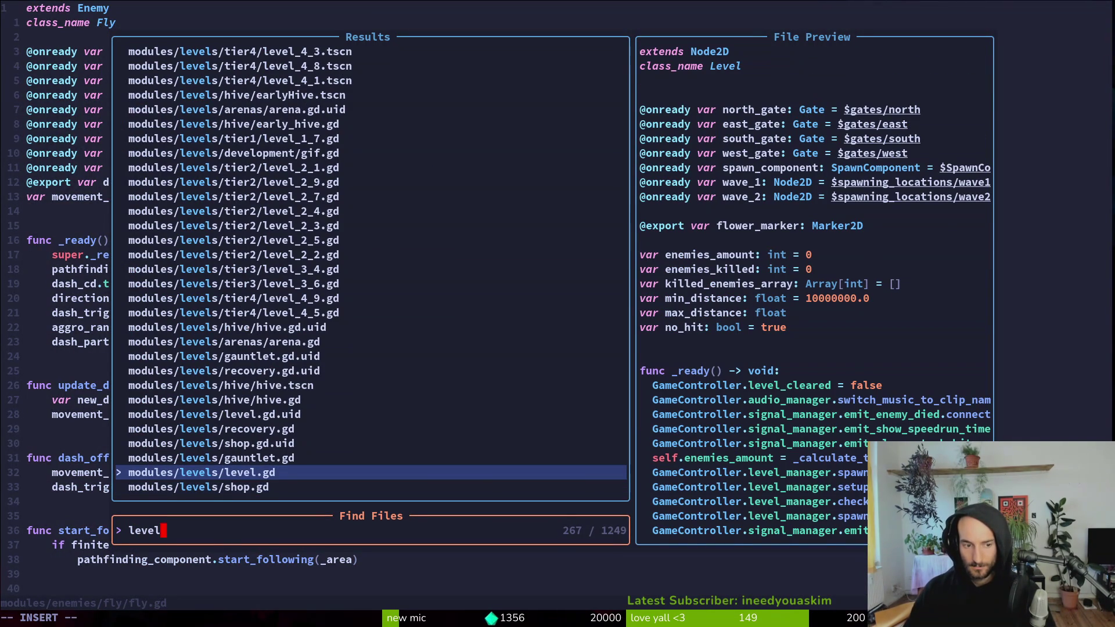
pyautogui.press('BackSpace')
pyautogui.press('BackSpace')
pyautogui.press('BackSpace')
pyautogui.write('dev')
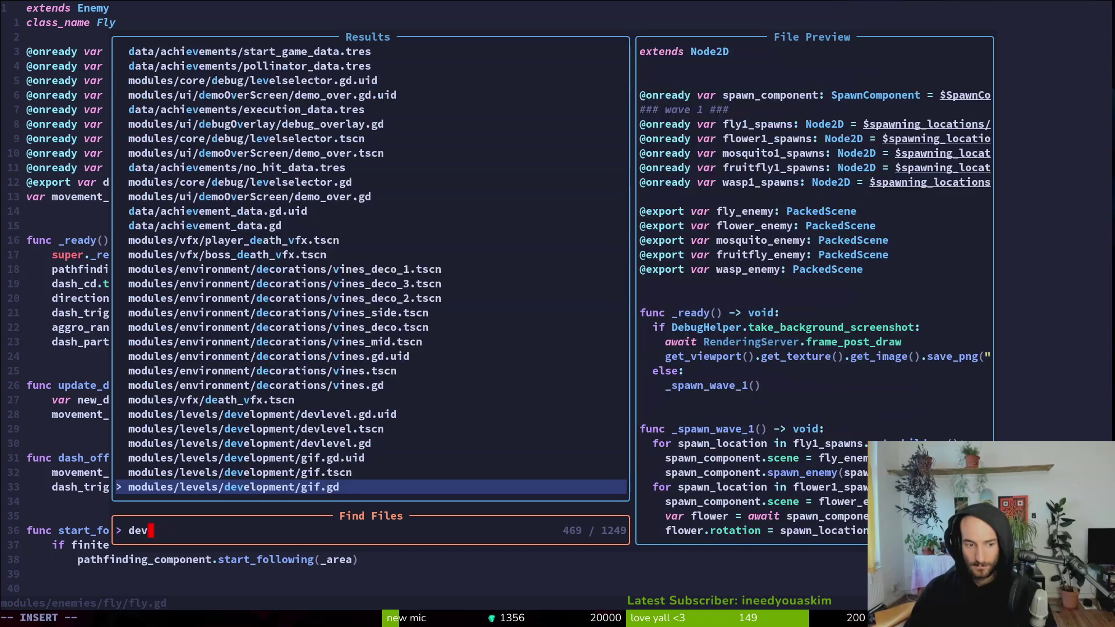
pyautogui.write('elveleve')
pyautogui.press('Return')
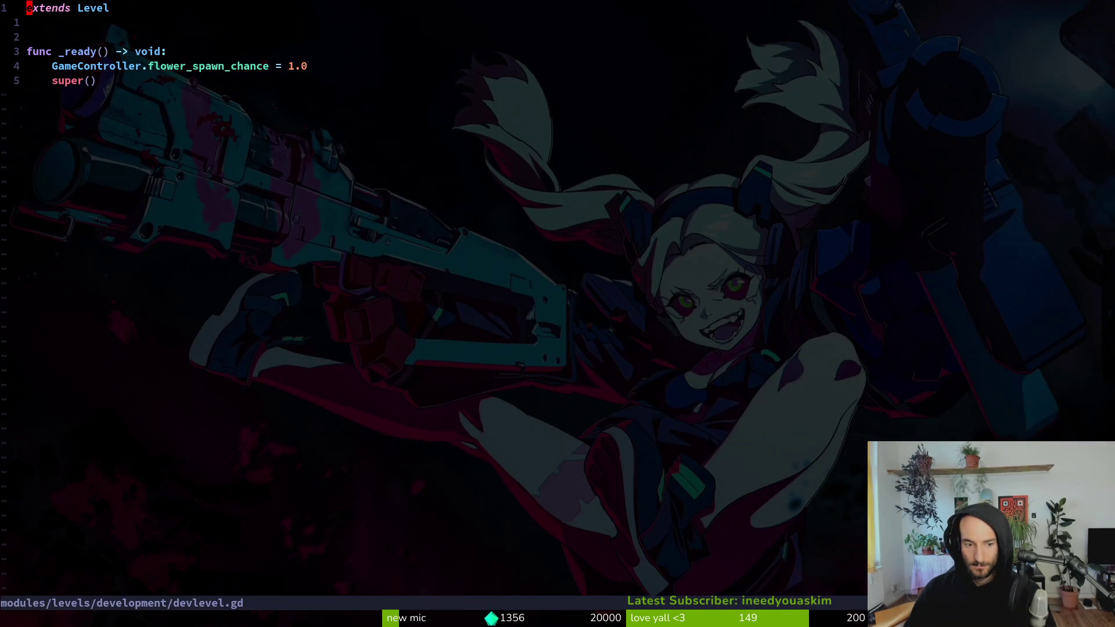
# - Open level.gd, save it, and go to the enemies_amount declaration
pyautogui.hotkey('ctrl', 'p')
pyautogui.write('level')
pyautogui.press('Escape')
pyautogui.hotkey('ctrl', 'p')
pyautogui.write('level')
pyautogui.press('Return')
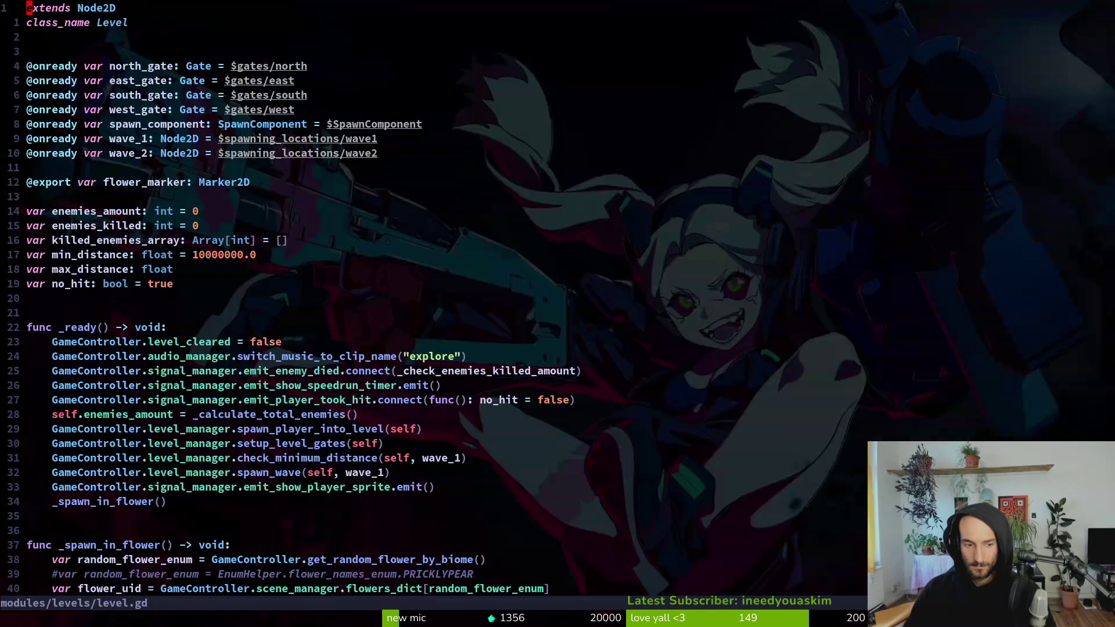
pyautogui.hotkey('ctrl', 's')
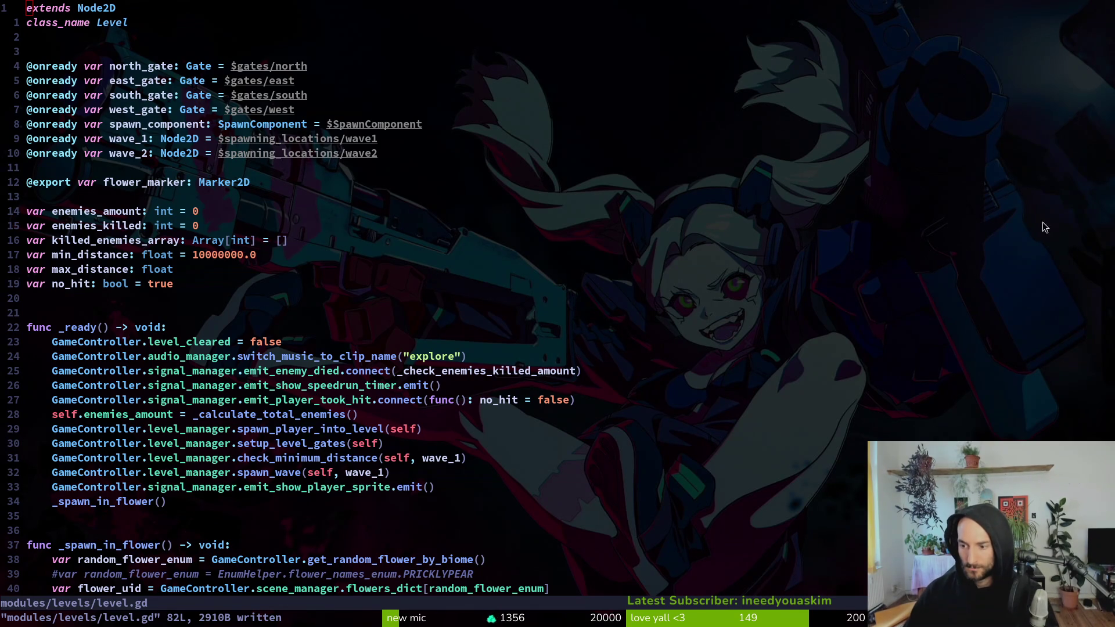
pyautogui.click(731, 212)
# - Save level.gd unchanged and open fly.gd
pyautogui.press('p')
pyautogui.press('u')
pyautogui.hotkey('ctrl', 's')
pyautogui.press('space')
pyautogui.press('f')
pyautogui.press('f')
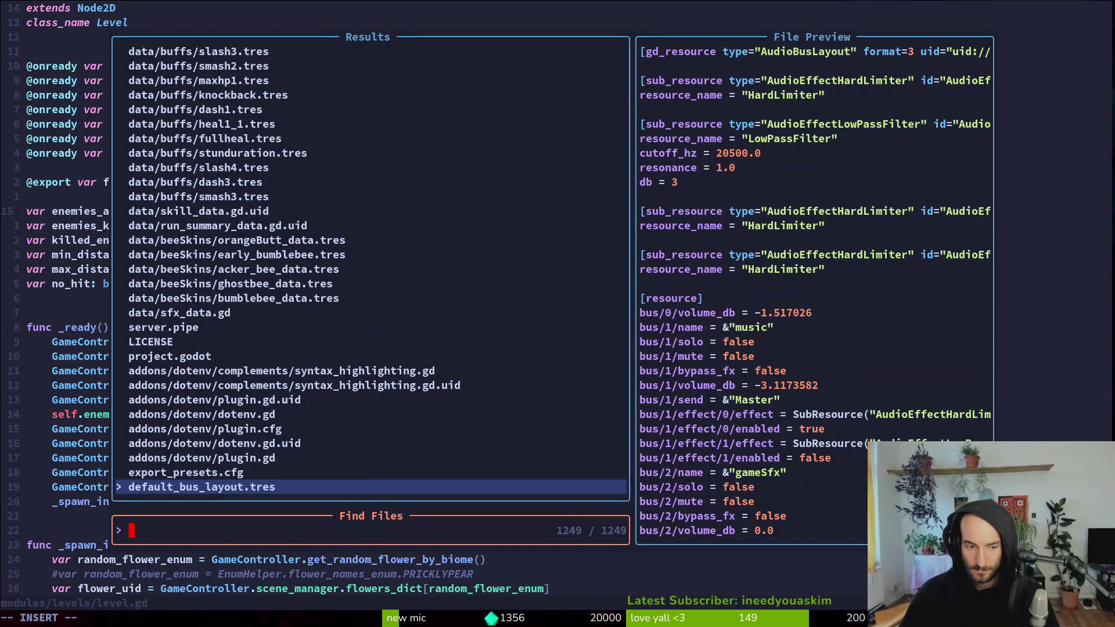
pyautogui.write('fly')
pyautogui.press('Up')
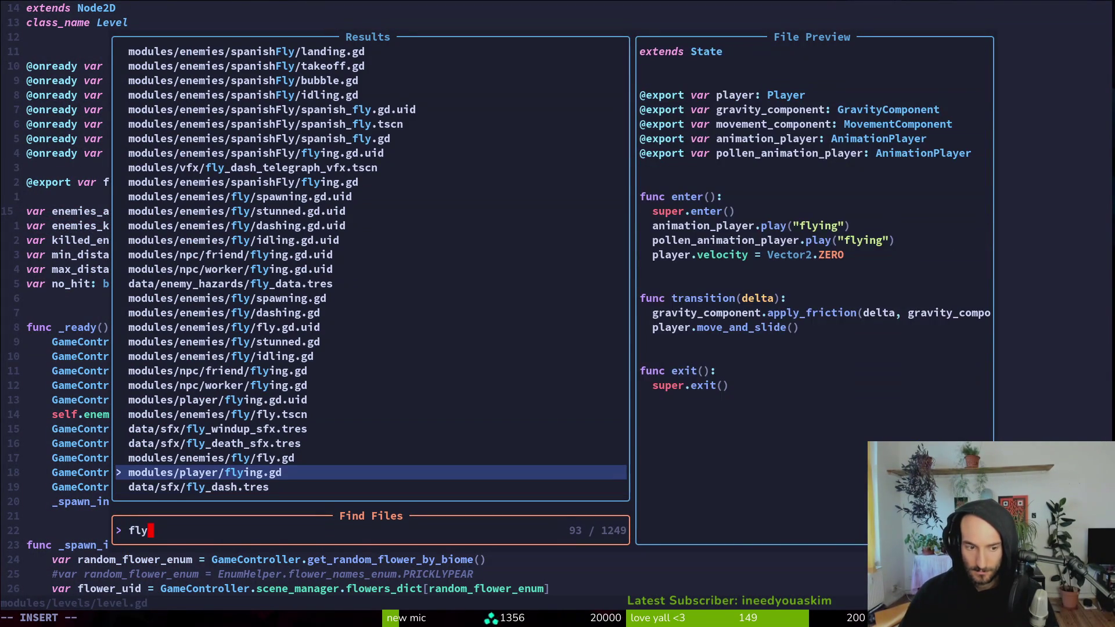
pyautogui.press('Up')
pyautogui.press('Return')
# - Open enemy.gd, delete the blank line after the enemy setup comment, and save
pyautogui.press('space')
pyautogui.press('f')
pyautogui.press('f')
pyautogui.write('enemy')
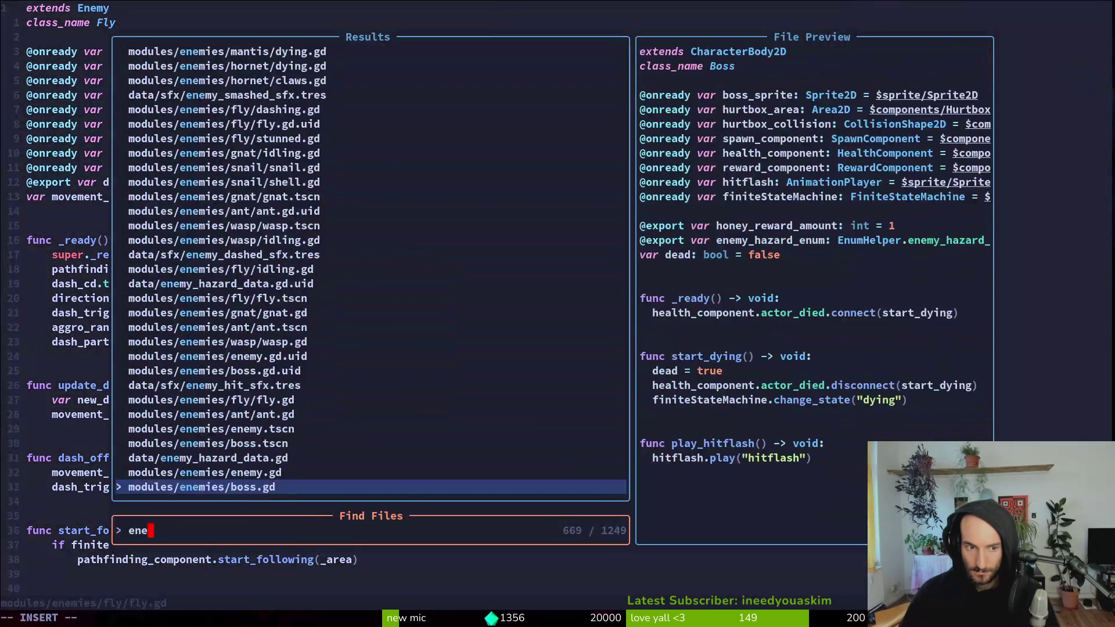
pyautogui.press('Return')
pyautogui.press('j')
pyautogui.press('j')
pyautogui.press('j')
pyautogui.press('j')
pyautogui.press('k')
pyautogui.press('j')
pyautogui.press('d')
pyautogui.press('d')
pyautogui.write(':w')
pyautogui.press('Return')
pyautogui.press('j')
# - Open health_component.gd and move down to its _ready function
pyautogui.press('space')
pyautogui.press('f')
pyautogui.press('f')
pyautogui.write('healthc')
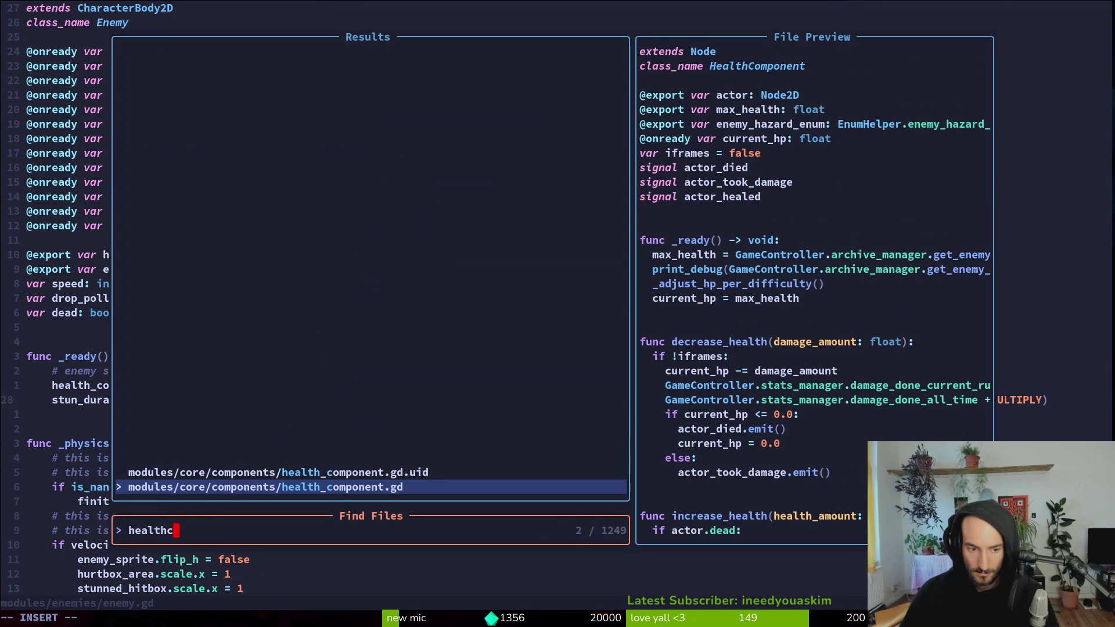
pyautogui.press('Return')
pyautogui.press('j')
pyautogui.press('j')
pyautogui.press('j')
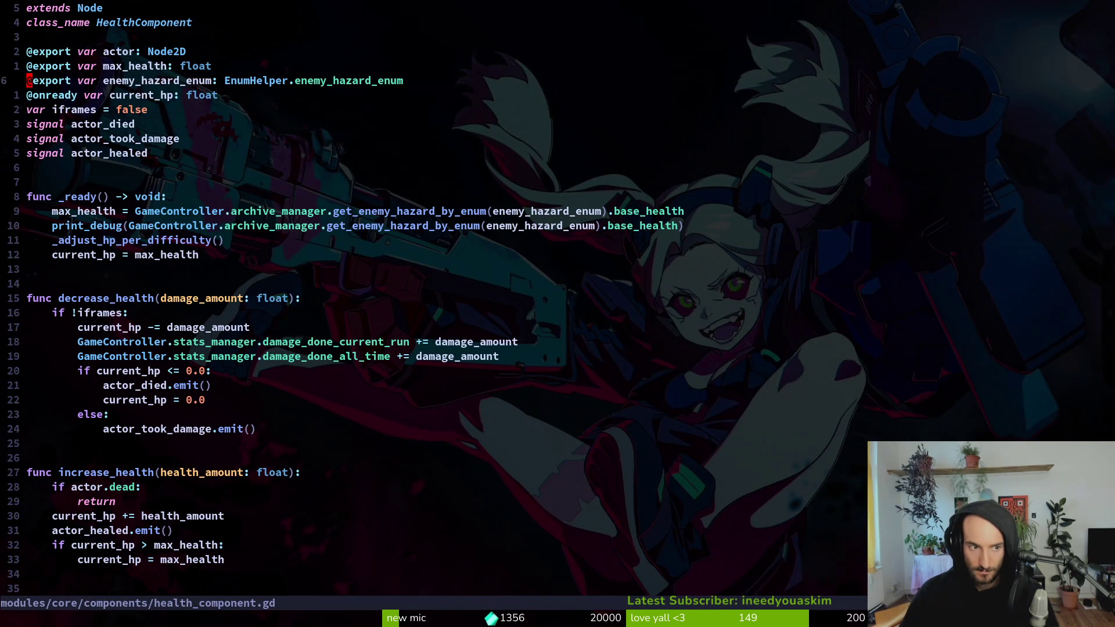
# - Open archive_manager.gd through the file finder
pyautogui.press('space')
pyautogui.press('f')
pyautogui.press('f')
pyautogui.write('arhoman')
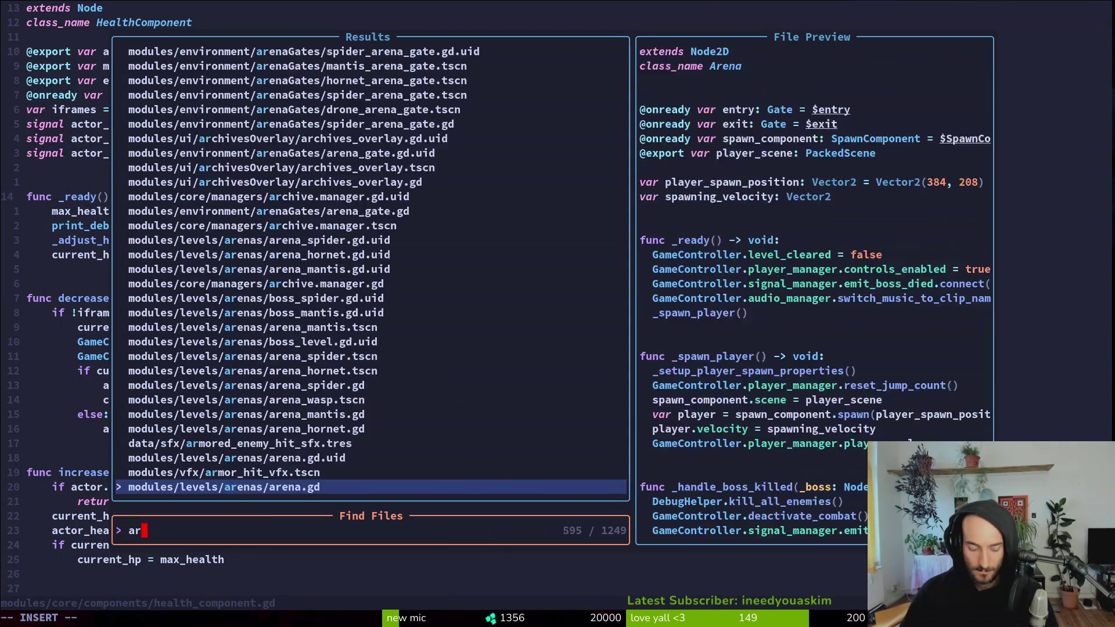
pyautogui.press('BackSpace')
pyautogui.press('BackSpace')
pyautogui.press('BackSpace')
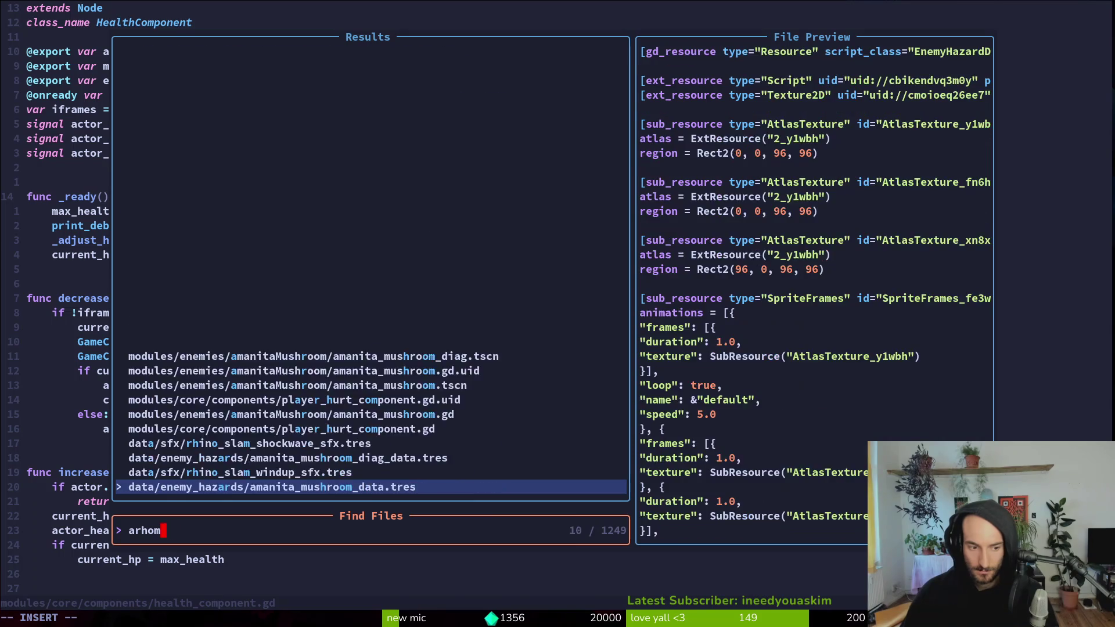
pyautogui.write('chive_mana')
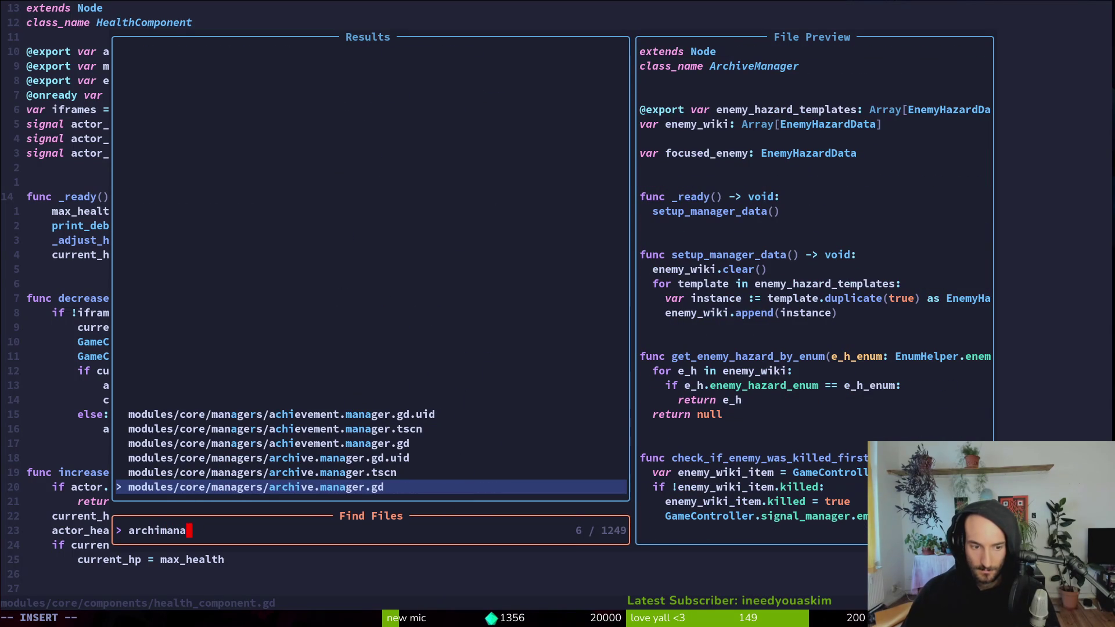
pyautogui.press('Return')
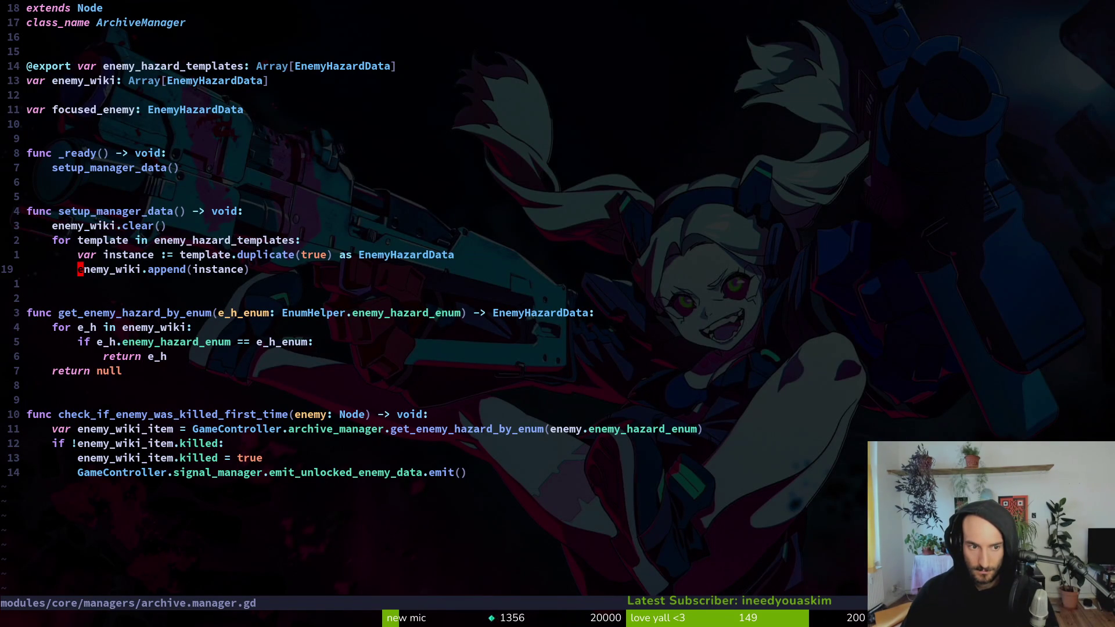
# - Restore the print_debug lines, swap them so name prints before base_health, save, and switch to Godot
pyautogui.write('u:w')
pyautogui.press('Return')
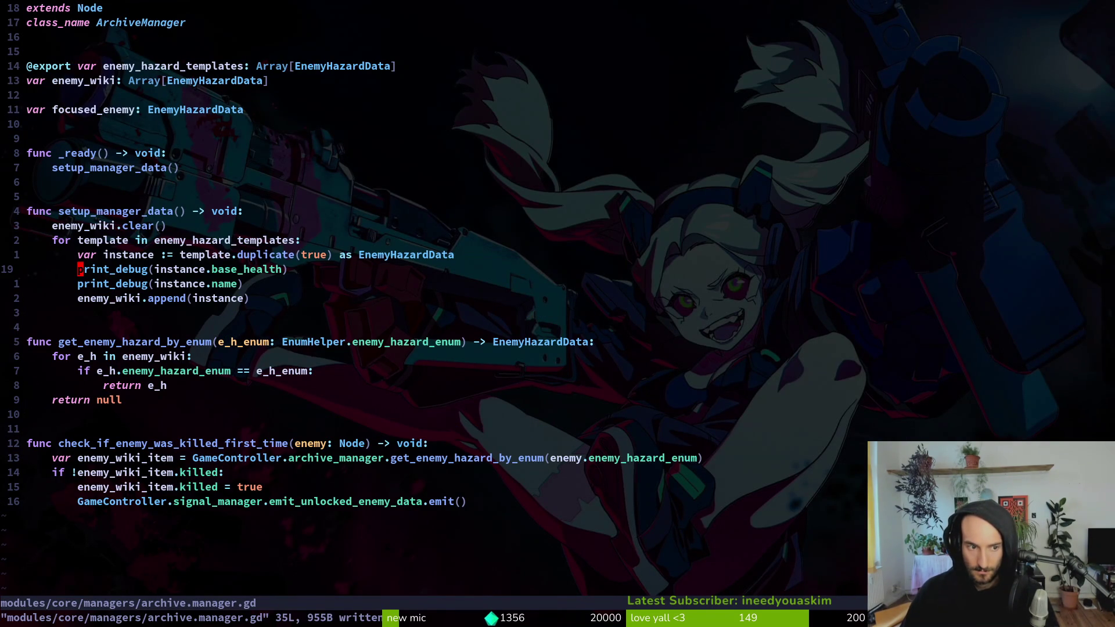
pyautogui.press('j')
pyautogui.press('d')
pyautogui.press('d')
pyautogui.press('k')
pyautogui.hotkey('shift', 'p')
pyautogui.write(':w')
pyautogui.press('Return')
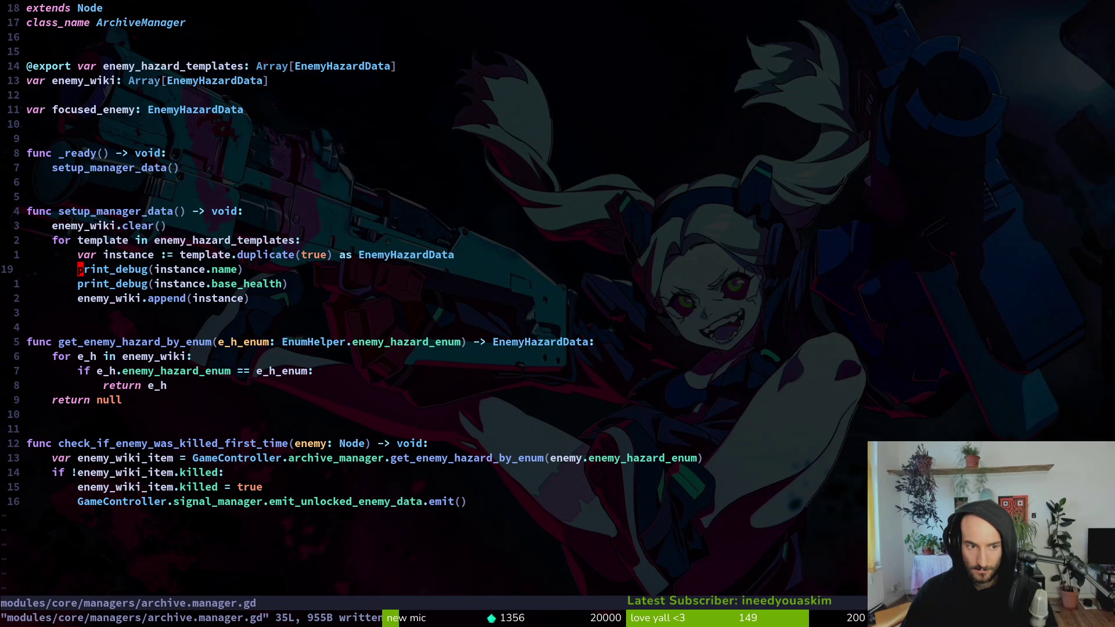
pyautogui.hotkey('alt', 'Tab')
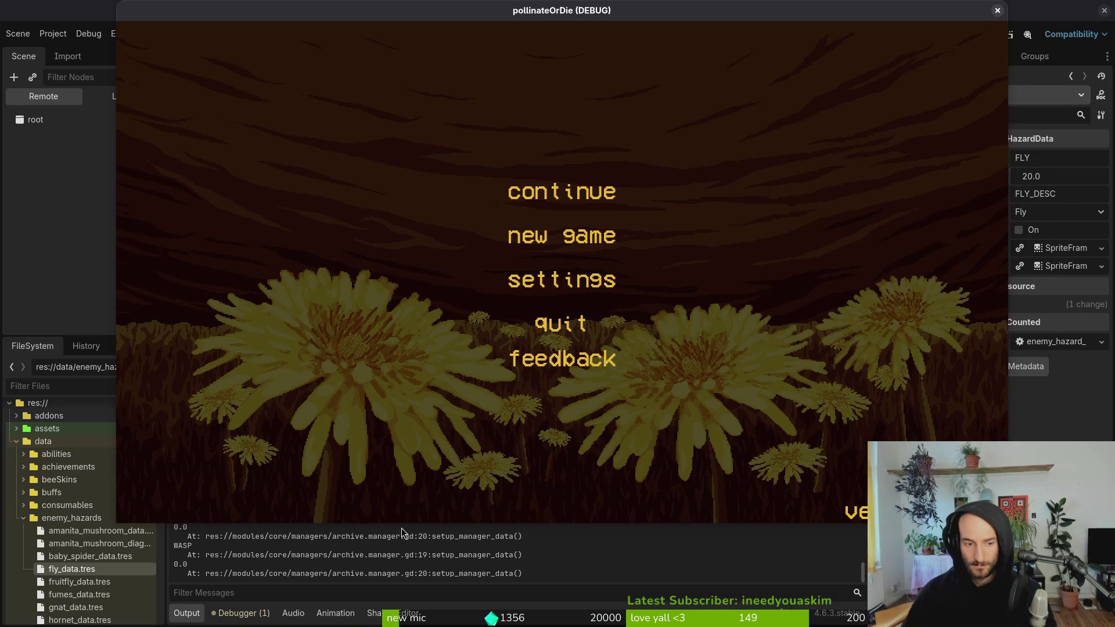
# - Scroll back through Godot's Output log to read each hazard's name and base_health print, like FLY at 20.0
pyautogui.click(402, 531)
pyautogui.scroll(3, 401, 557)
pyautogui.scroll(5, 398, 569)
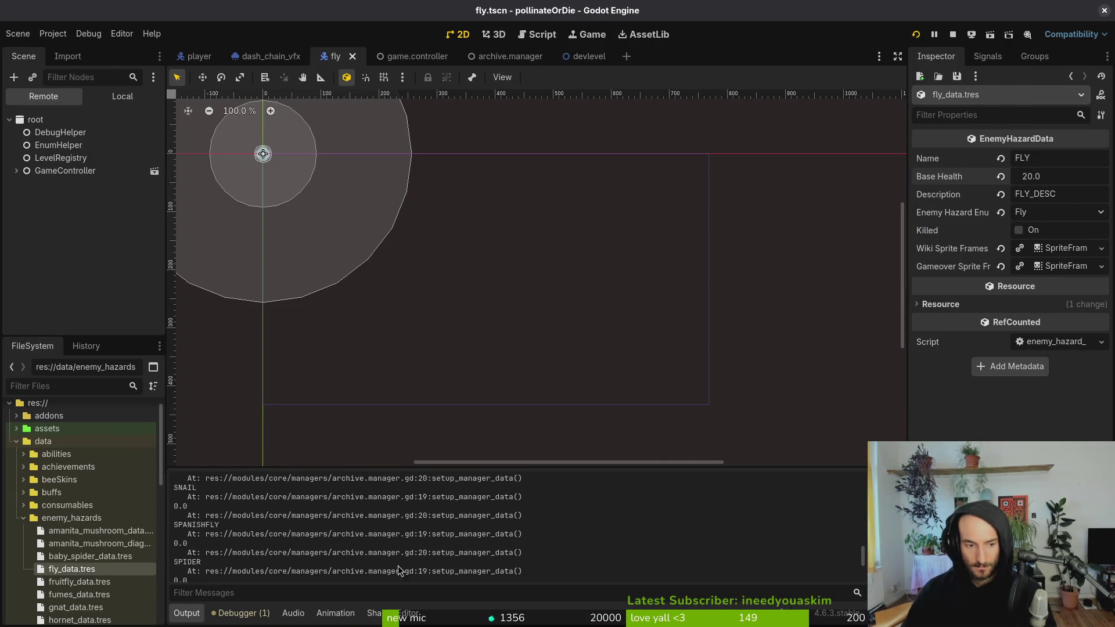
pyautogui.scroll(8, 398, 571)
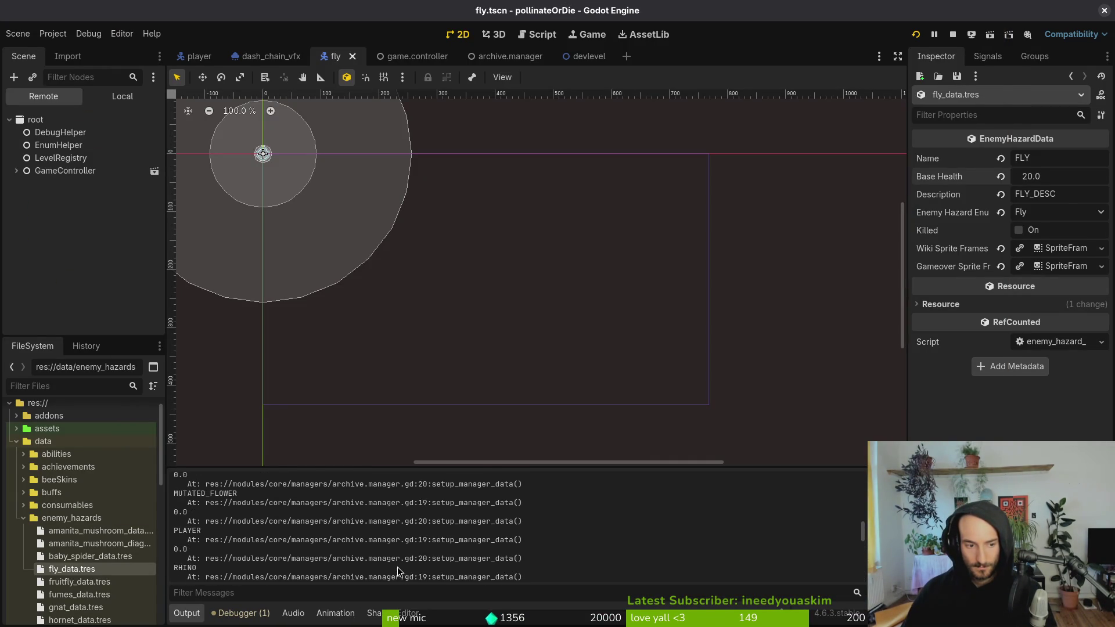
pyautogui.scroll(5, 398, 572)
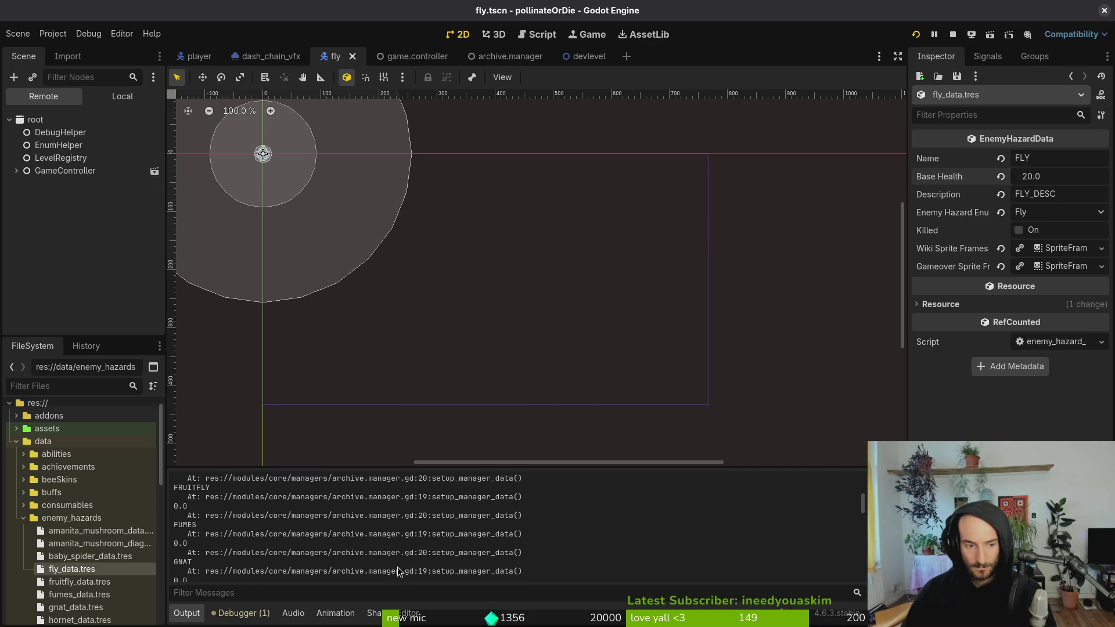
pyautogui.scroll(2, 244, 510)
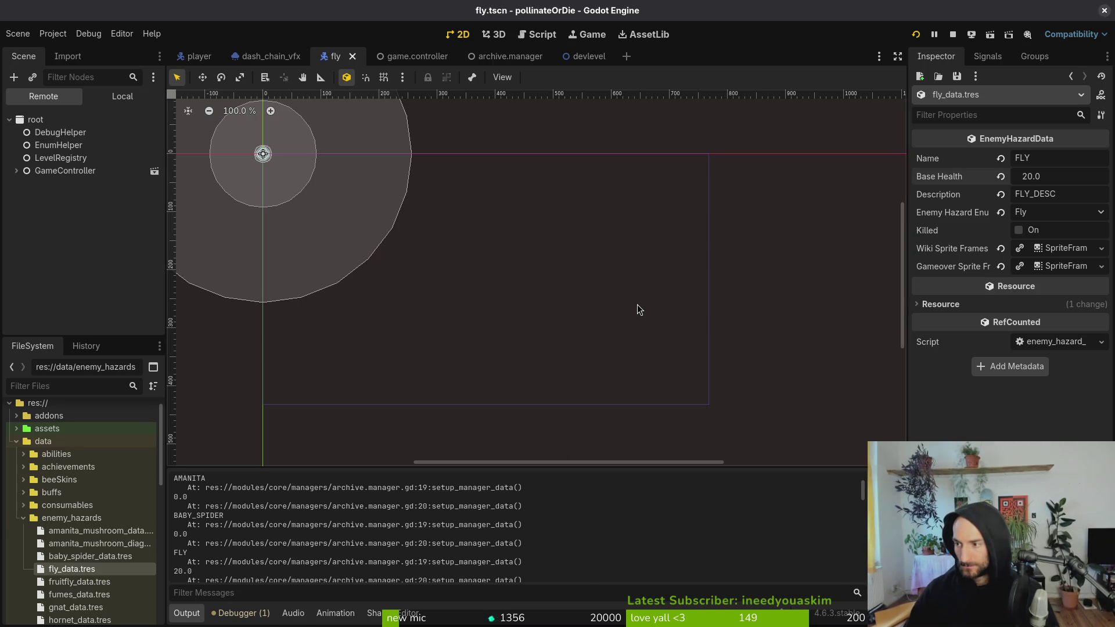
pyautogui.hotkey('alt', 'Tab')
pyautogui.press('space')
# - Reopen archive.manager.gd in Neovim and re-save it
pyautogui.press('f')
pyautogui.press('f')
pyautogui.write('arhcima')
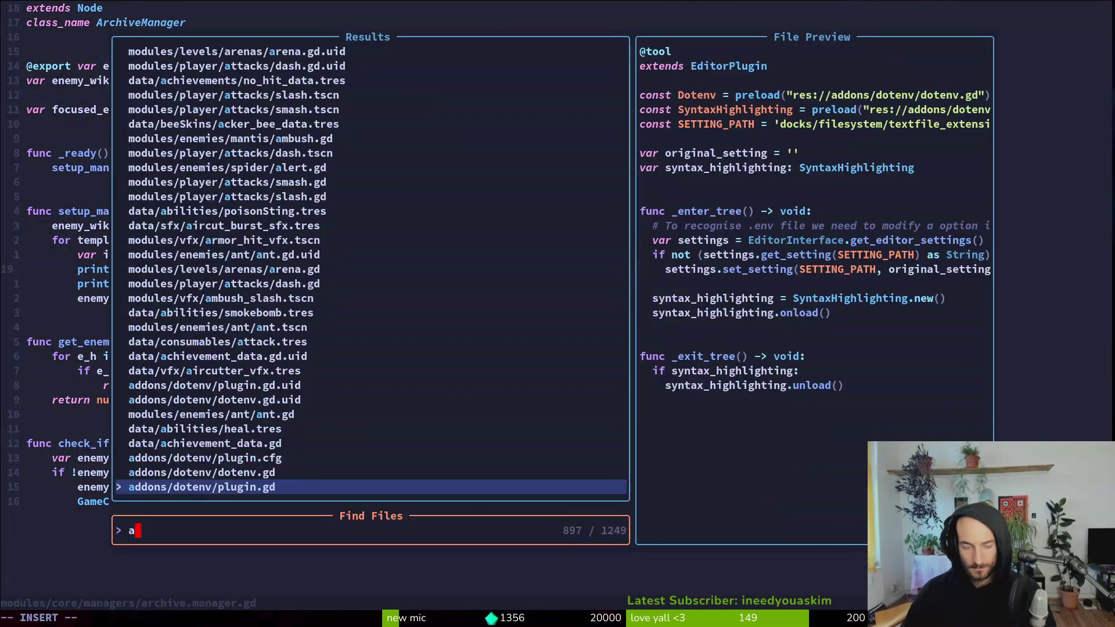
pyautogui.press('BackSpace')
pyautogui.press('BackSpace')
pyautogui.press('BackSpace')
pyautogui.write('chi')
pyautogui.press('Return')
pyautogui.hotkey('shift', 'v')
pyautogui.hotkey('shift', 'g')
pyautogui.hotkey('ctrl', 's')
# - Scroll Godot's Output to the top and select the fresh hazard debug output
pyautogui.hotkey('alt', 'Tab')
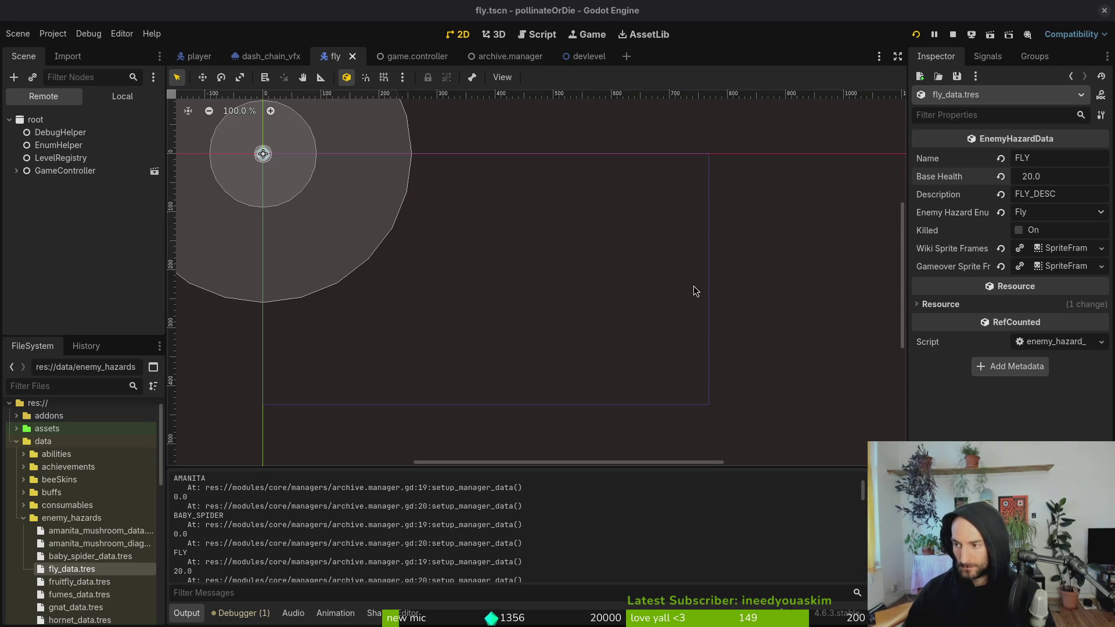
pyautogui.scroll(3, 193, 535)
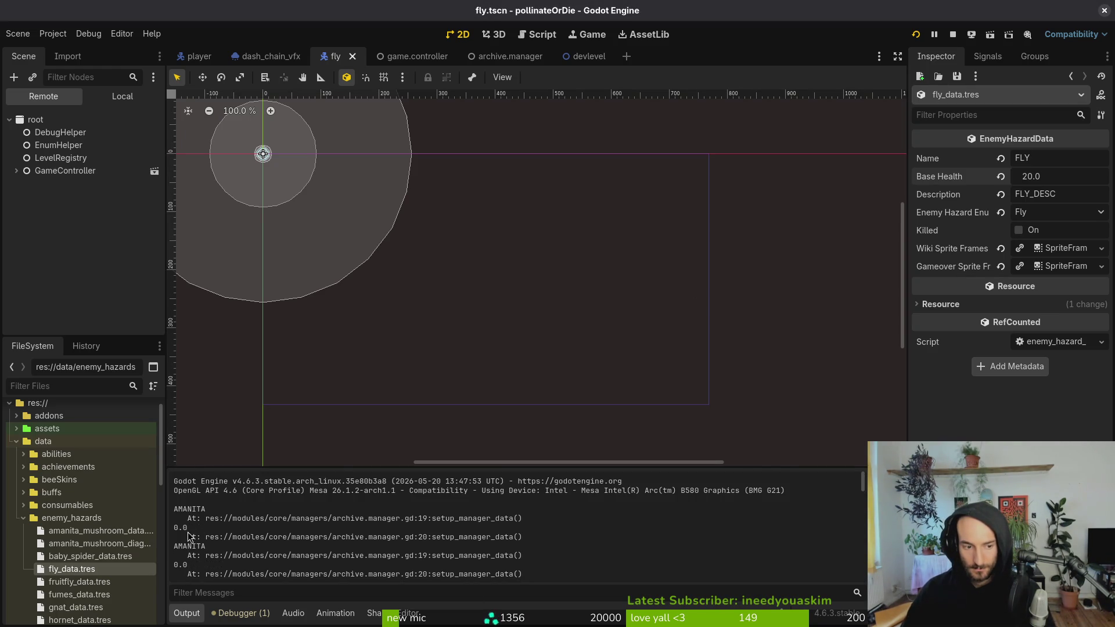
pyautogui.moveTo(174, 508)
pyautogui.mouseDown()
pyautogui.moveTo(378, 591)
pyautogui.moveTo(540, 620)
pyautogui.moveTo(602, 622)
pyautogui.moveTo(620, 572)
pyautogui.mouseUp()
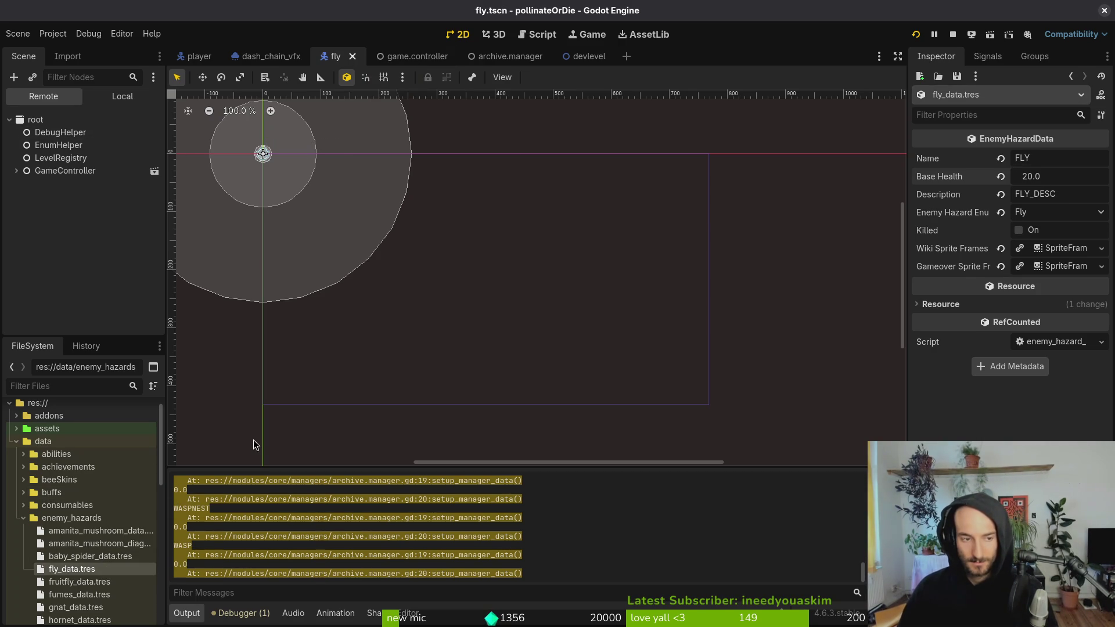
pyautogui.hotkey('alt', 'Tab')
# - Quit Neovim and relaunch it in the project folder with vim
pyautogui.write(':q')
pyautogui.press('Return')
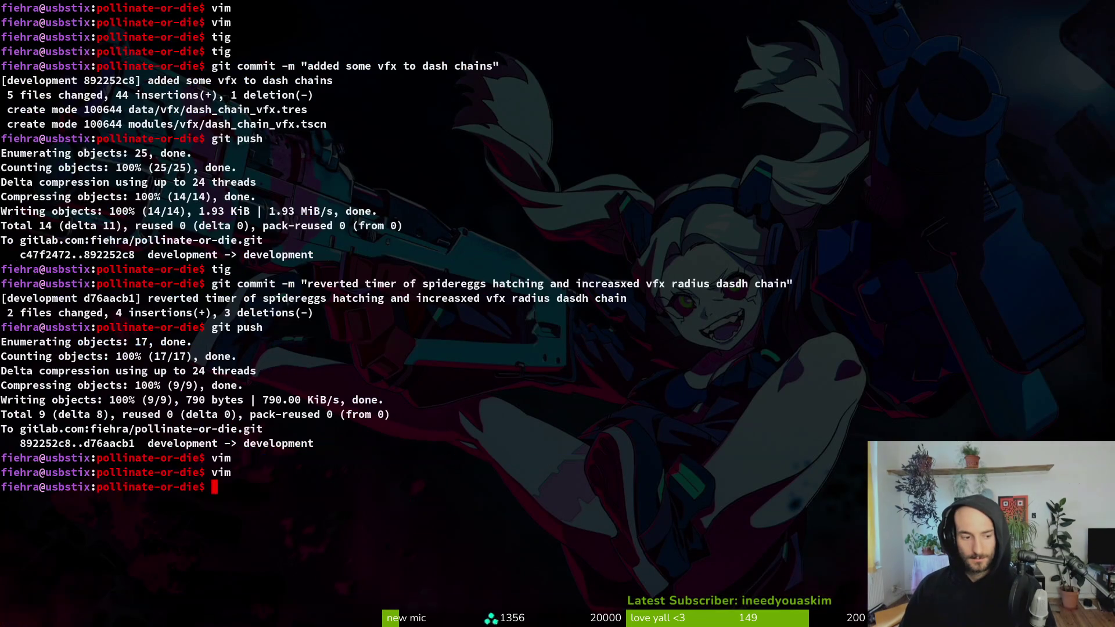
pyautogui.write('vim .')
pyautogui.press('Return')
# - Open fly_data.tres, check its base_health of 20.0 at the end, and quit to the shell
pyautogui.press('space')
pyautogui.press('f')
pyautogui.press('f')
pyautogui.write('fly_dat')
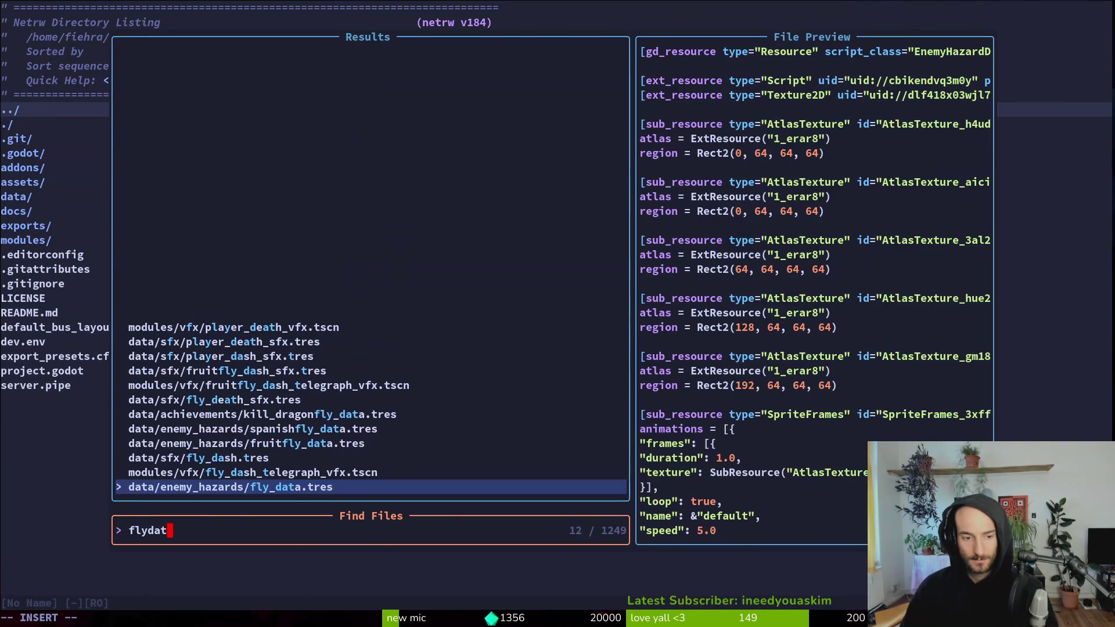
pyautogui.press('Return')
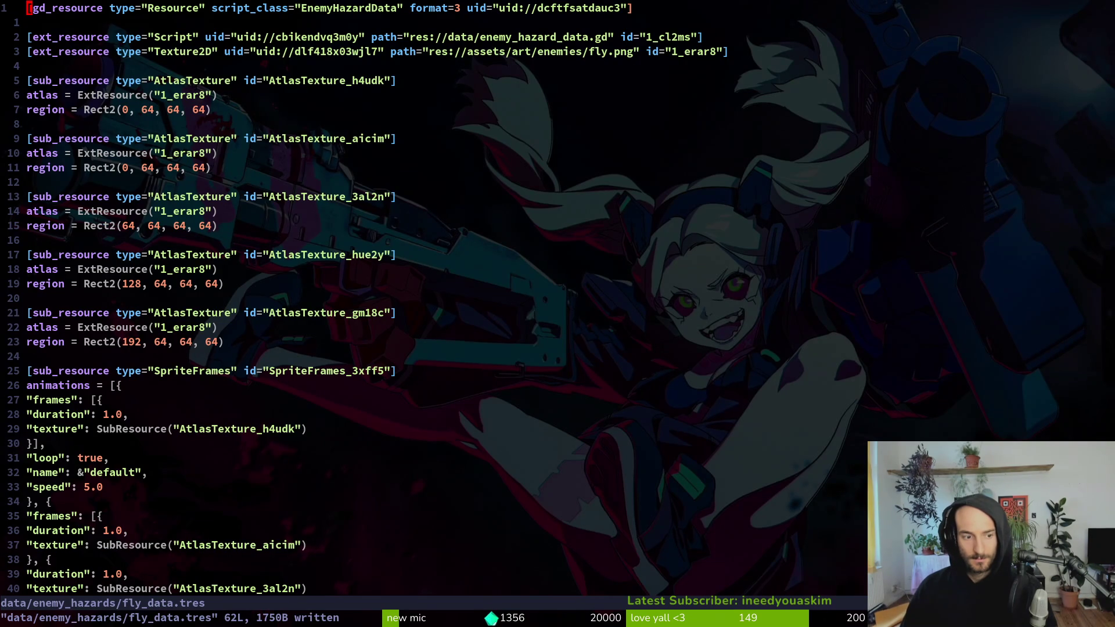
pyautogui.write('G:q')
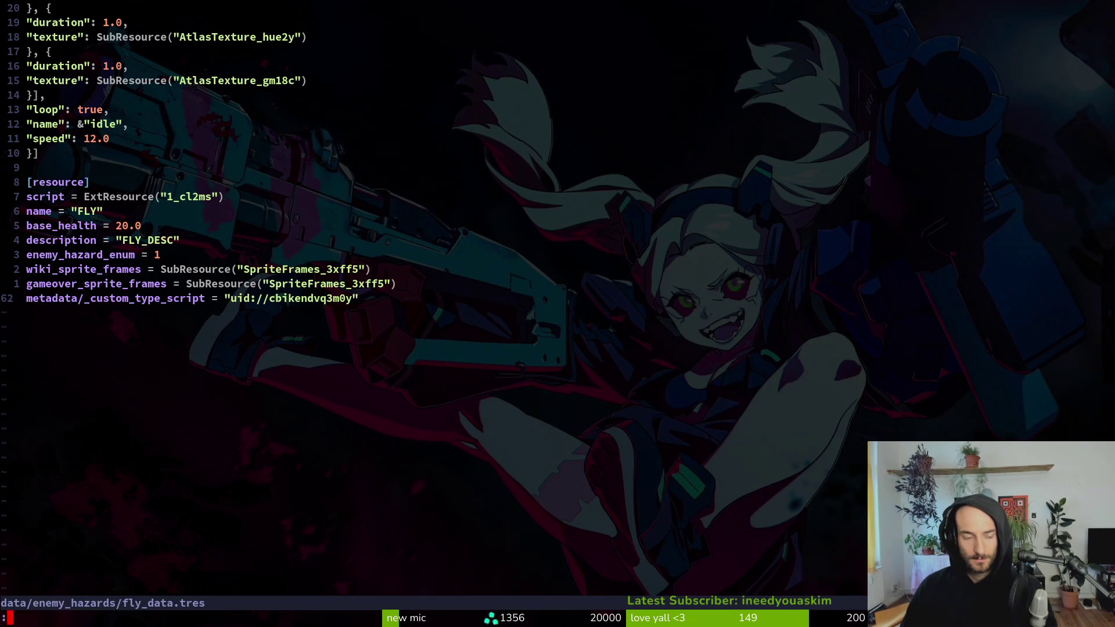
pyautogui.press('Return')
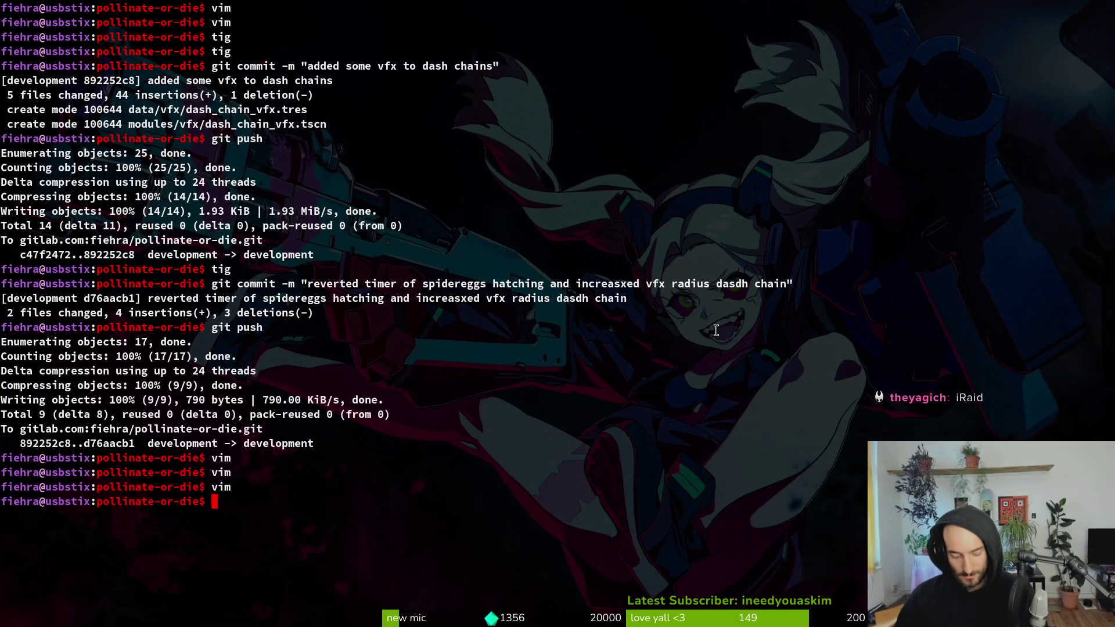
# - Launch Neovim and open data/enemy_hazard_data.gd through the file finder
pyautogui.write('vim')
pyautogui.press('Return')
pyautogui.press('space')
pyautogui.press('f')
pyautogui.press('f')
pyautogui.write('enehaza')
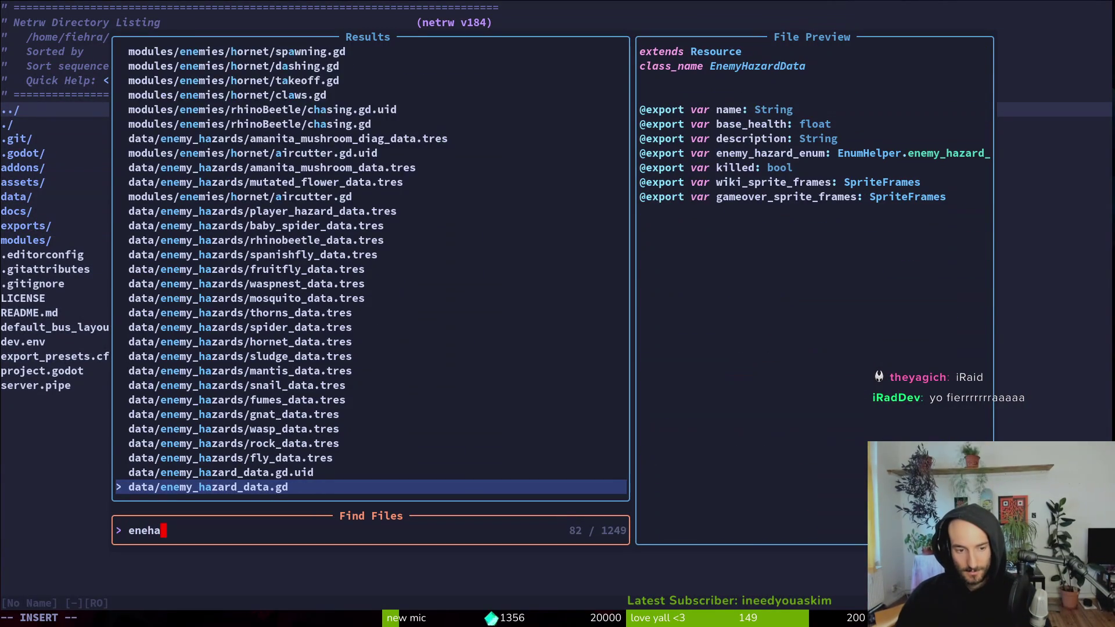
pyautogui.press('Return')
# - Yank all 11 lines of the EnemyHazardData class
pyautogui.press('V')
pyautogui.press('G')
pyautogui.press('Escape')
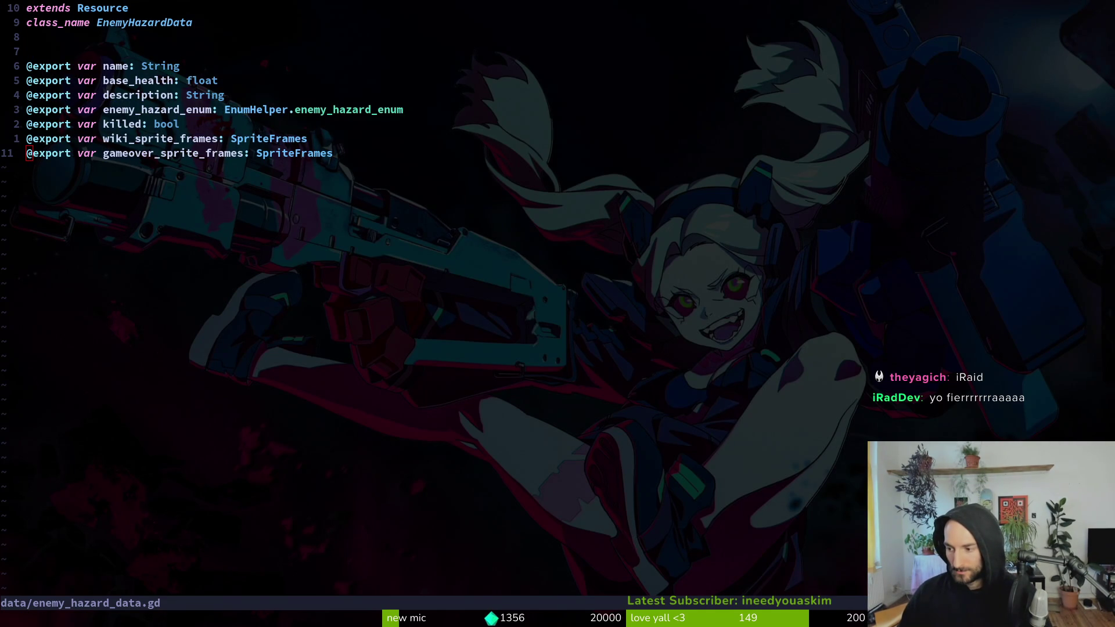
pyautogui.press('$')
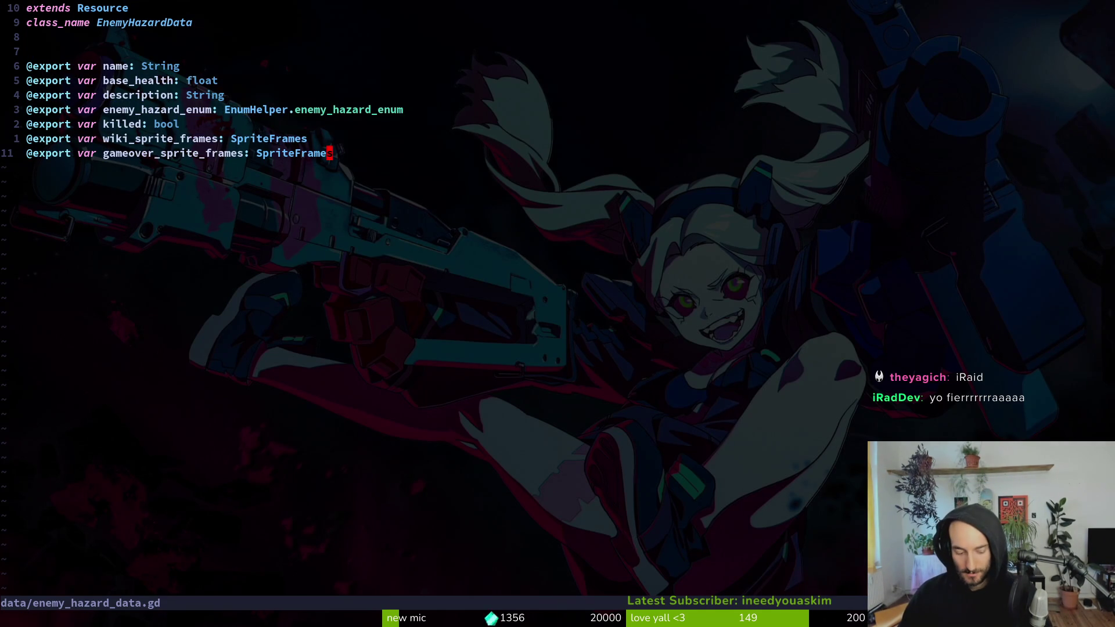
pyautogui.press('g')
pyautogui.press('g')
pyautogui.press('V')
pyautogui.press('G')
pyautogui.press('y')
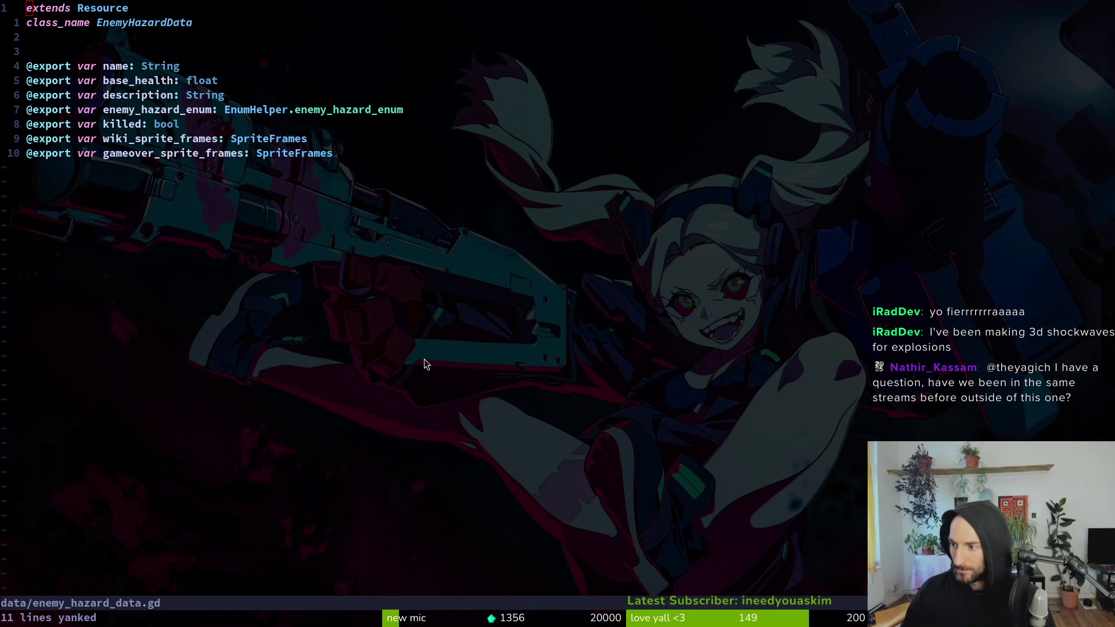
pyautogui.press('G')
pyautogui.press('$')
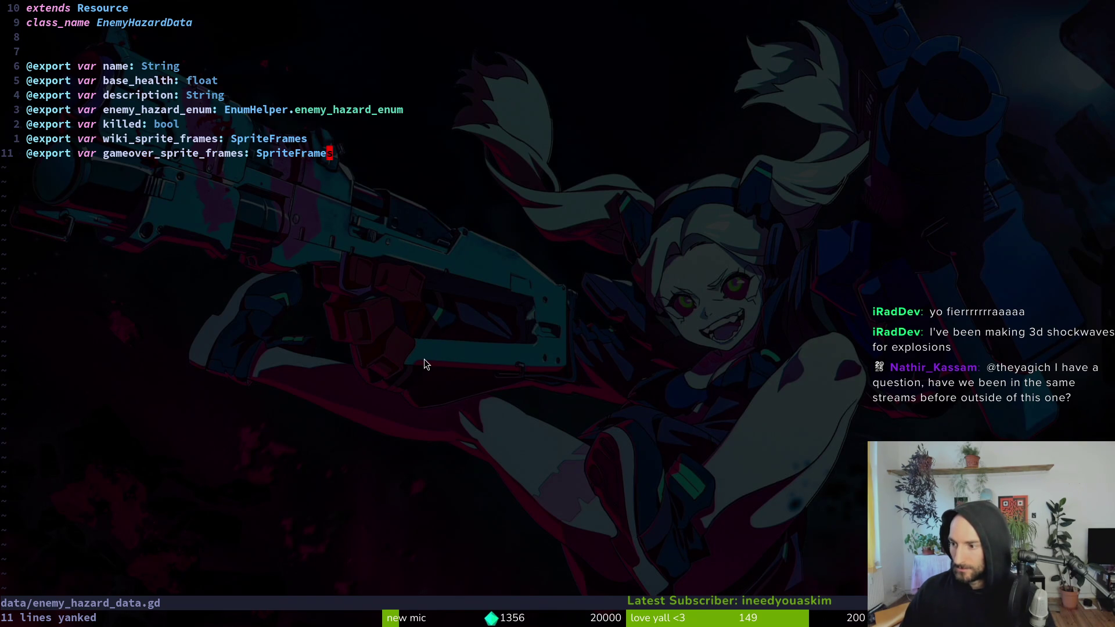
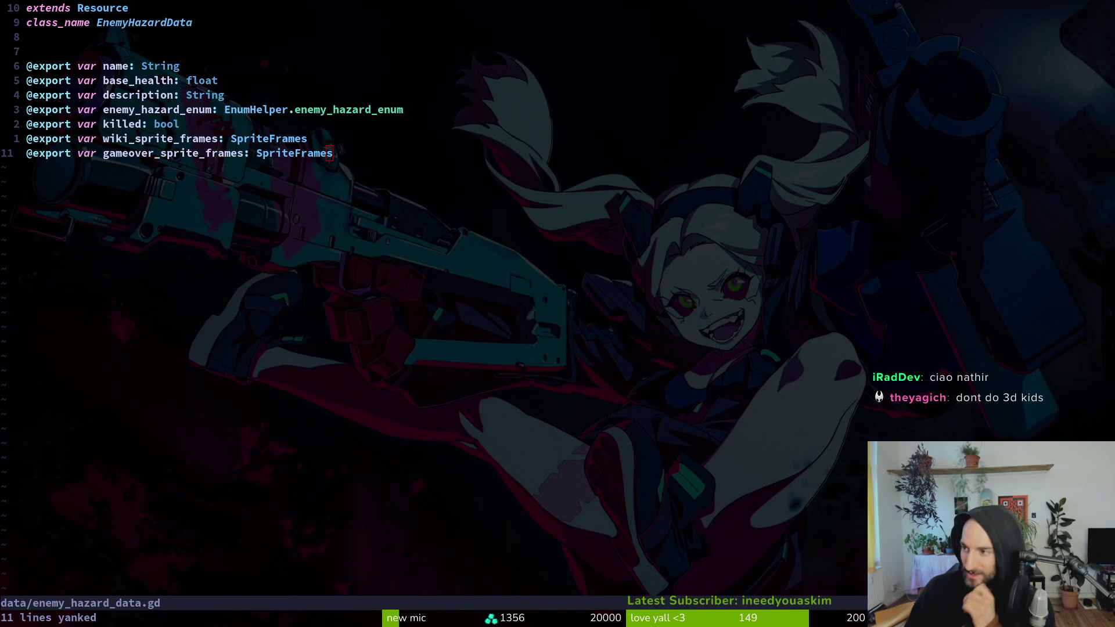
# - Stop the running game and save the fly scene
pyautogui.press('2')
pyautogui.hotkey('shift', 'f')
pyautogui.press('t')
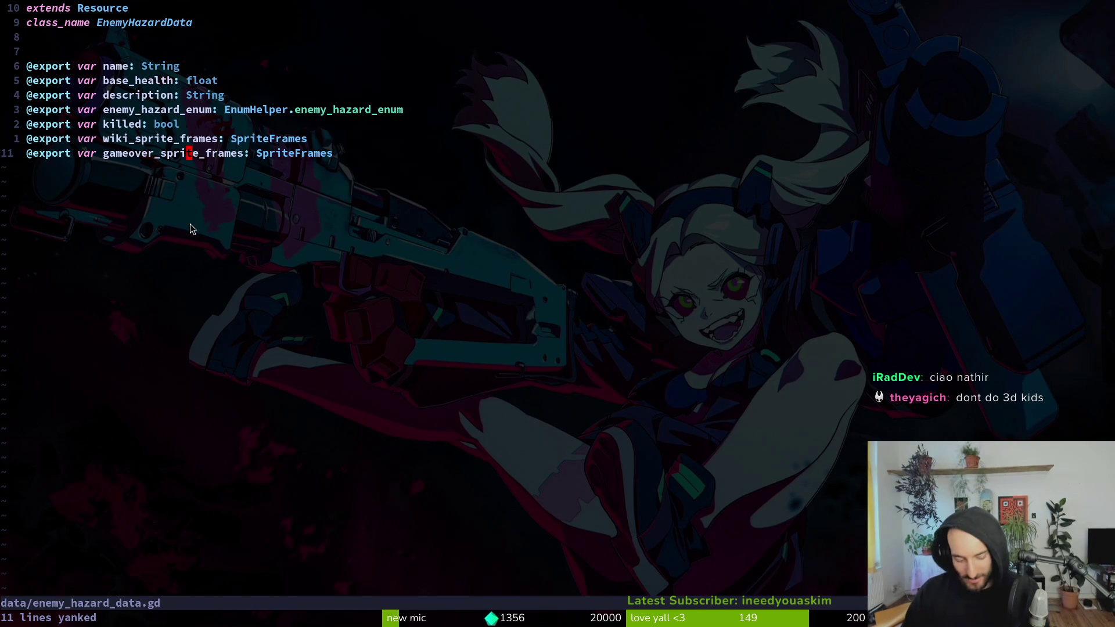
pyautogui.hotkey('alt', 'Tab')
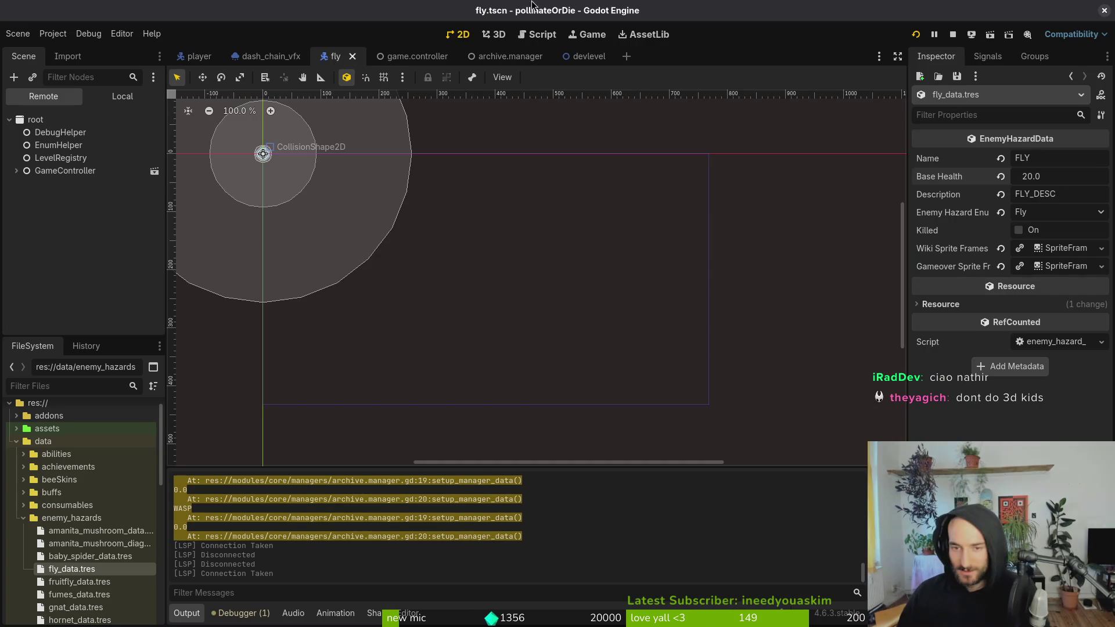
pyautogui.click(955, 36)
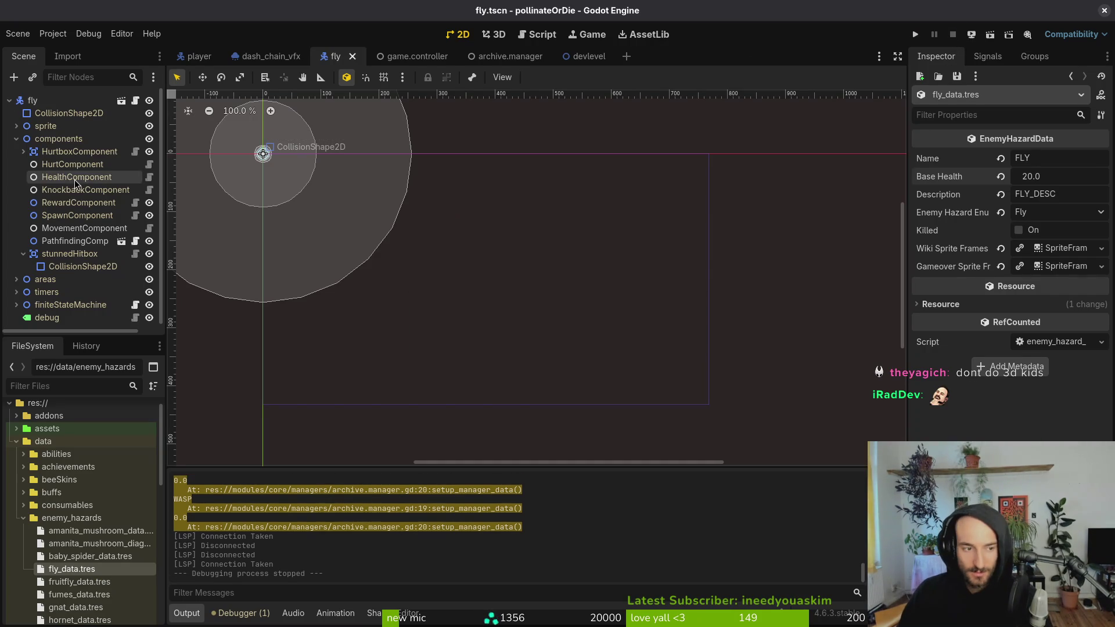
pyautogui.hotkey('ctrl', 's')
# - Confirm fly_data.tres Base Health stays 20.0 after undoing a trial nudge, then reselect the fly node
pyautogui.click(17, 138)
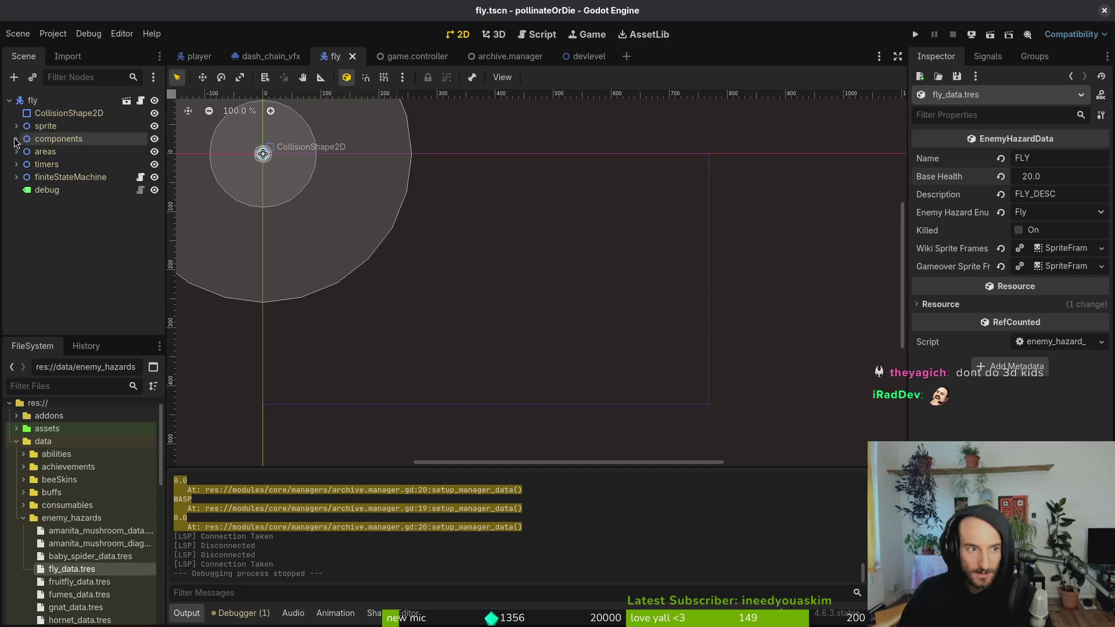
pyautogui.click(38, 102)
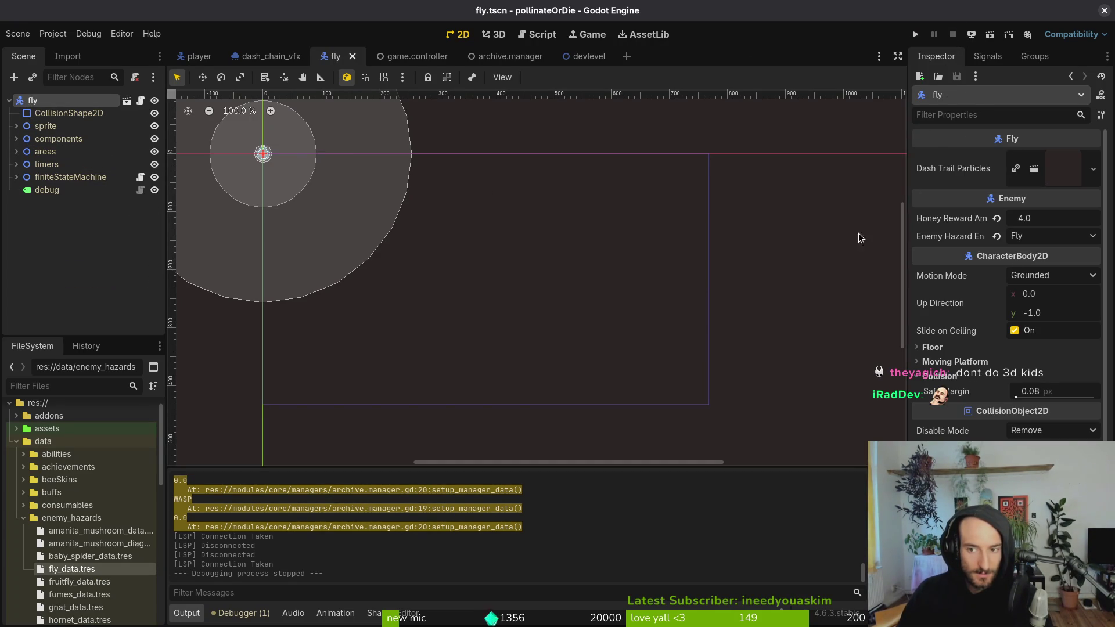
pyautogui.click(75, 569)
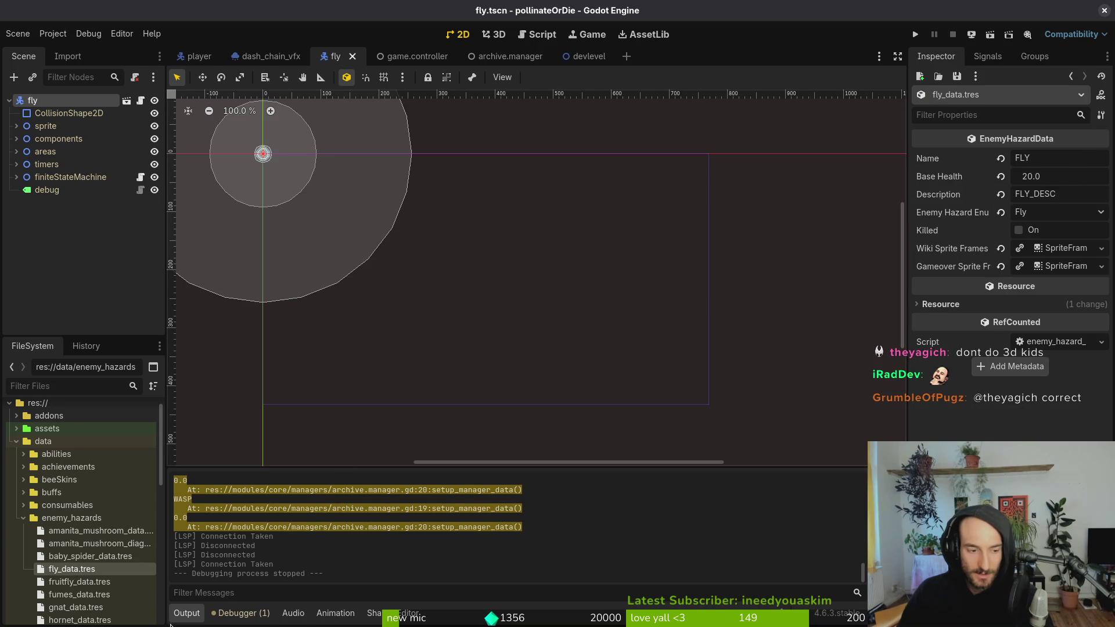
pyautogui.moveTo(1057, 178); pyautogui.dragTo(1058, 179)
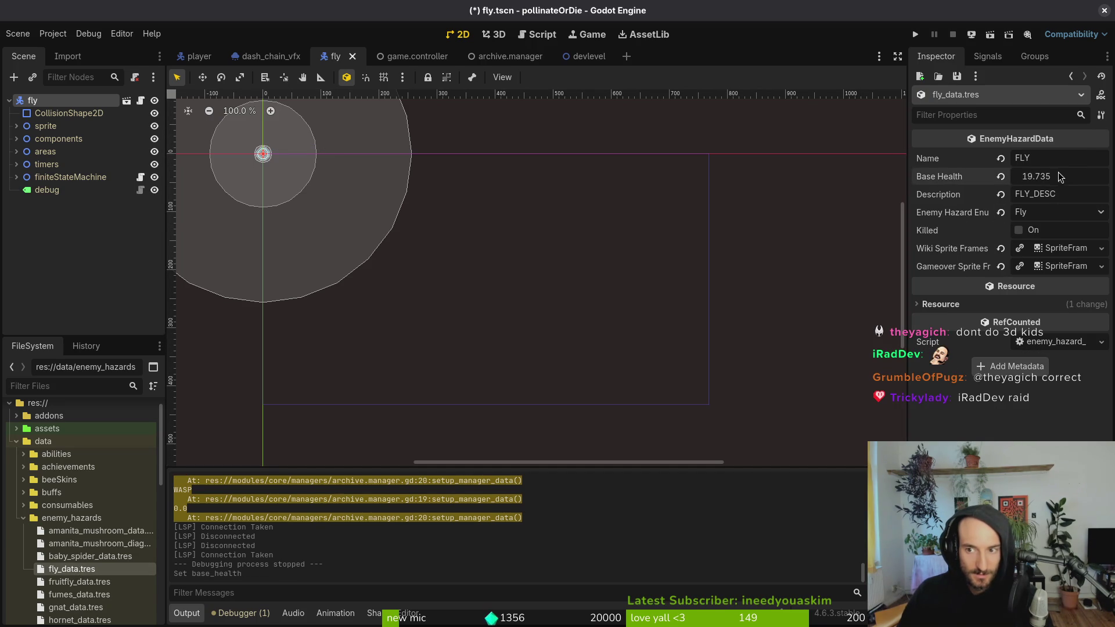
pyautogui.hotkey('ctrl', 'z')
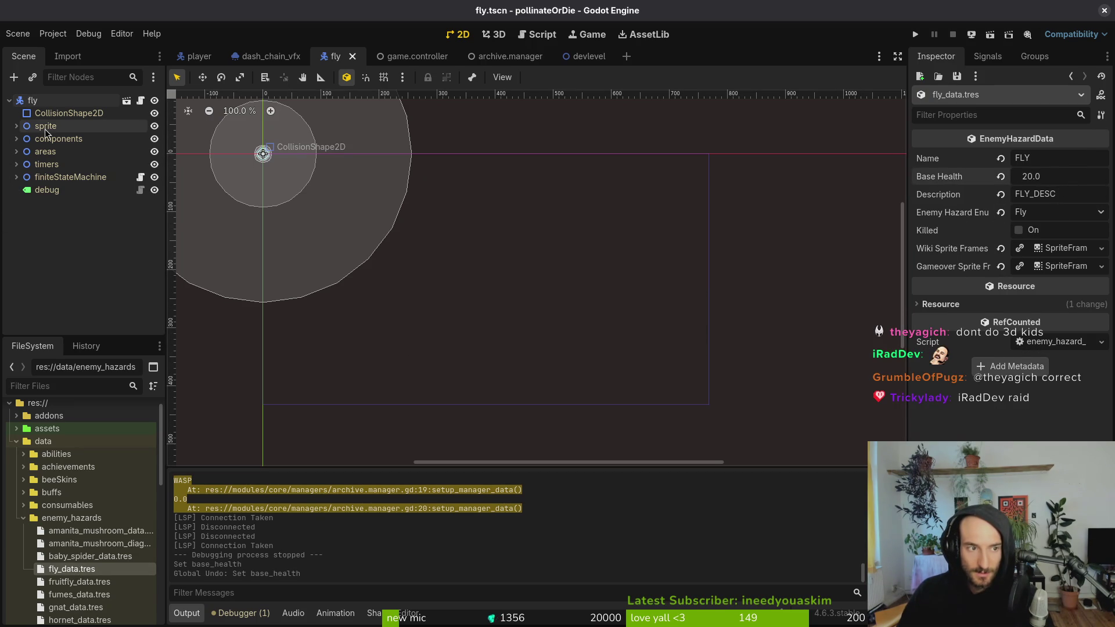
pyautogui.click(428, 298)
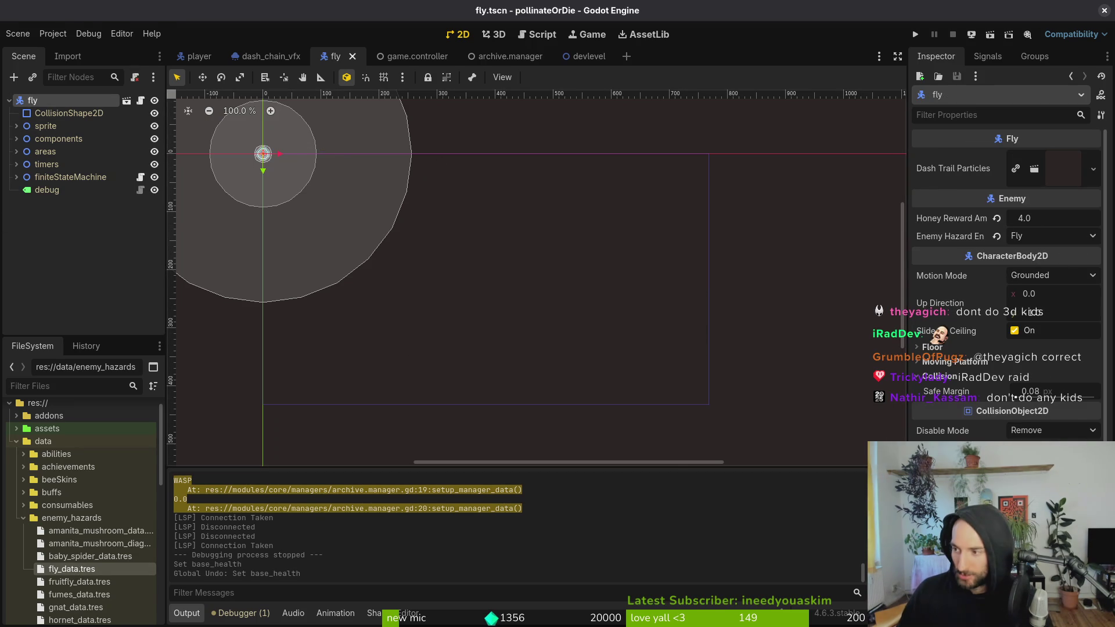
pyautogui.hotkey('alt', 'Tab')
pyautogui.write('enene')
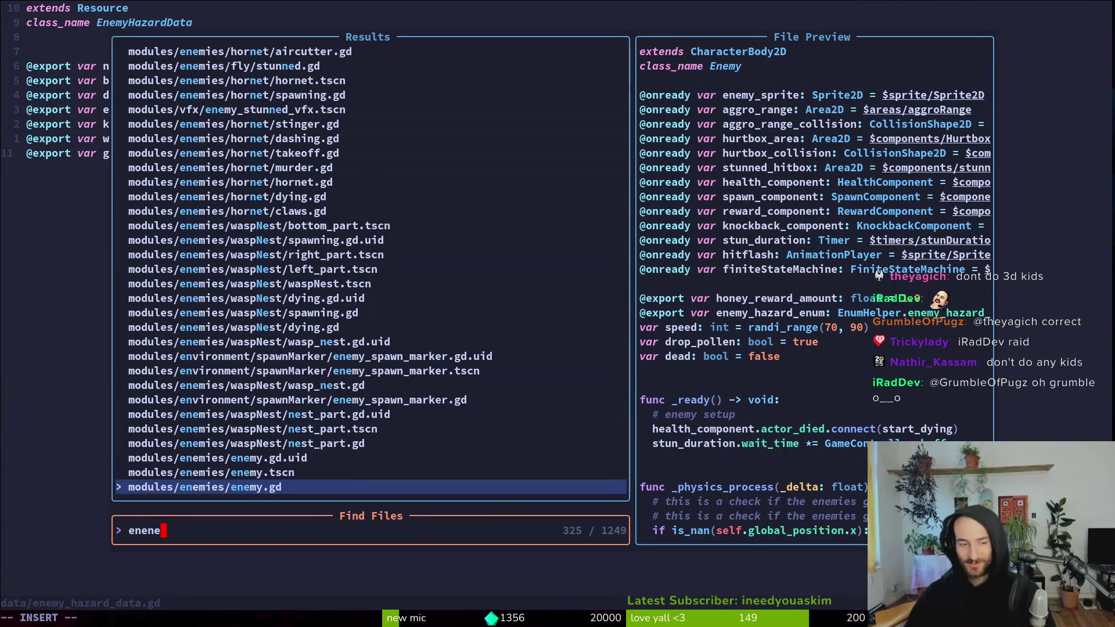
# - Open enemy.gd and health_component.gd, reviewing the max_health and print_debug lines in _ready
pyautogui.press('Return')
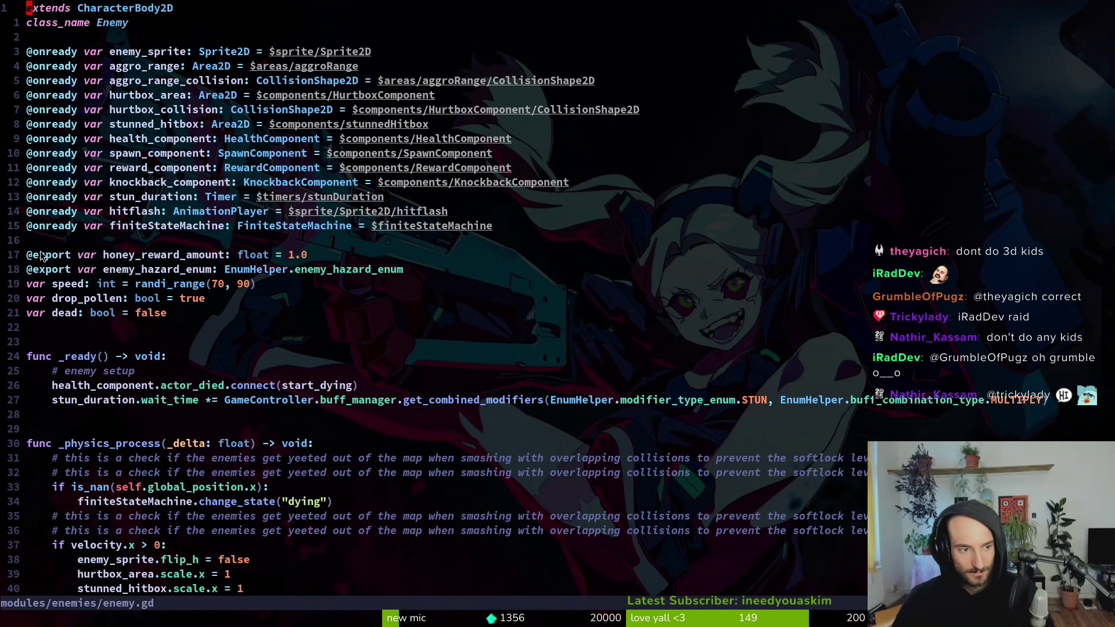
pyautogui.press('space')
pyautogui.press('f')
pyautogui.press('f')
pyautogui.write('healtc')
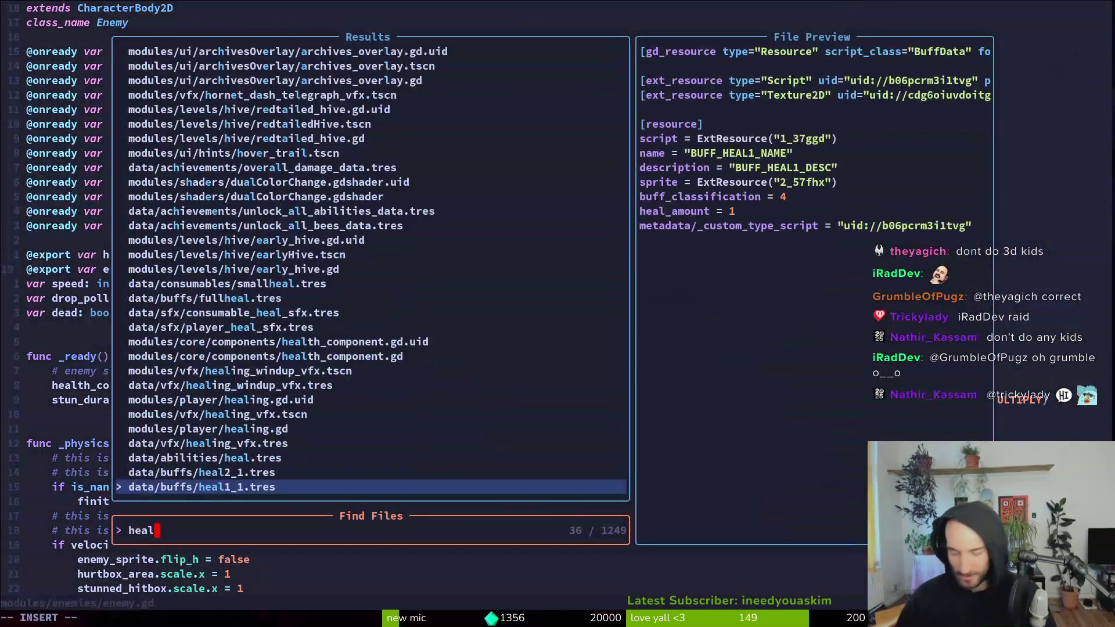
pyautogui.press('Return')
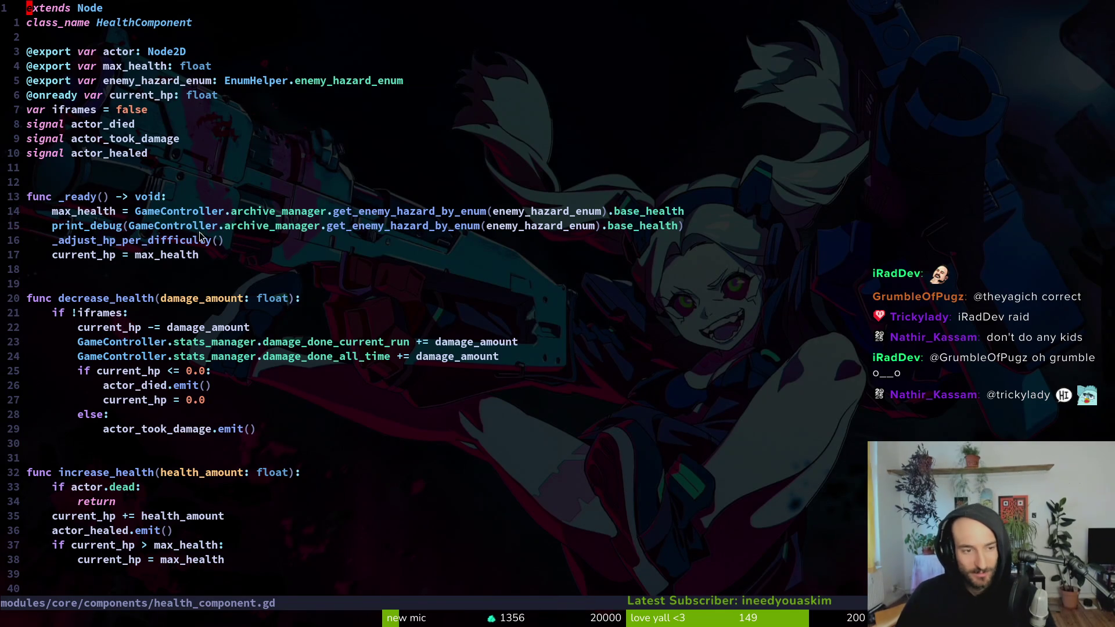
pyautogui.click(165, 196)
pyautogui.press('y3j')
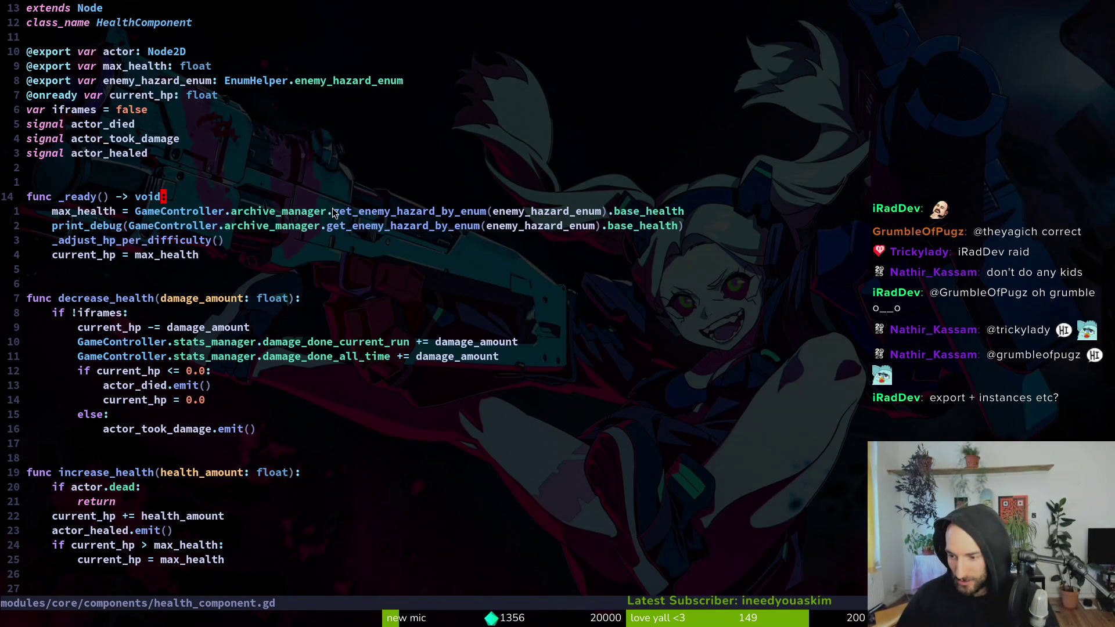
pyautogui.moveTo(58, 213)
pyautogui.mouseDown()
pyautogui.moveTo(287, 212)
pyautogui.moveTo(284, 226)
pyautogui.mouseUp()
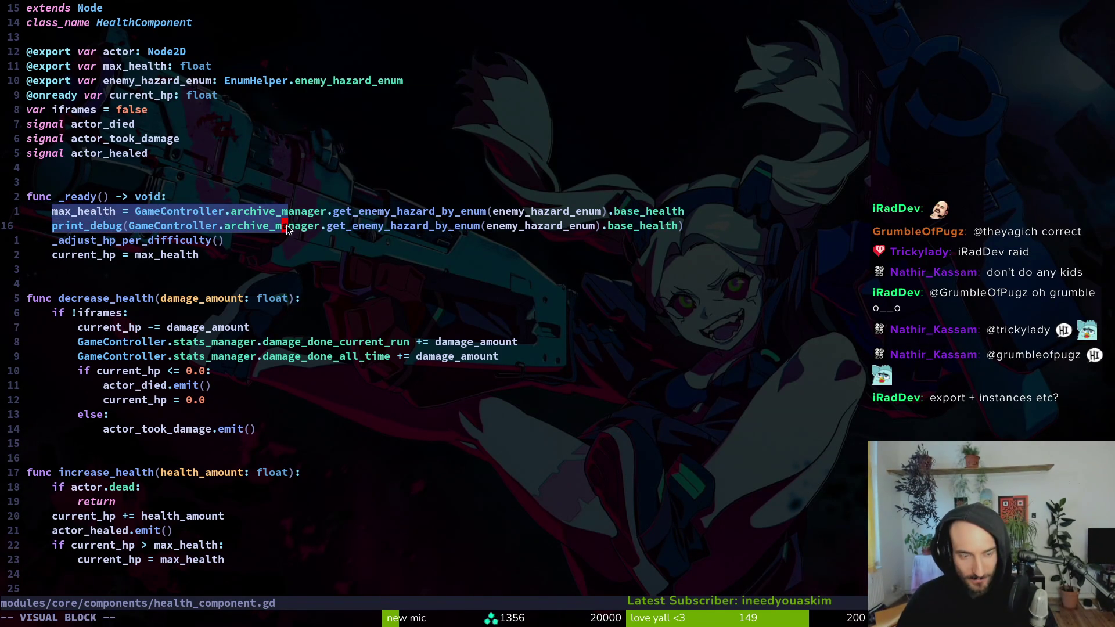
pyautogui.press('Escape')
# - Relaunch the game in debug mode and open archive.manager.gd in Neovim
pyautogui.hotkey('alt', 'Tab')
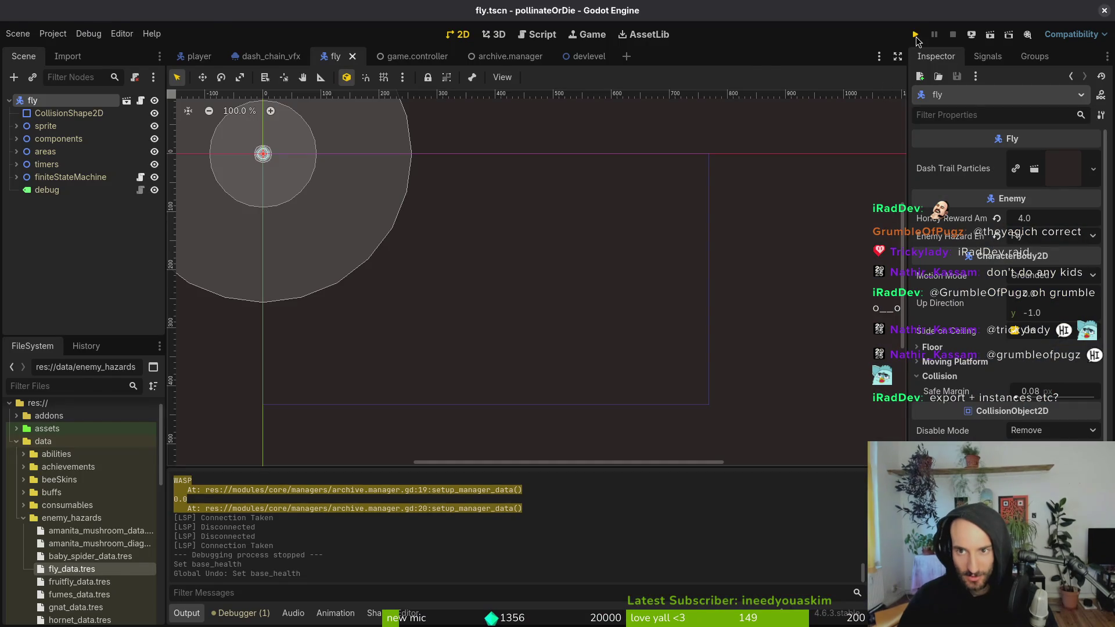
pyautogui.click(915, 37)
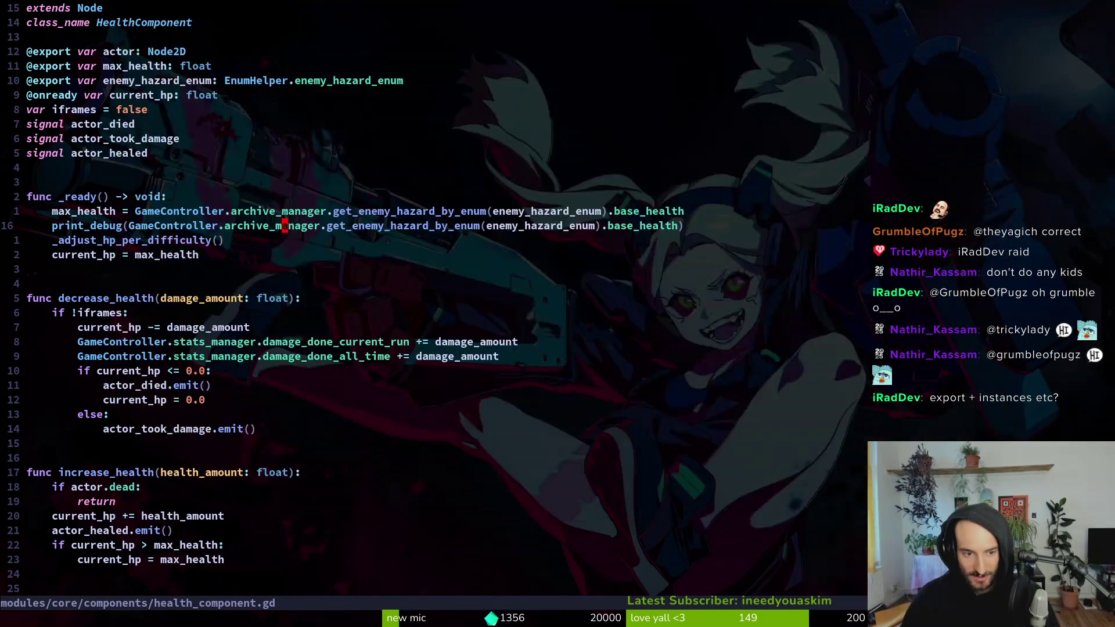
pyautogui.press('space')
pyautogui.press('f')
pyautogui.press('f')
pyautogui.write('arhc')
pyautogui.press('BackSpace')
pyautogui.press('BackSpace')
pyautogui.write('chma')
pyautogui.press('Return')
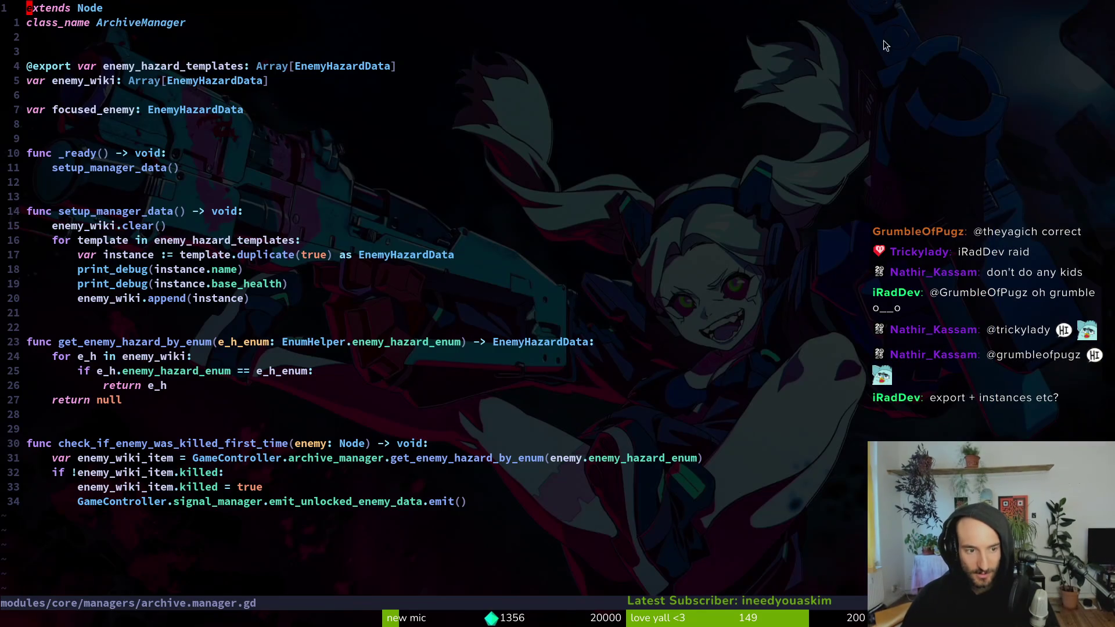
# - Review archive.manager.gd's template duplicate and debug print lines, then continue into a level
pyautogui.moveTo(288, 285)
pyautogui.mouseDown()
pyautogui.moveTo(70, 271)
pyautogui.moveTo(58, 258)
pyautogui.mouseUp()
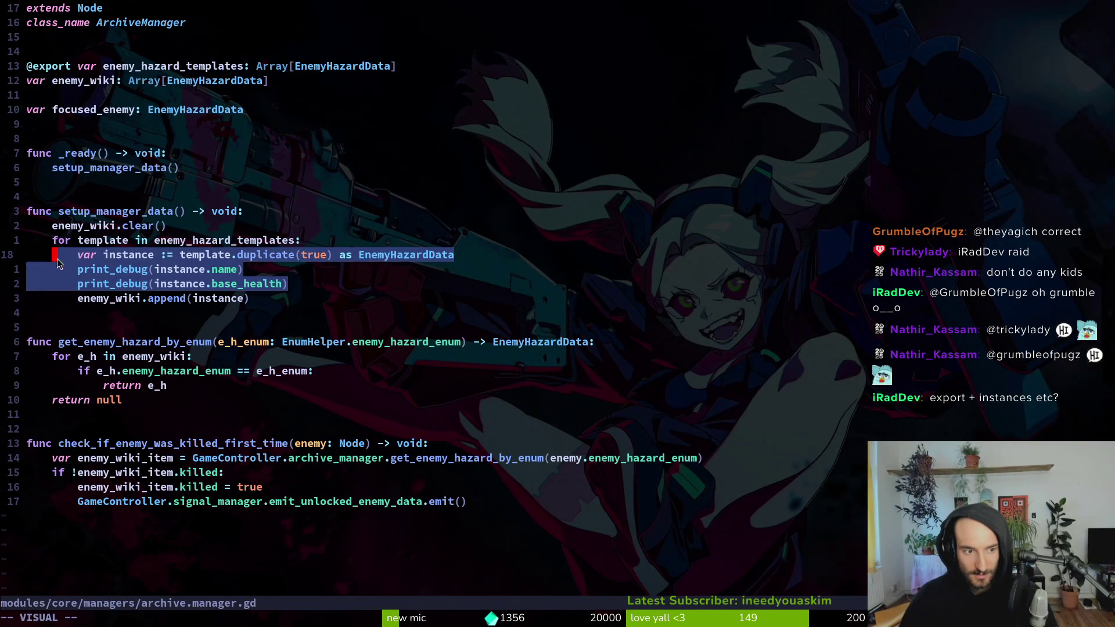
pyautogui.click(93, 258)
pyautogui.click(553, 177)
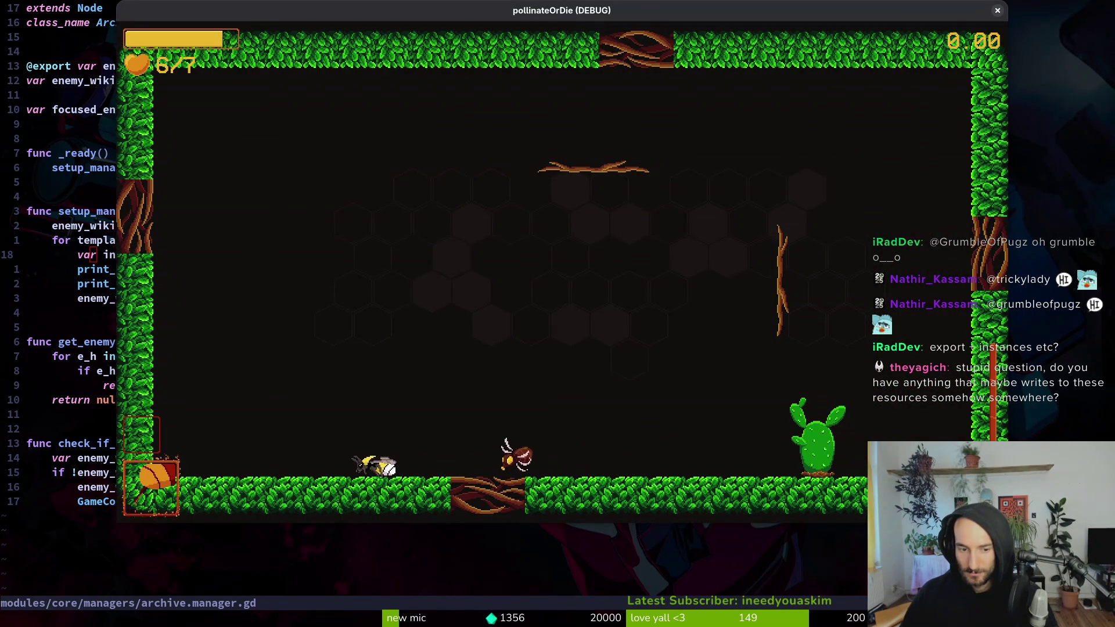
pyautogui.press('Escape')
pyautogui.hotkey('alt', 'Tab')
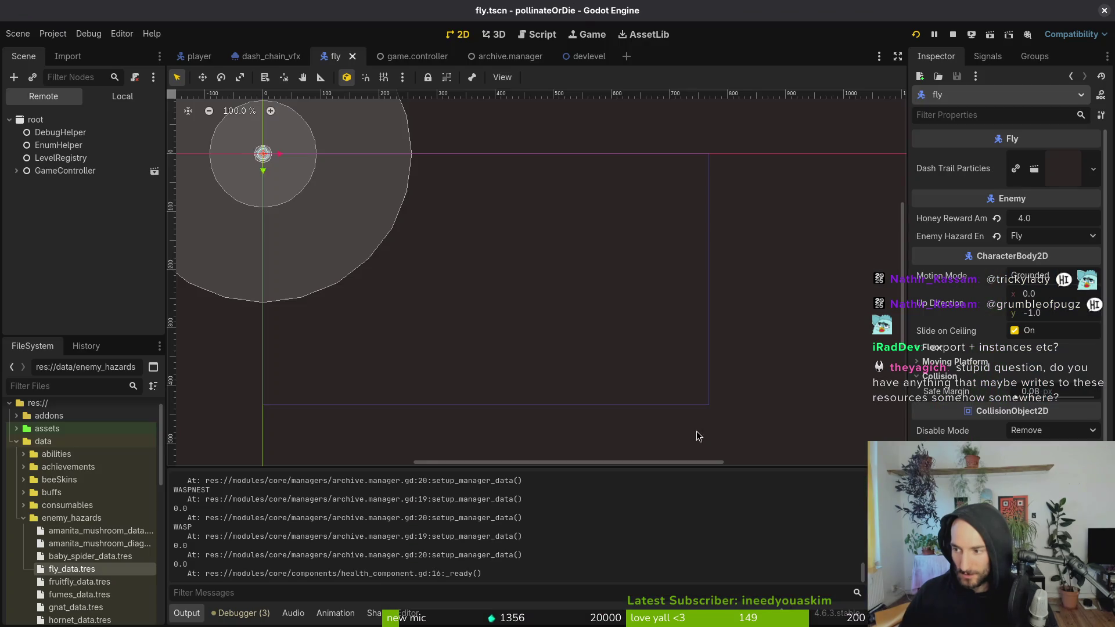
pyautogui.scroll(5, 220, 537)
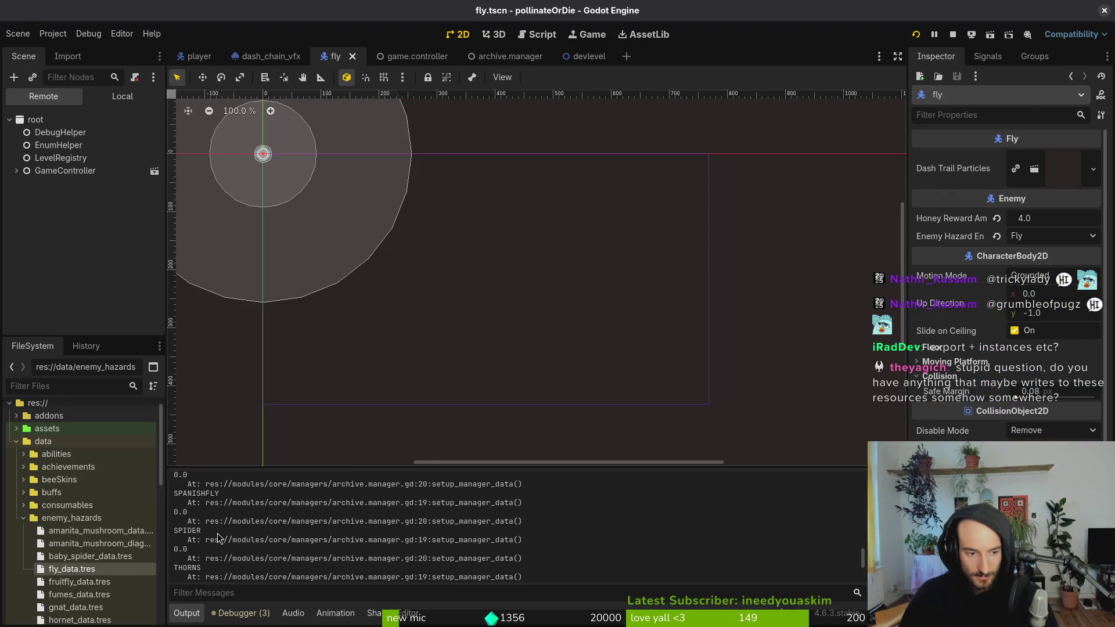
pyautogui.scroll(3, 209, 527)
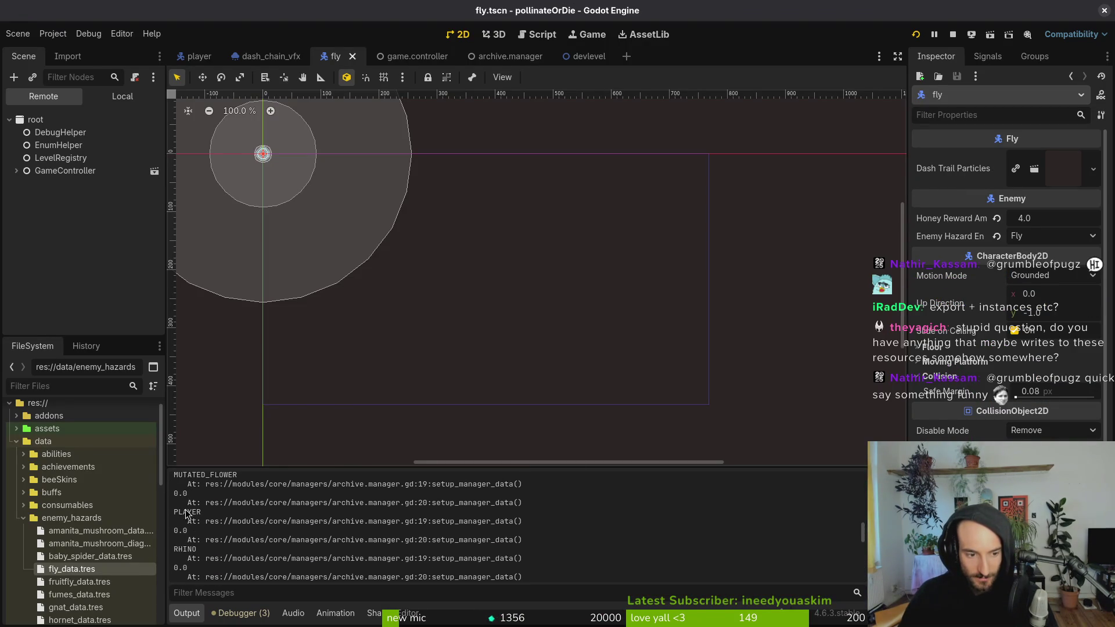
pyautogui.scroll(4, 197, 514)
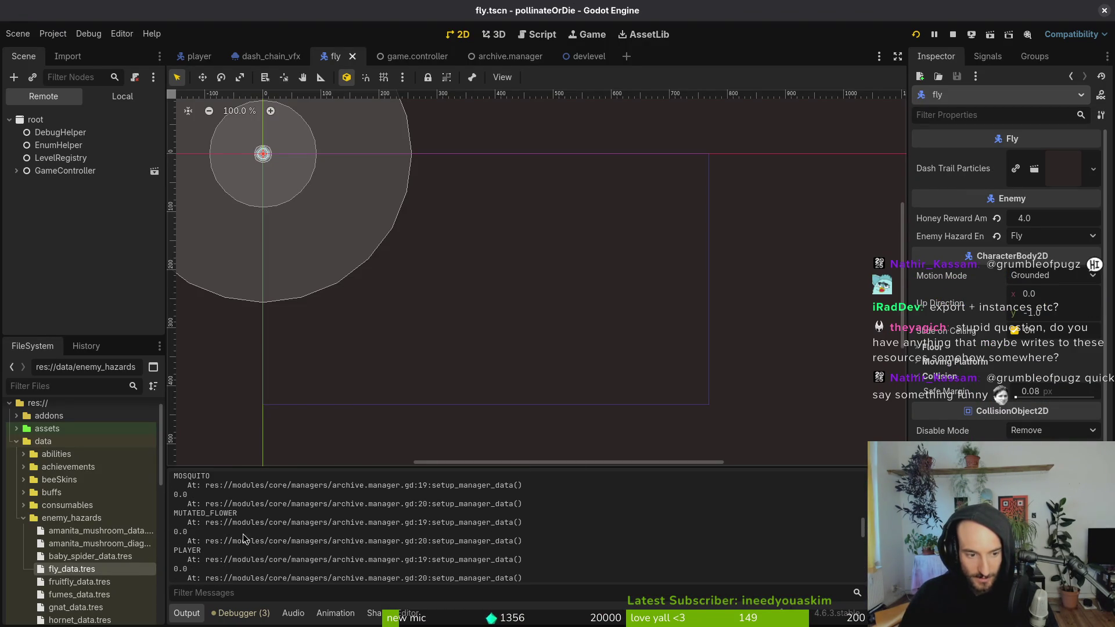
pyautogui.scroll(2, 226, 537)
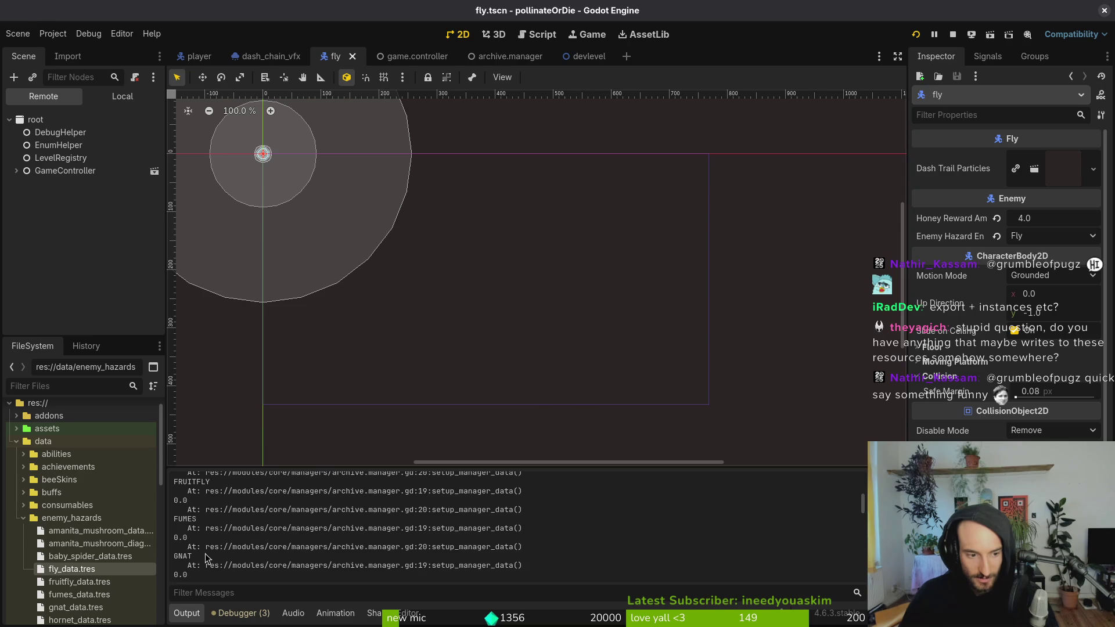
pyautogui.scroll(1, 210, 519)
pyautogui.scroll(-10, 197, 511)
pyautogui.scroll(-5, 314, 540)
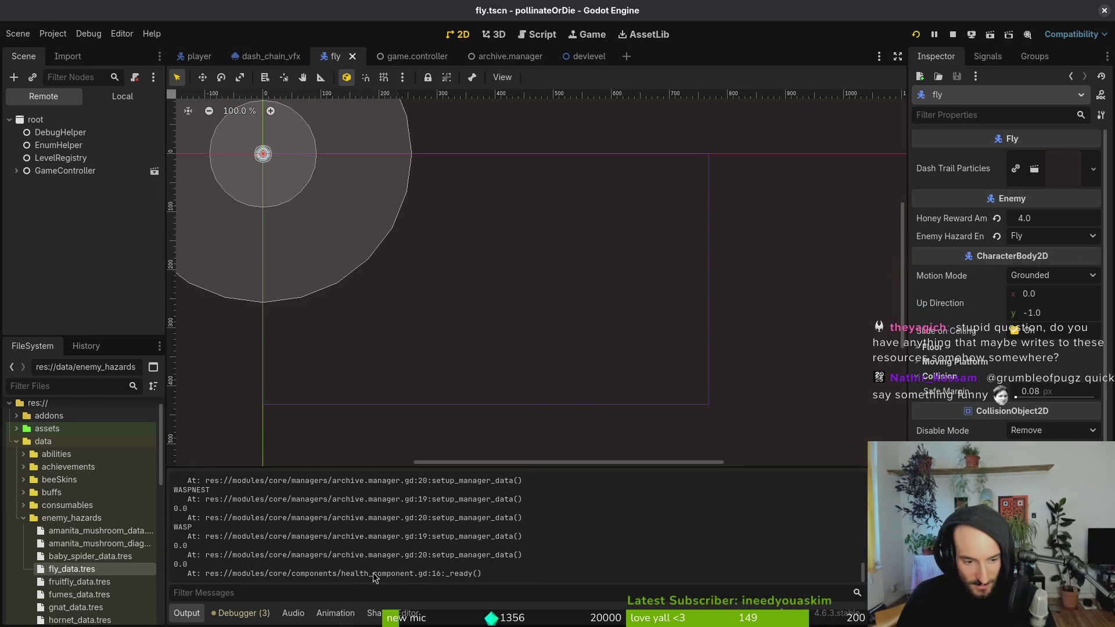
pyautogui.moveTo(189, 564); pyautogui.dragTo(169, 564)
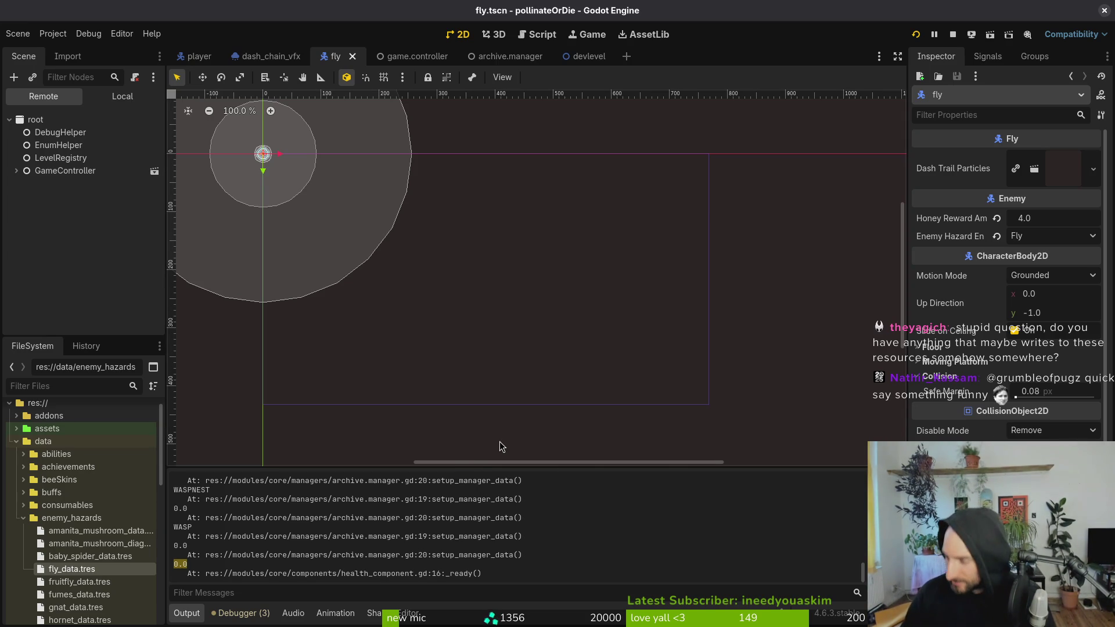
pyautogui.hotkey('alt', 'Tab')
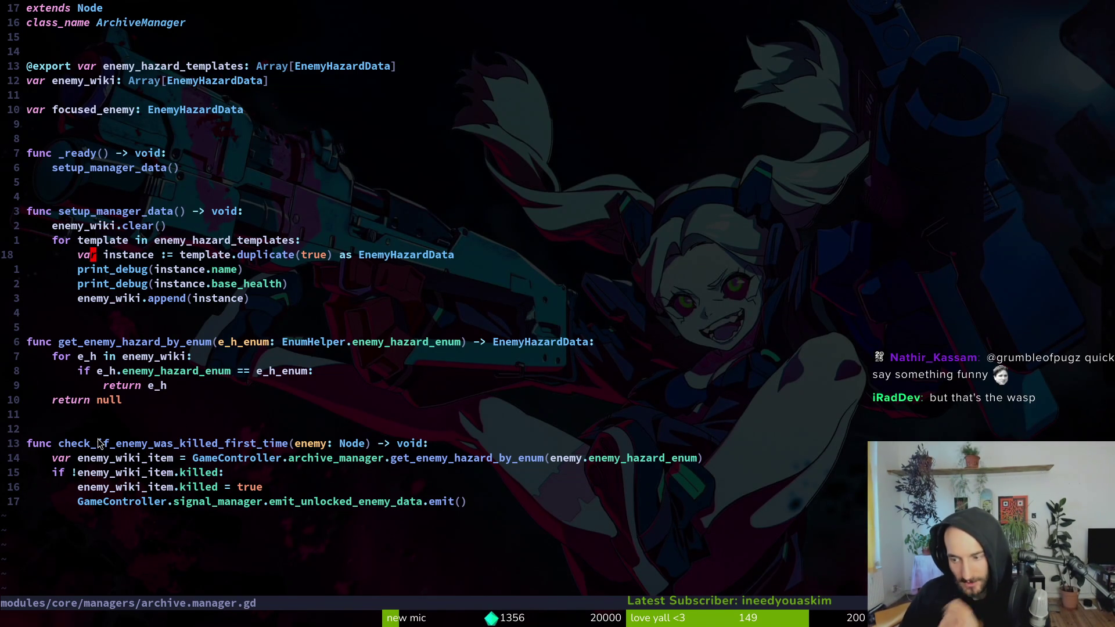
pyautogui.hotkey('alt', 'Tab')
pyautogui.moveTo(500, 575); pyautogui.dragTo(166, 559)
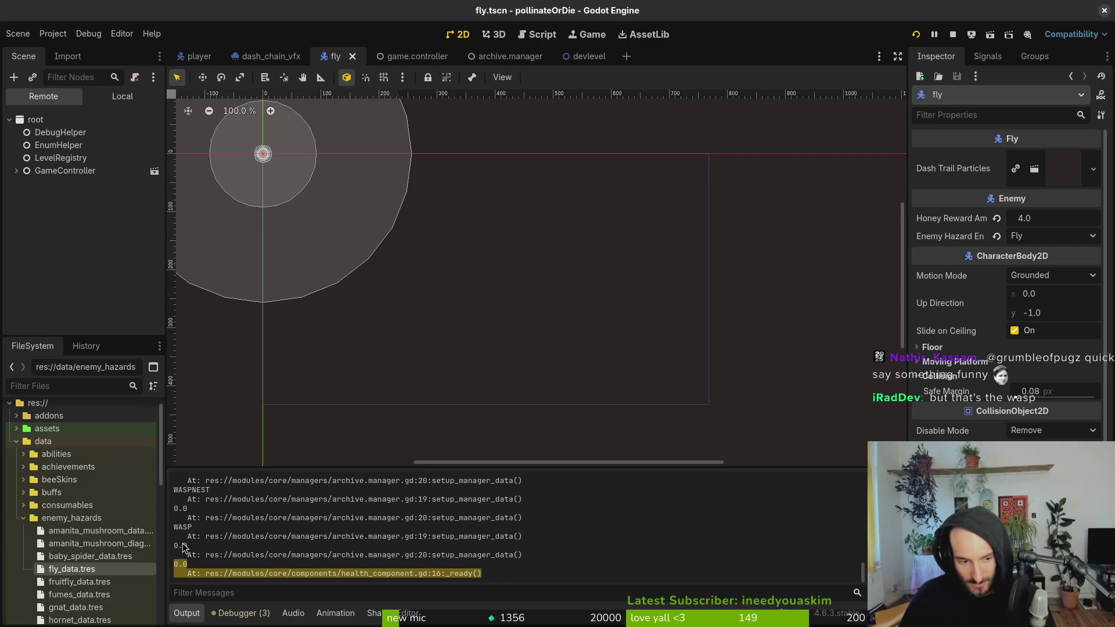
pyautogui.click(397, 582)
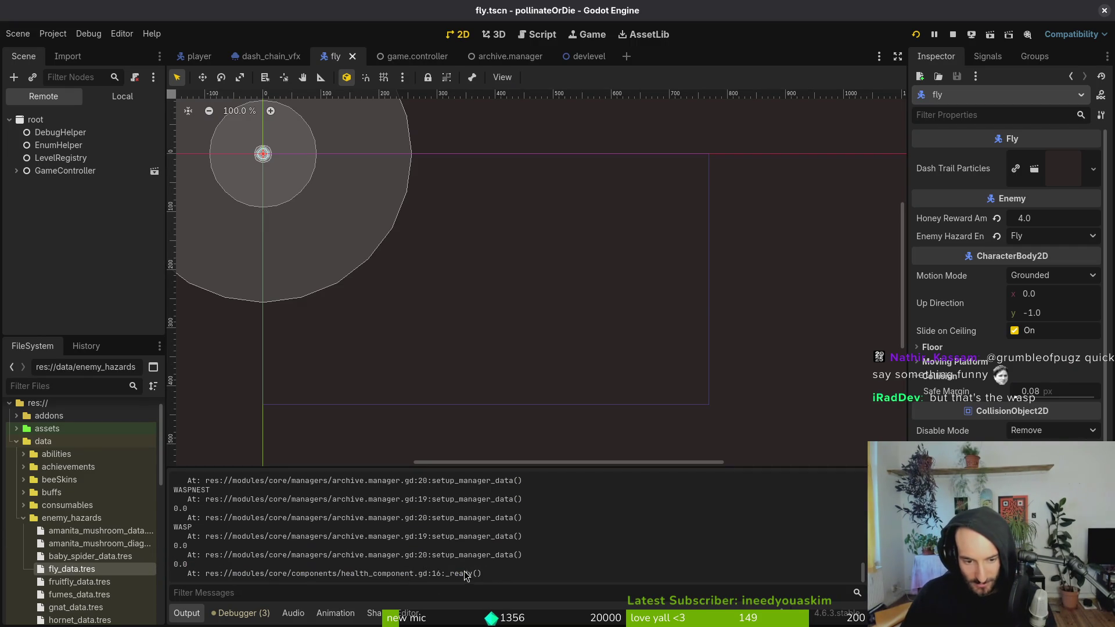
pyautogui.moveTo(165, 566); pyautogui.dragTo(178, 569)
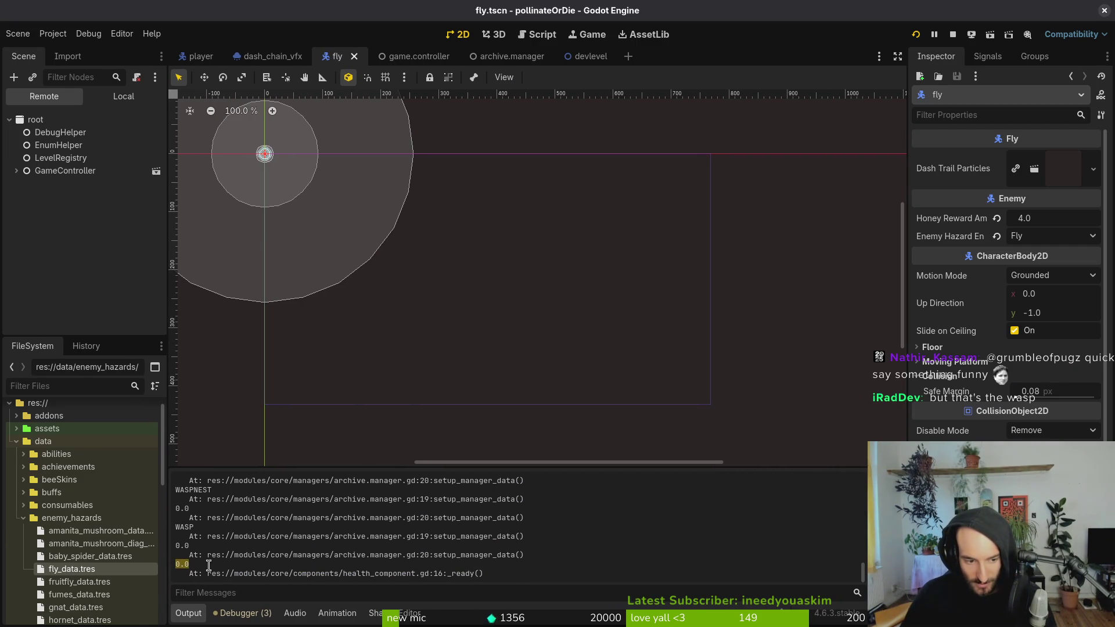
pyautogui.hotkey('alt', 'Tab')
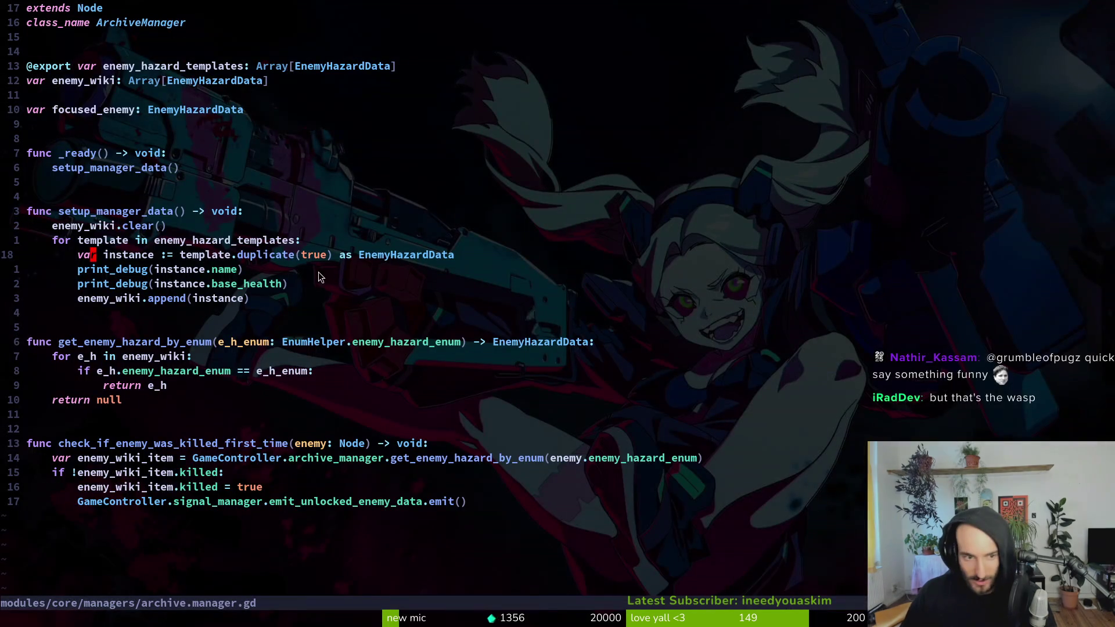
# - Return to health_component.gd and go over its max_health and print_debug lines
pyautogui.hotkey('ctrl', 'o')
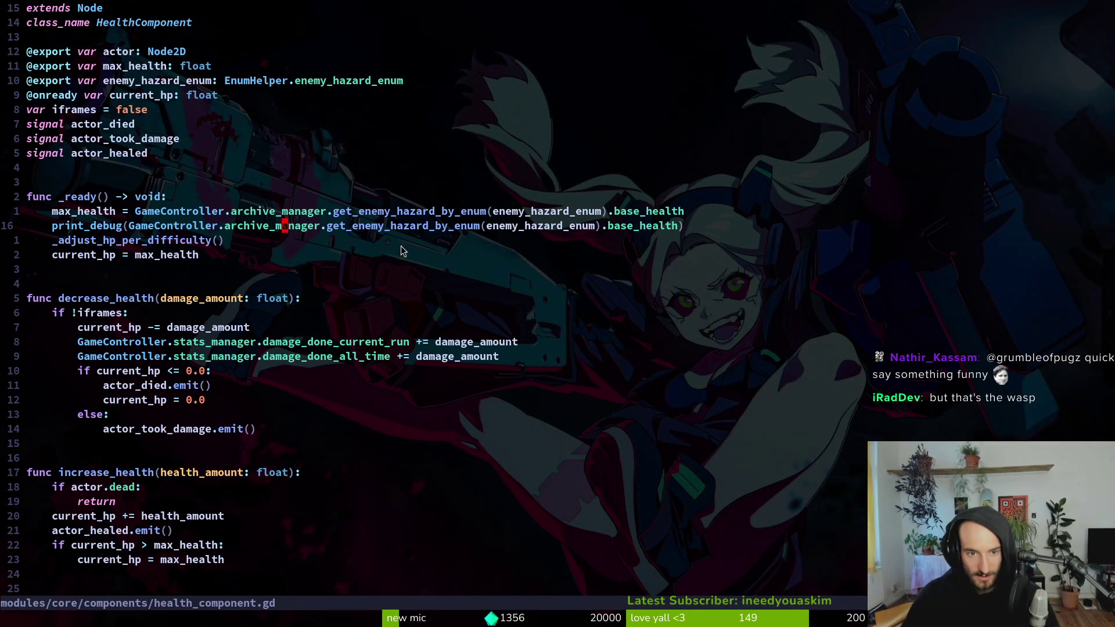
pyautogui.press('V')
pyautogui.press('k')
pyautogui.press('Escape')
pyautogui.hotkey('shift', 'f')
pyautogui.press('t')
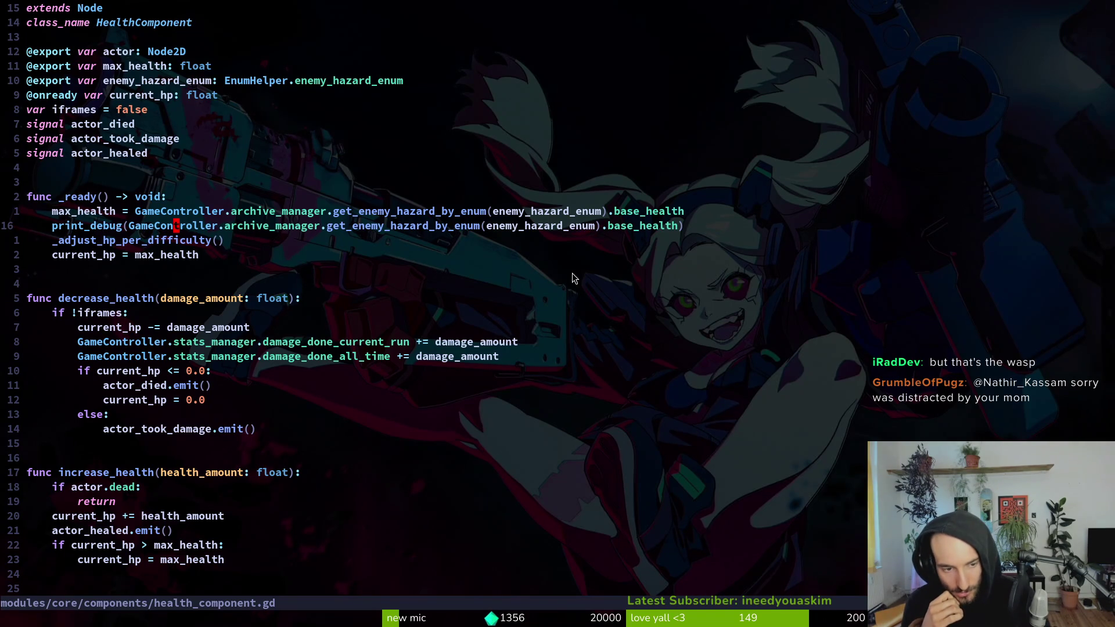
pyautogui.hotkey('ctrl', 'p')
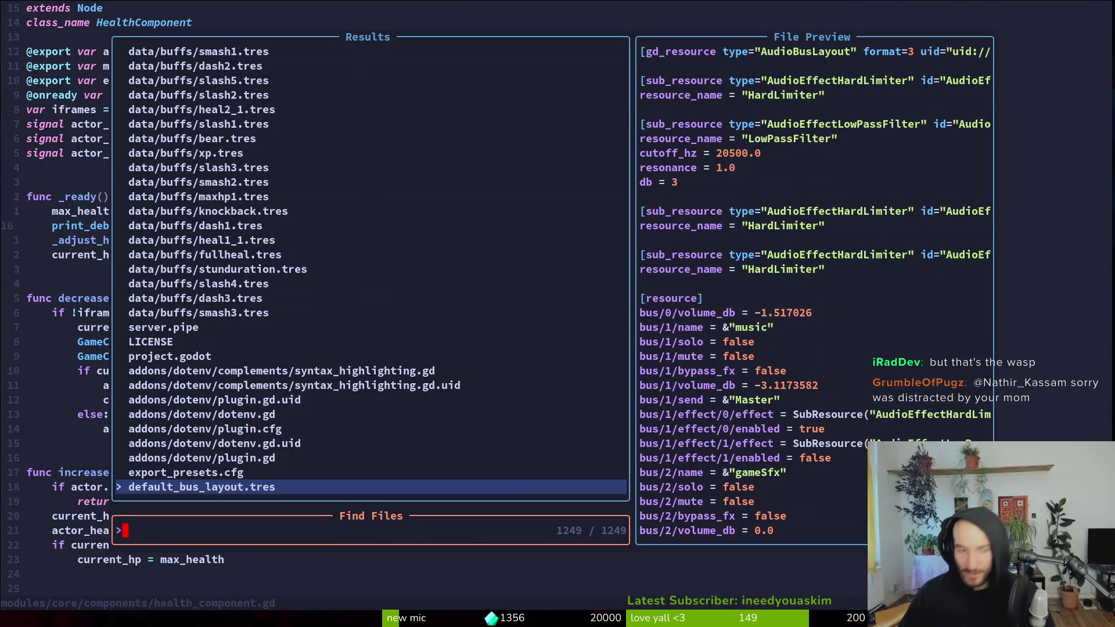
pyautogui.press('Escape')
# - Delete every file in pollinateOrDie's user data folder and relaunch the game
pyautogui.hotkey('alt', 'Tab')
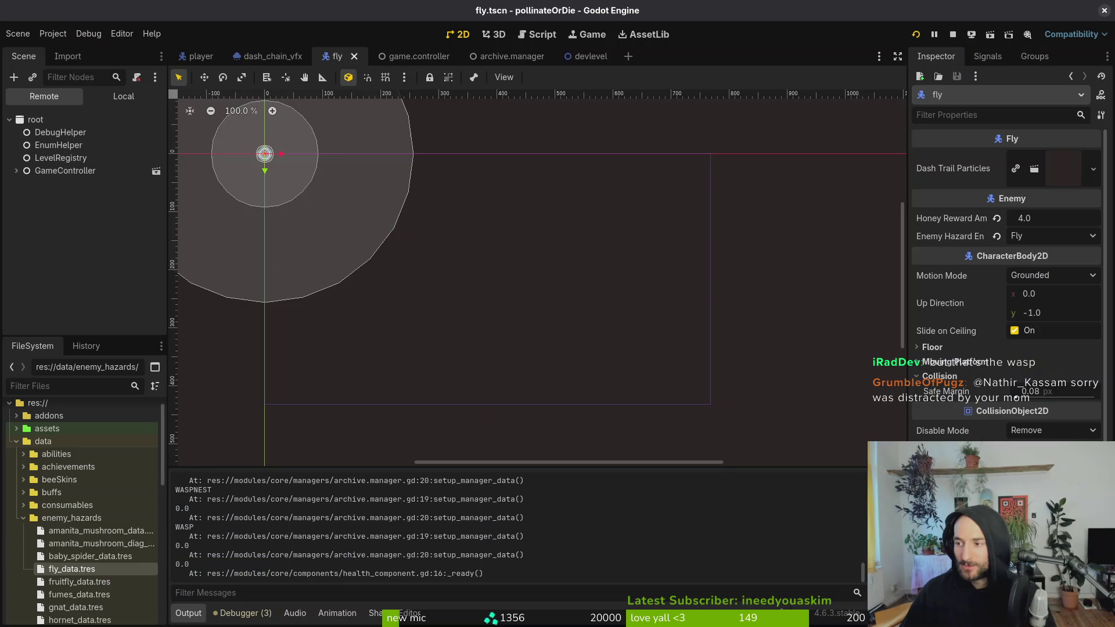
pyautogui.click(53, 34)
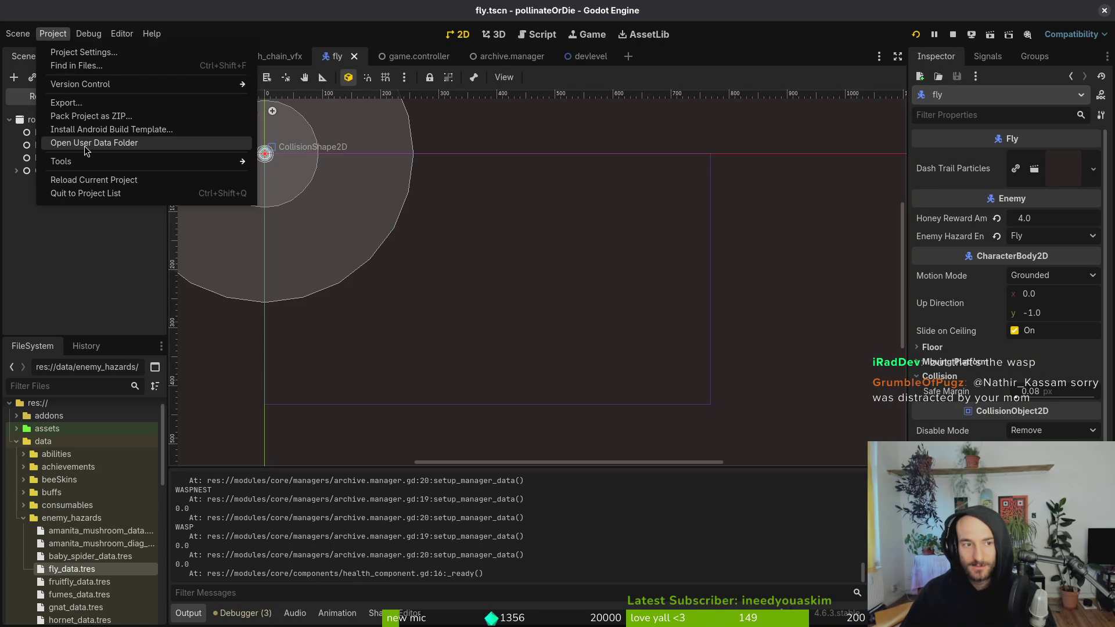
pyautogui.click(86, 145)
pyautogui.hotkey('ctrl', 'a')
pyautogui.press('Delete')
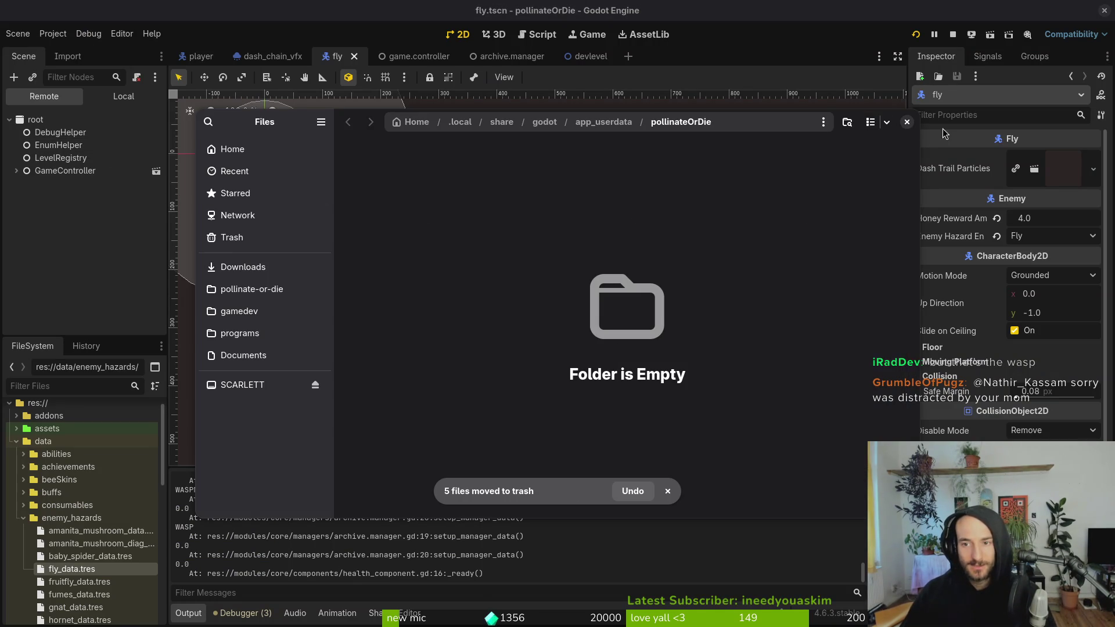
pyautogui.click(906, 121)
pyautogui.click(915, 35)
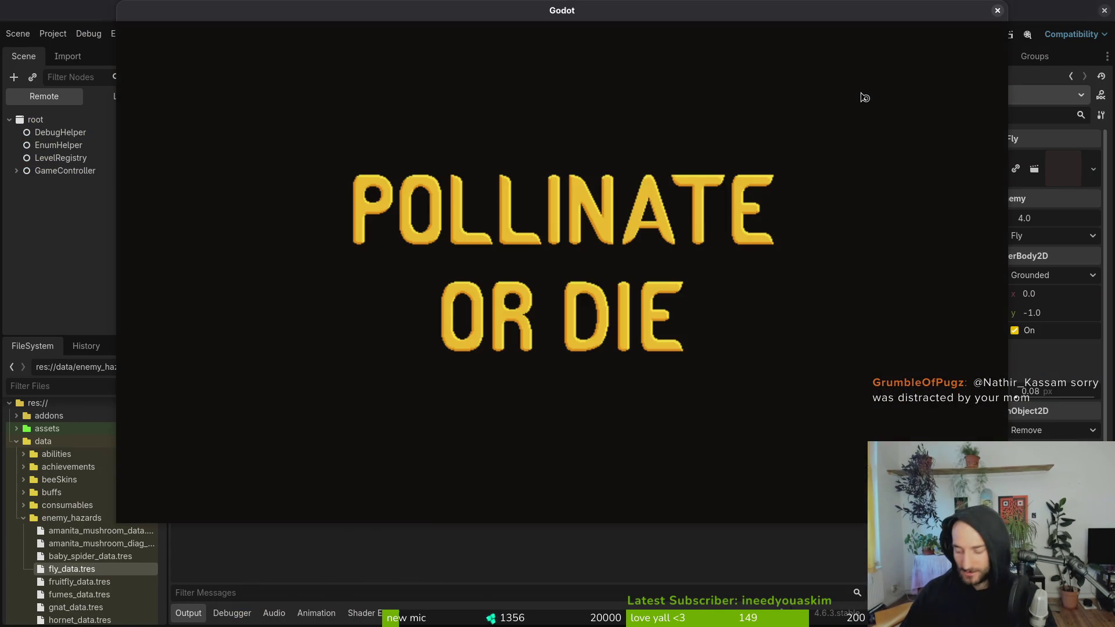
# - Start a new game and enter the leafy level through the right hexagon portal
pyautogui.press('Return')
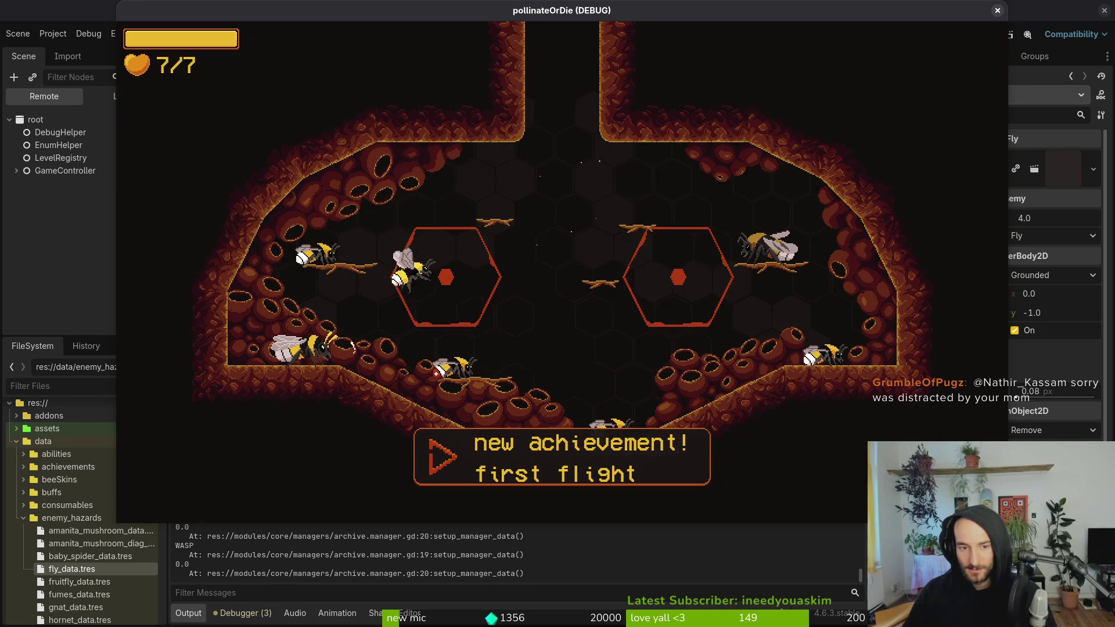
pyautogui.press('F1')
pyautogui.press('Up')
pyautogui.press('Right')
pyautogui.press('Right')
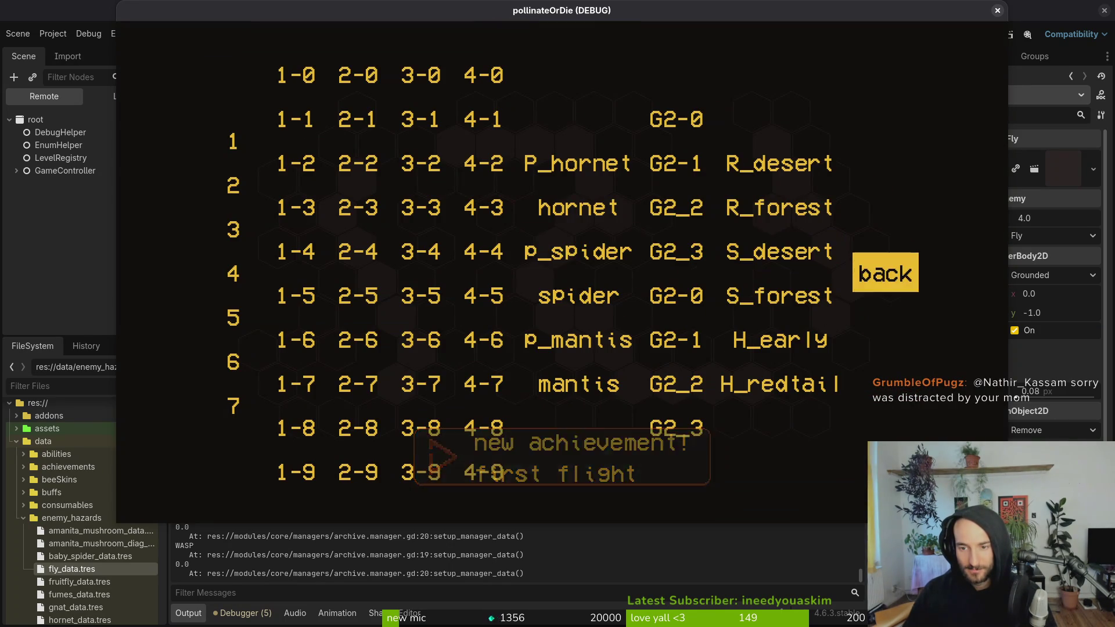
pyautogui.press('Return')
pyautogui.press('Right')
pyautogui.press('Up')
# - Fly the bee to the enemy fly and attack it twice, then return to Neovim
pyautogui.press('Left')
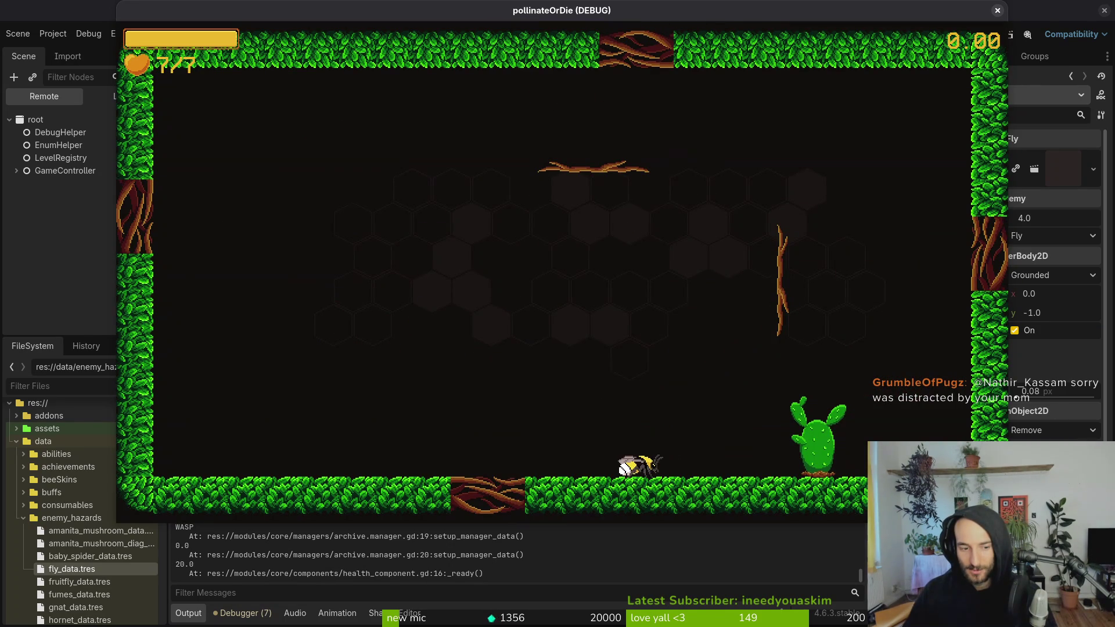
pyautogui.press('Left')
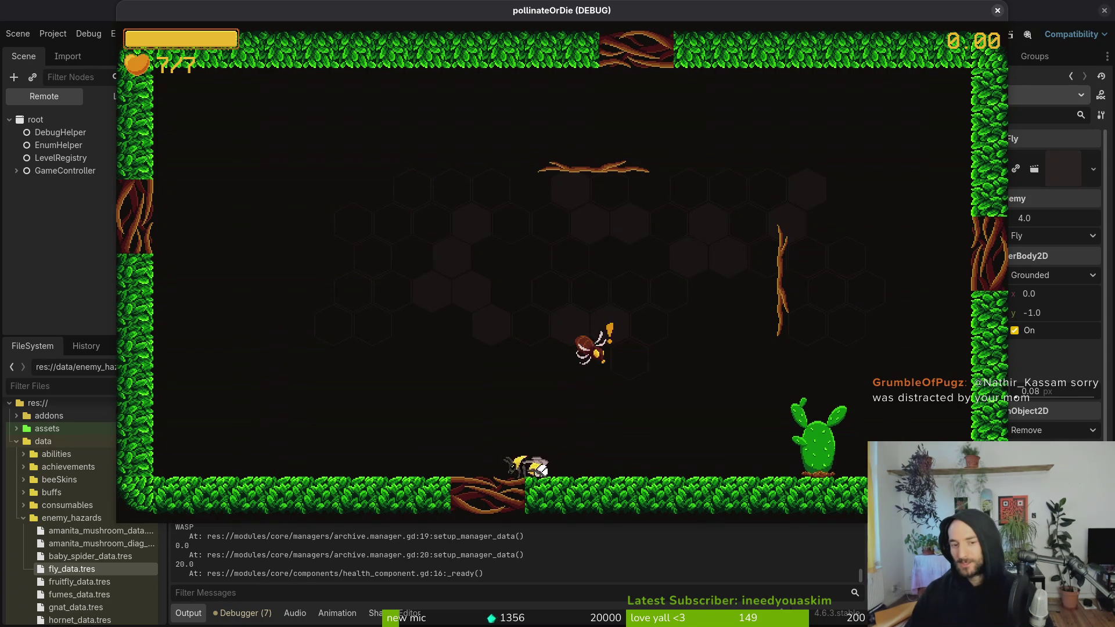
pyautogui.press('Left')
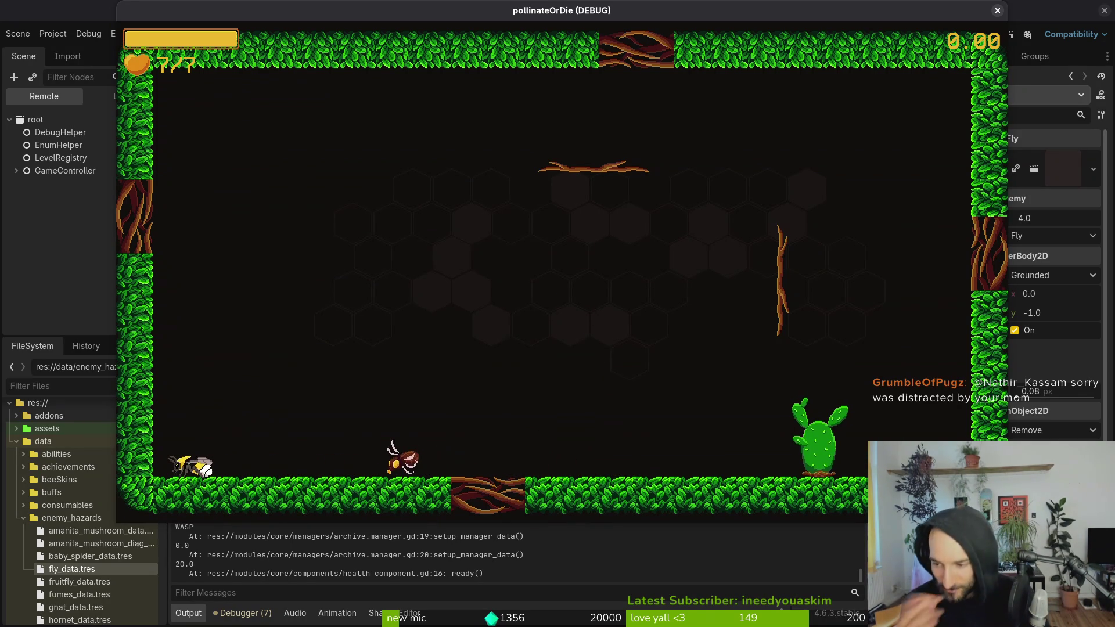
pyautogui.press('space')
pyautogui.press('Right')
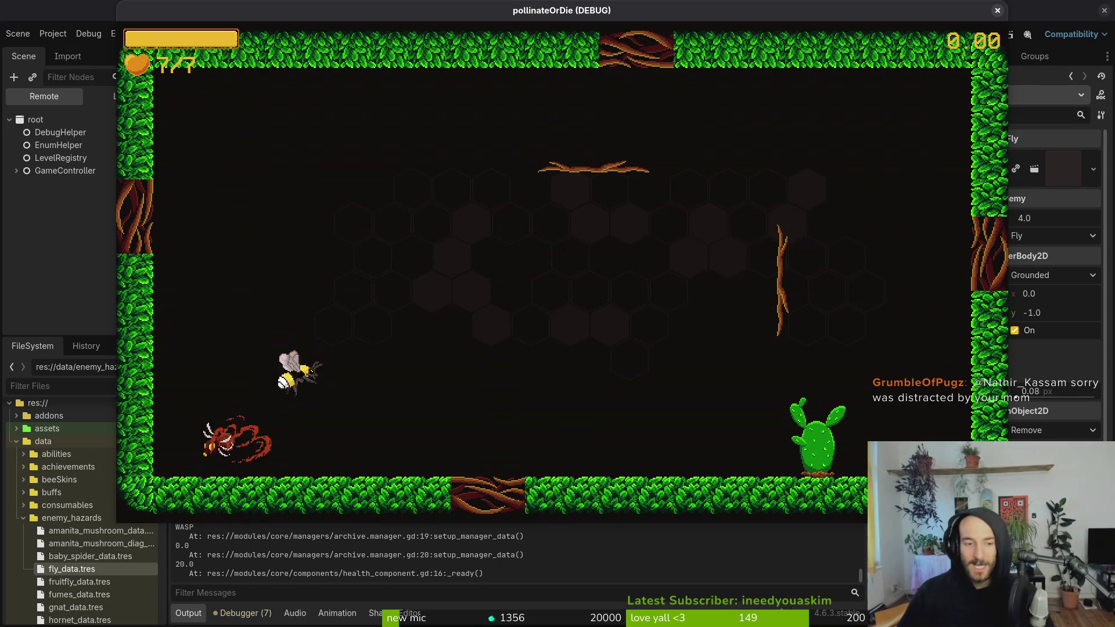
pyautogui.press('Left')
pyautogui.press('x')
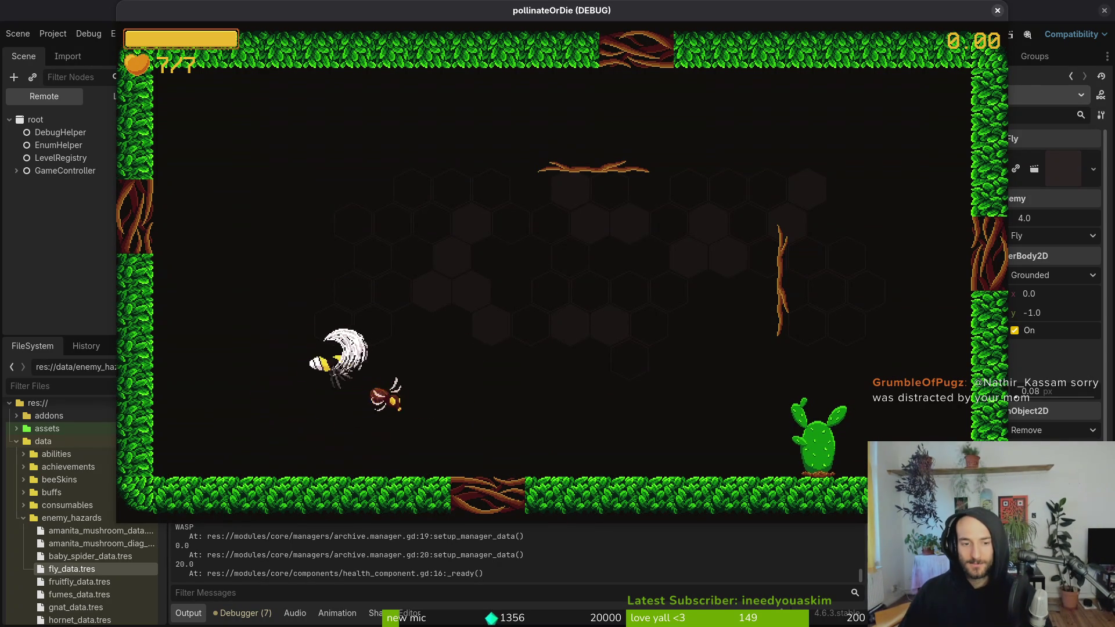
pyautogui.press('x')
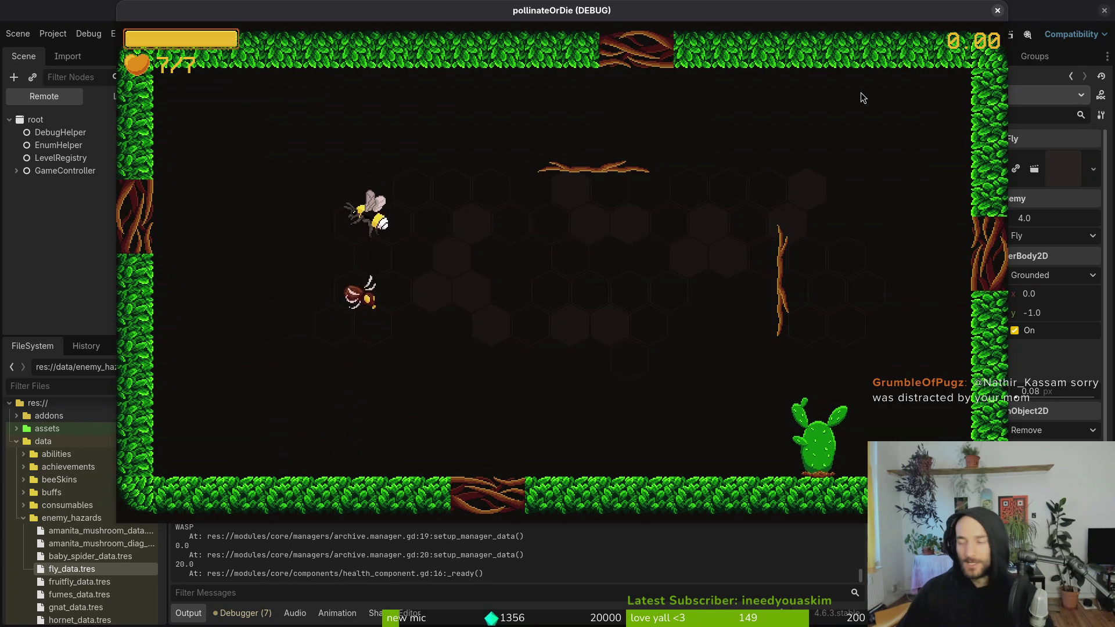
pyautogui.hotkey('alt', 'Tab')
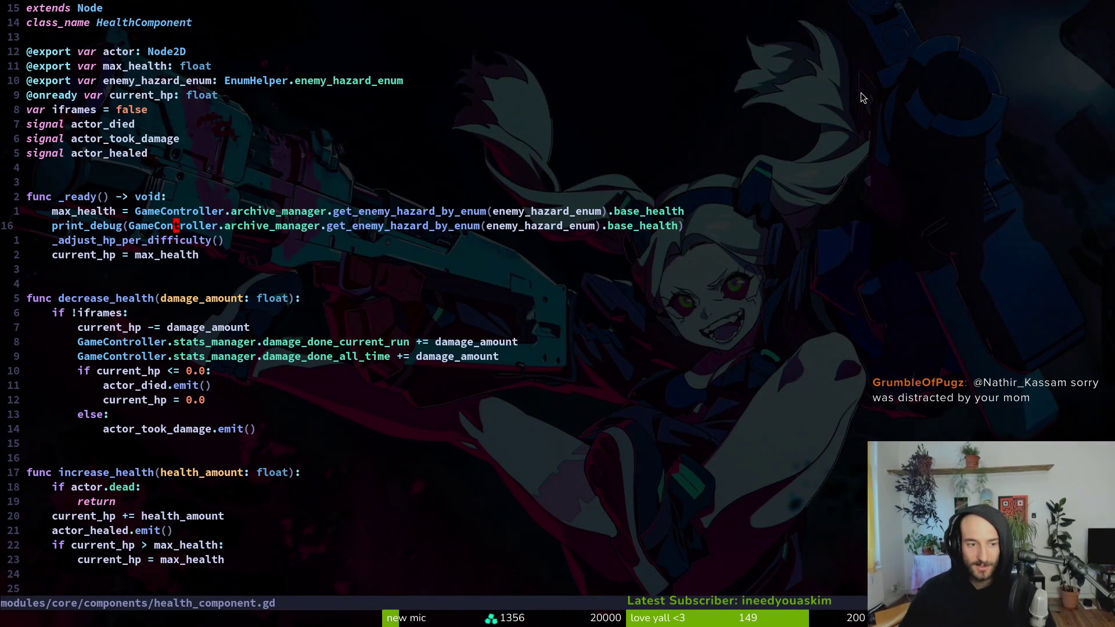
# - Open spawn_component.gd and undo the edits so extends Node2D sits above class_name
pyautogui.press('space')
pyautogui.press('f')
pyautogui.press('f')
pyautogui.write('spawncom')
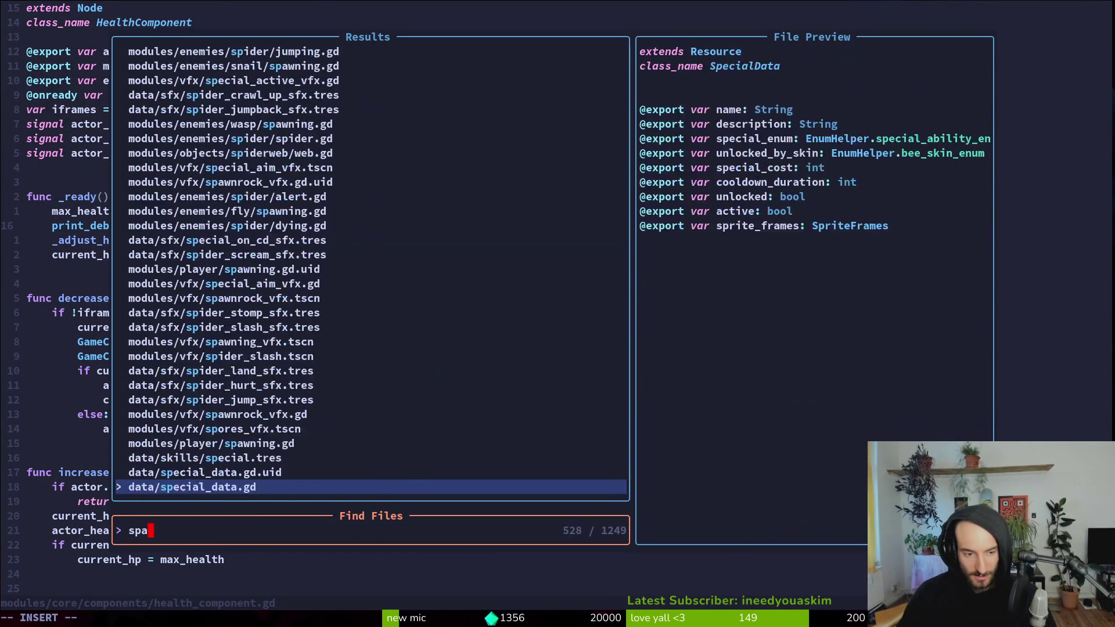
pyautogui.press('Return')
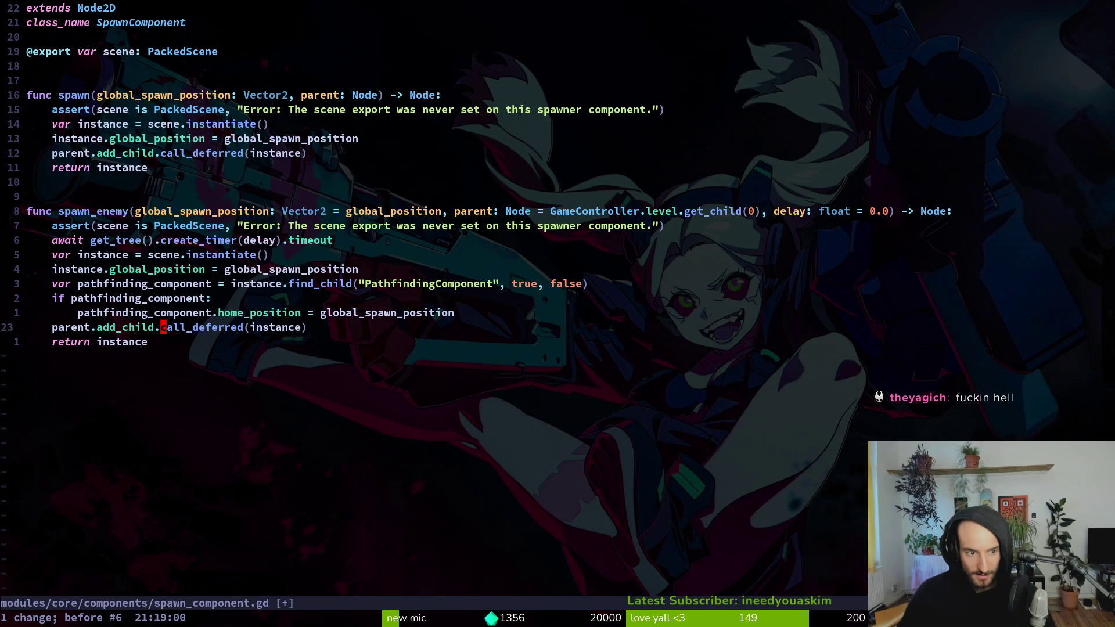
pyautogui.press('u')
pyautogui.press('u')
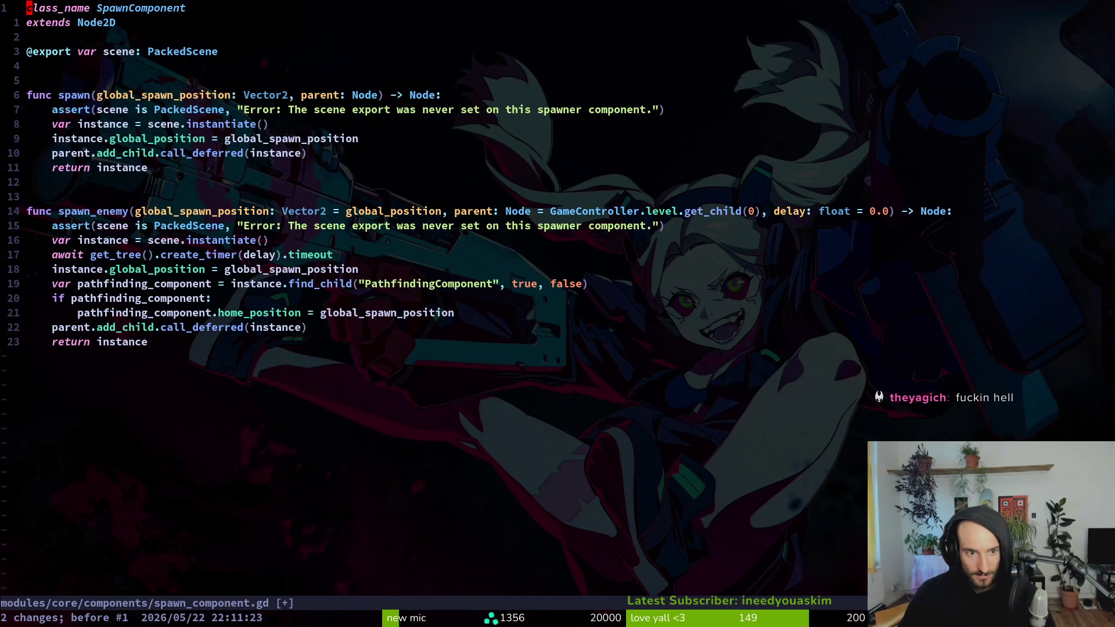
pyautogui.hotkey('ctrl', 'r')
pyautogui.press('u')
pyautogui.hotkey('ctrl', 'r')
# - Save spawn_component.gd with :w and quit Vim with :q
pyautogui.write(':w')
pyautogui.press('Return')
pyautogui.write(':q')
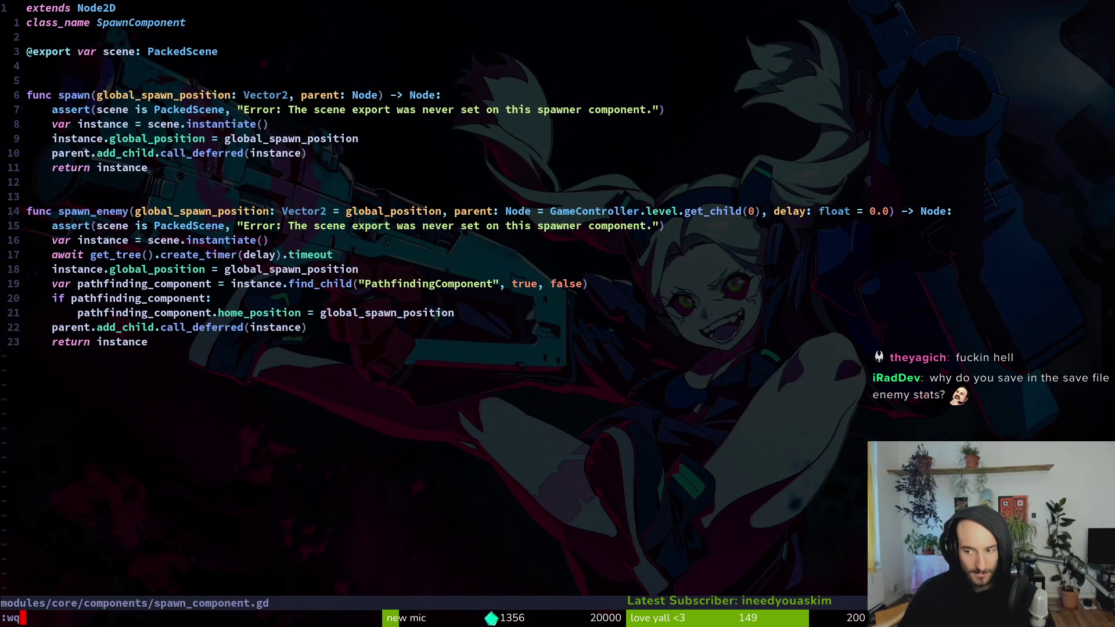
pyautogui.press('Return')
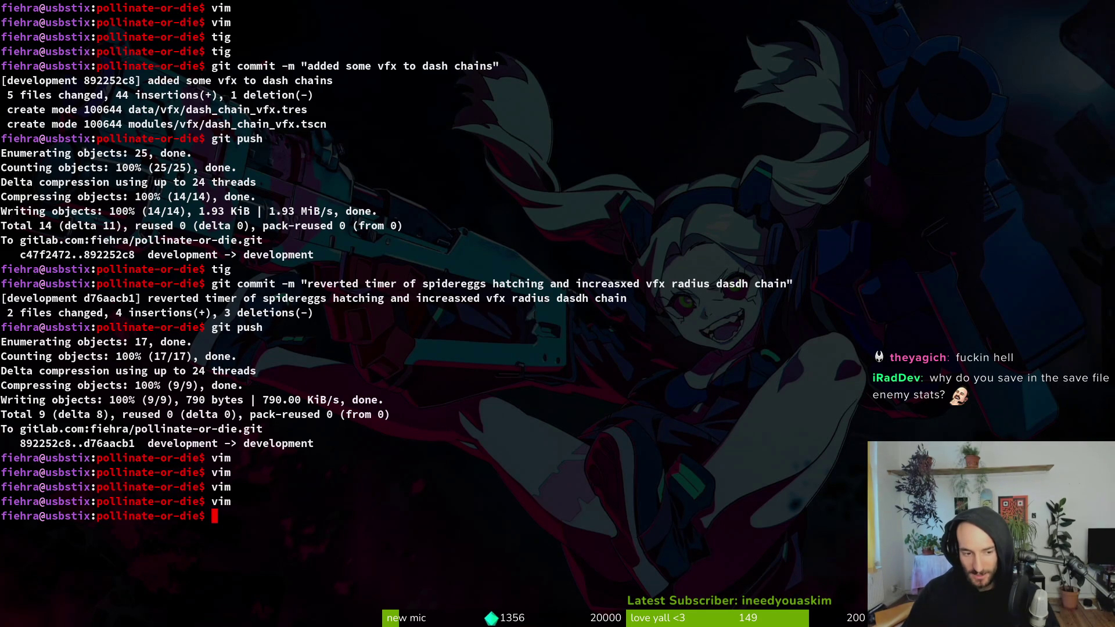
pyautogui.hotkey('alt', 'Tab')
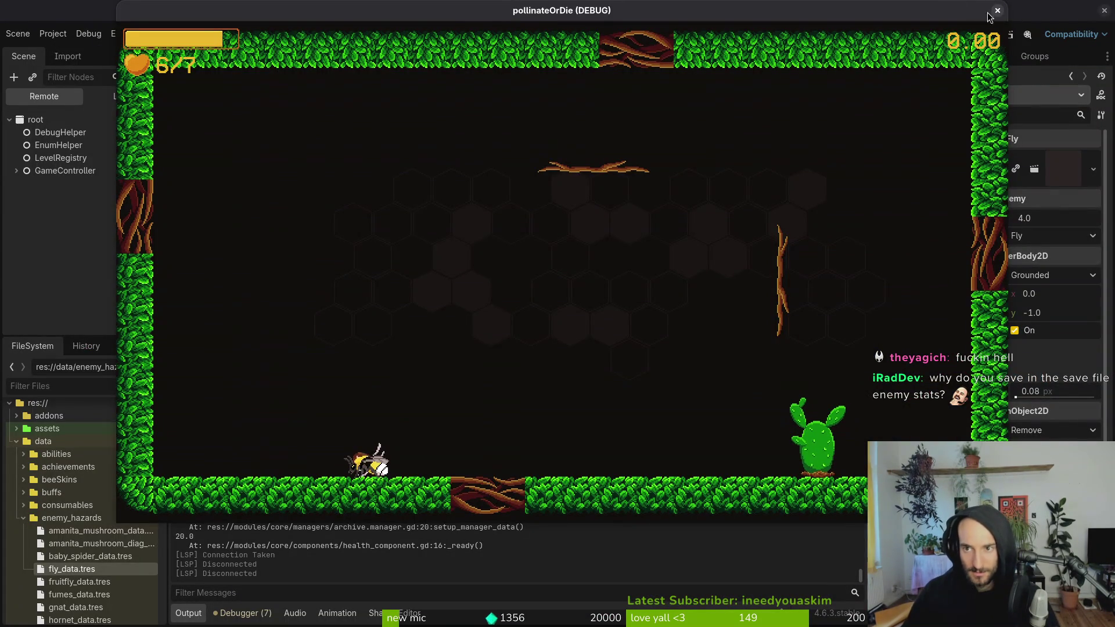
# - Close and relaunch the game, continue the saved game, then pause and stop the test with F8
pyautogui.click(997, 11)
pyautogui.click(915, 34)
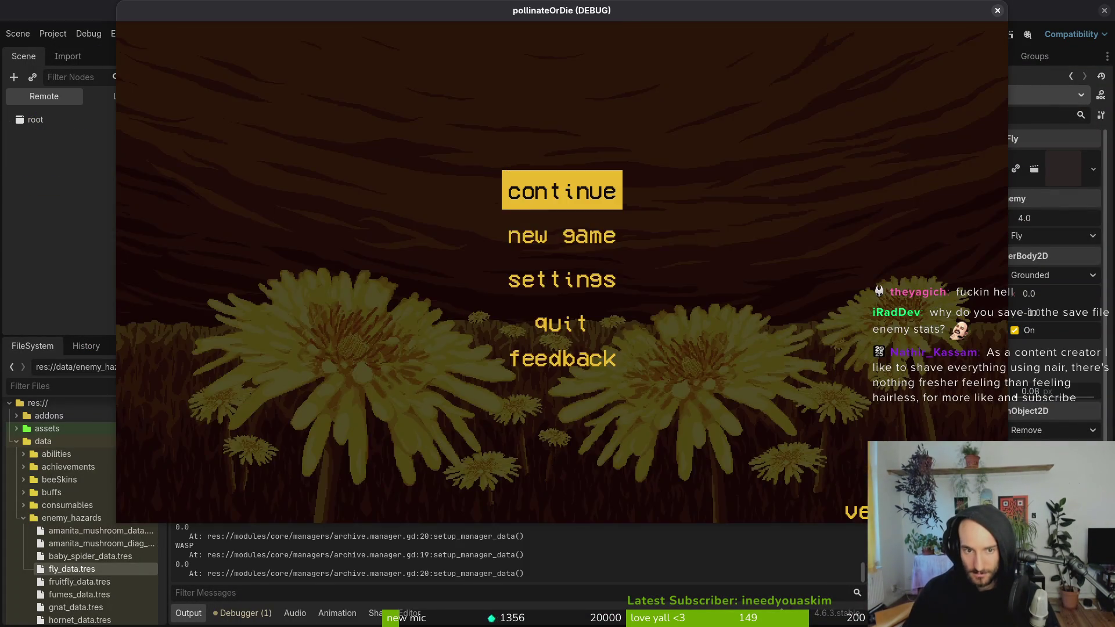
pyautogui.click(554, 195)
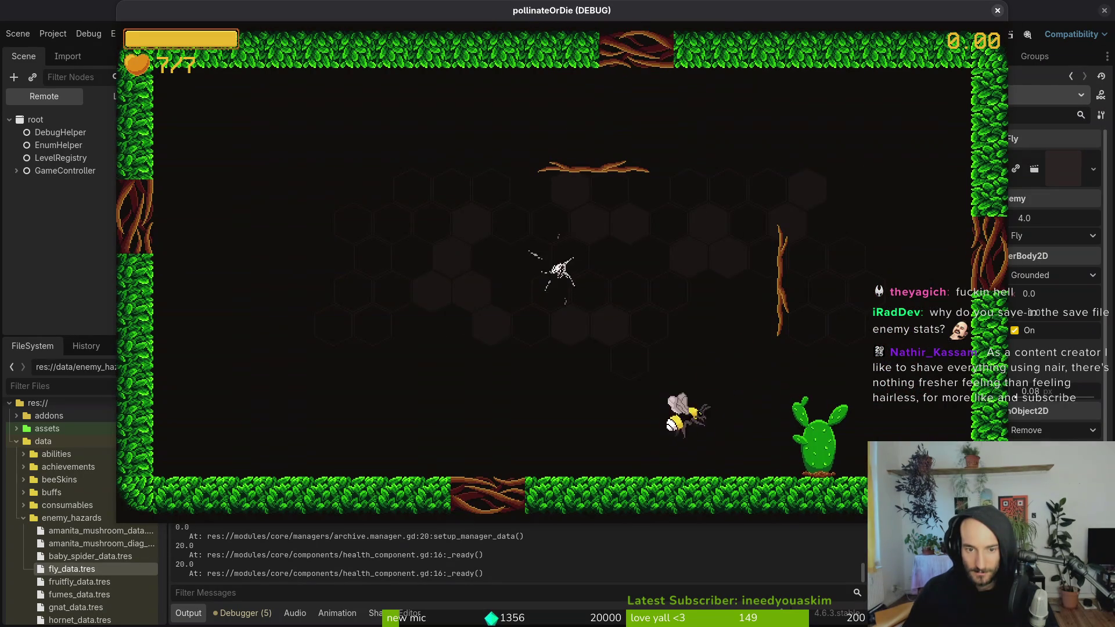
pyautogui.press('Escape')
pyautogui.press('Escape')
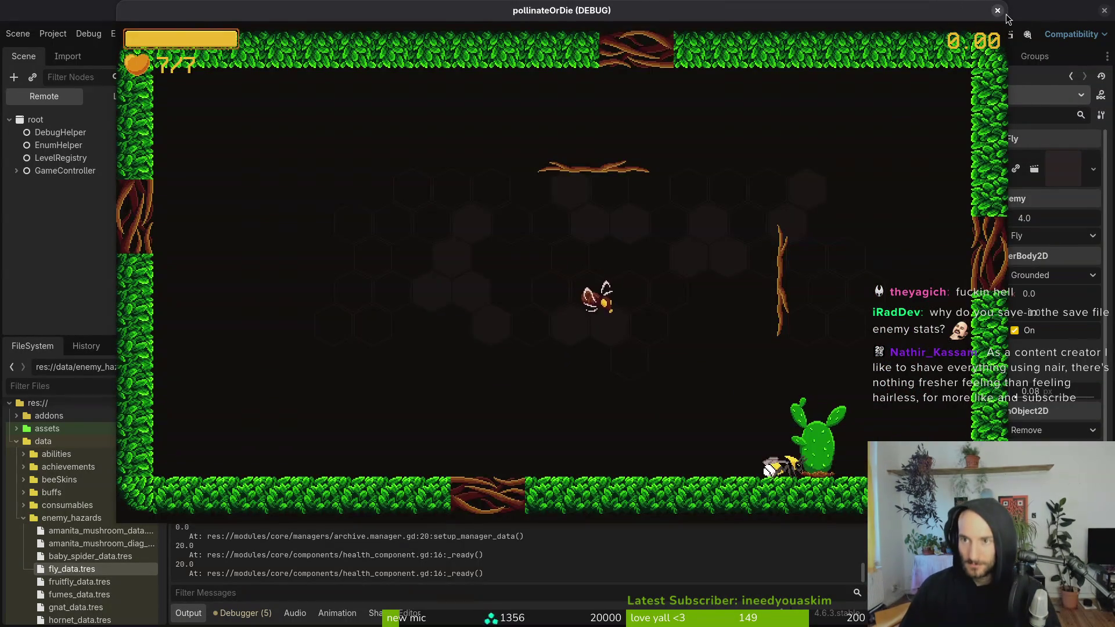
pyautogui.press('F8')
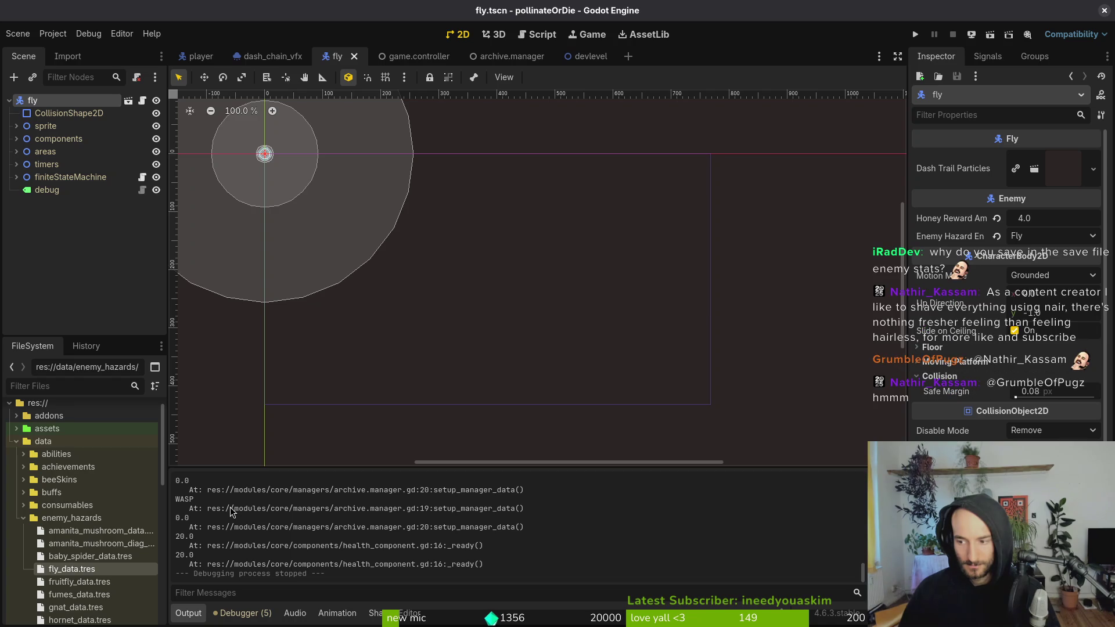
pyautogui.click(195, 352)
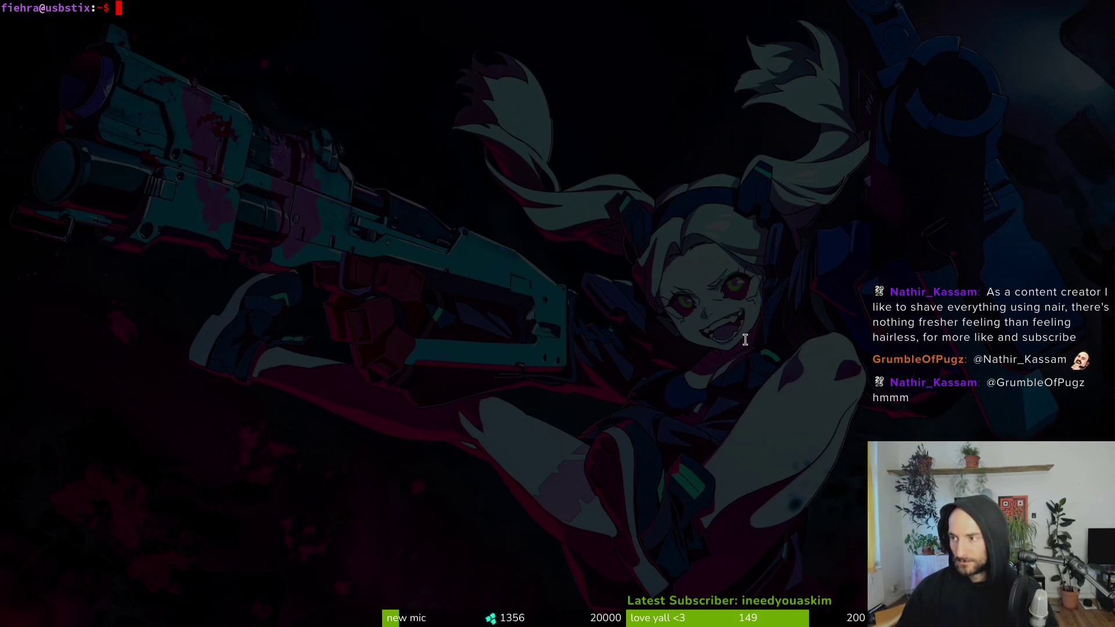
pyautogui.write('cd gamedev/pol')
pyautogui.press('Tab')
pyautogui.press('Return')
pyautogui.write('v .')
pyautogui.press('Return')
pyautogui.press('Escape')
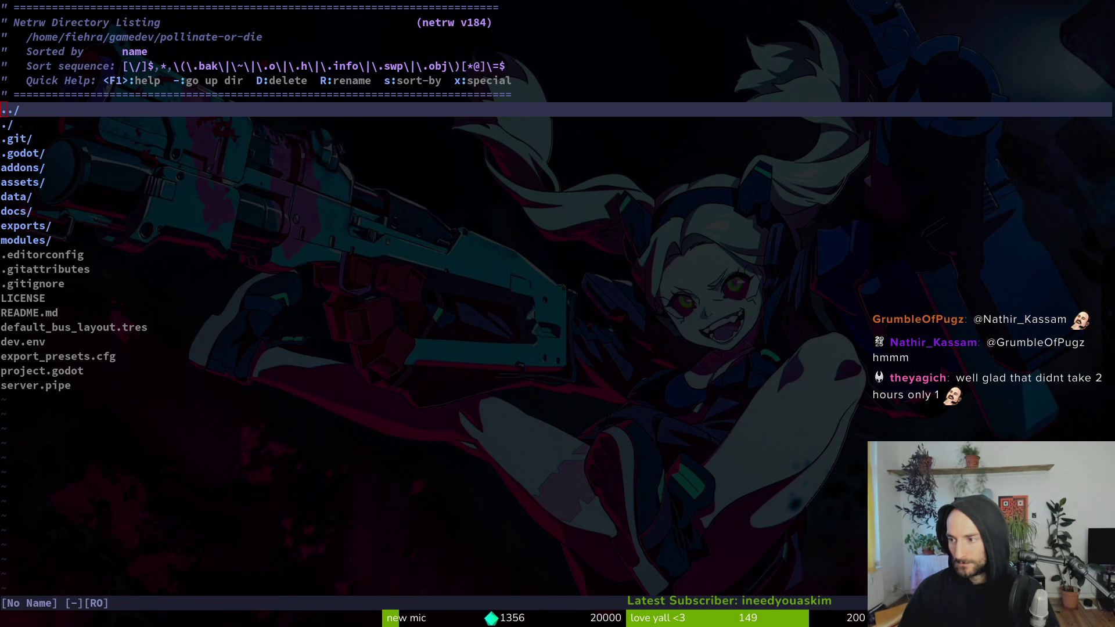
pyautogui.hotkey('alt', 'Tab')
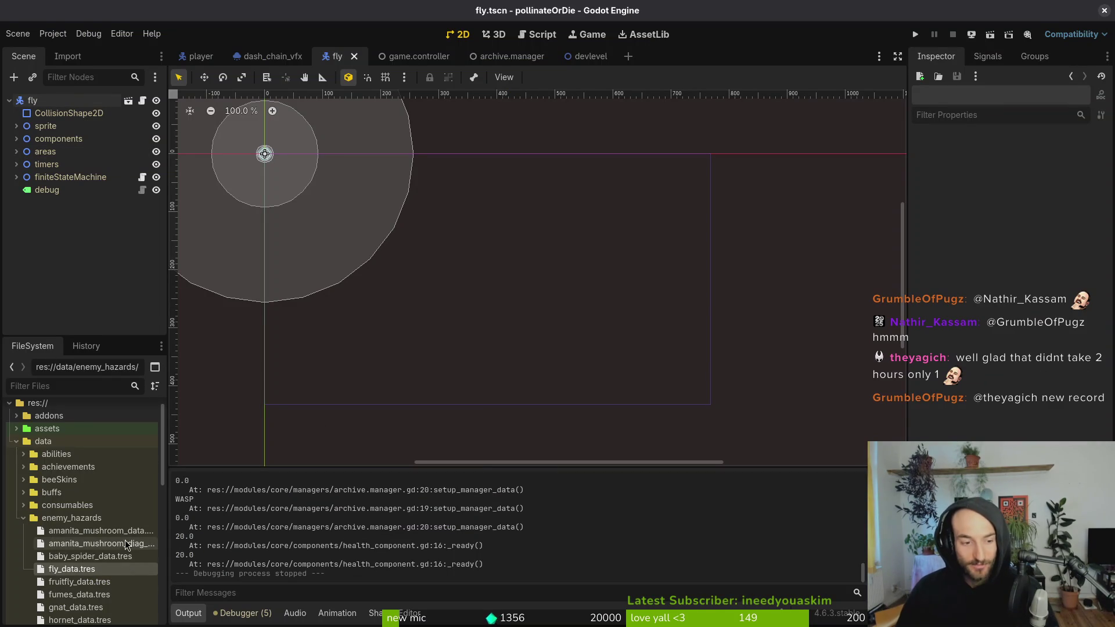
pyautogui.click(96, 530)
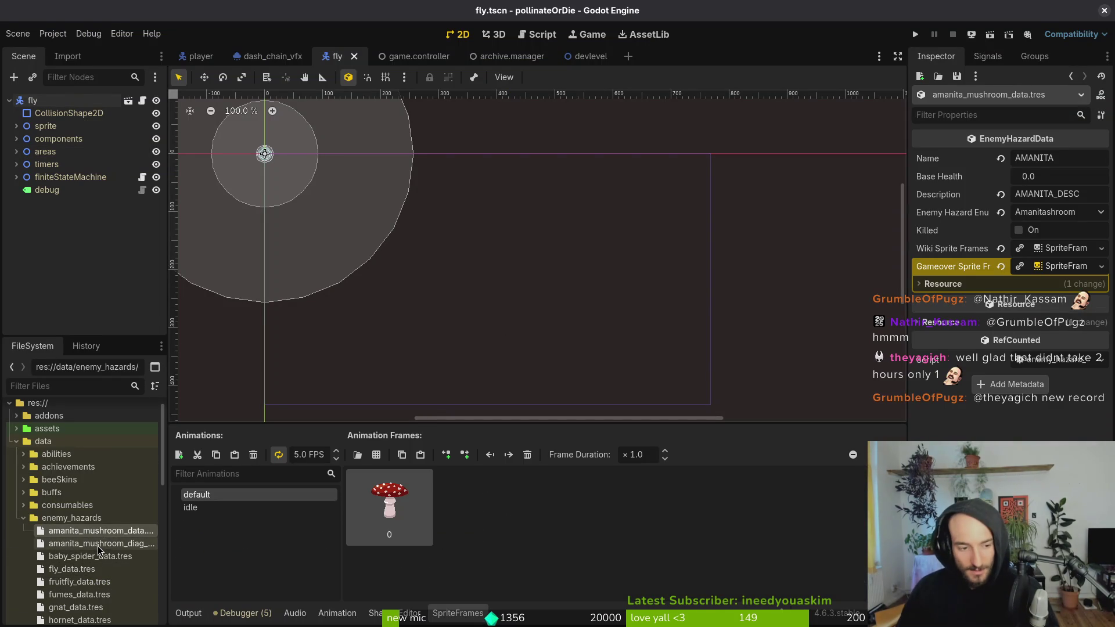
# - Open amanita_mushroom.tscn and check its HealthComponent's Max Health
pyautogui.click(96, 543)
pyautogui.hotkey('alt', 'shift', 'o')
pyautogui.write('h')
pyautogui.press('BackSpace')
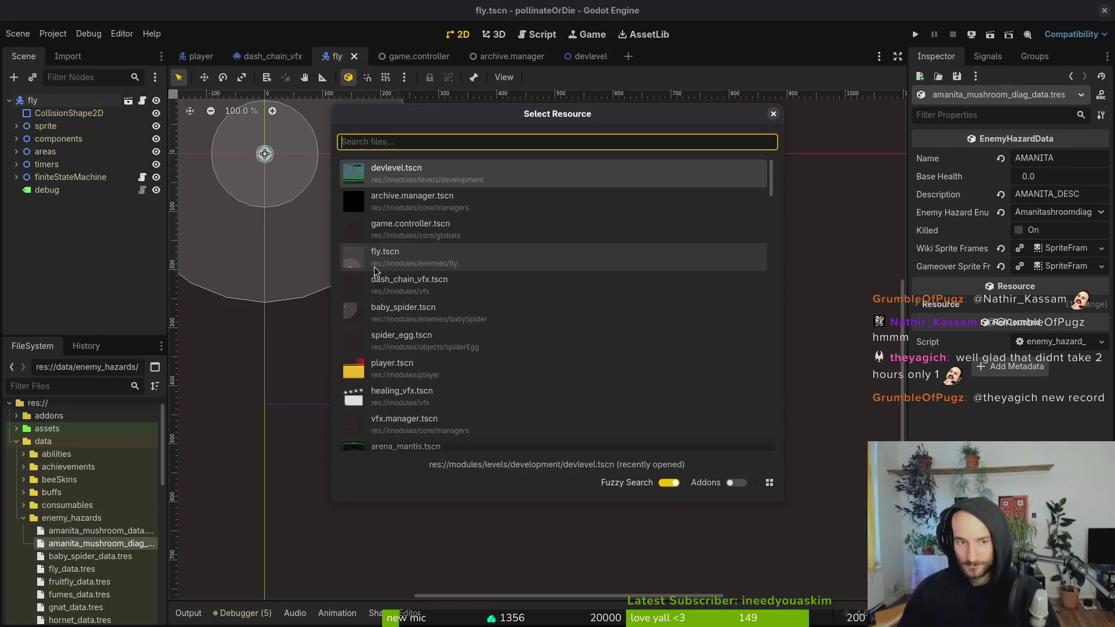
pyautogui.write('aman')
pyautogui.press('Down')
pyautogui.press('Down')
pyautogui.press('Down')
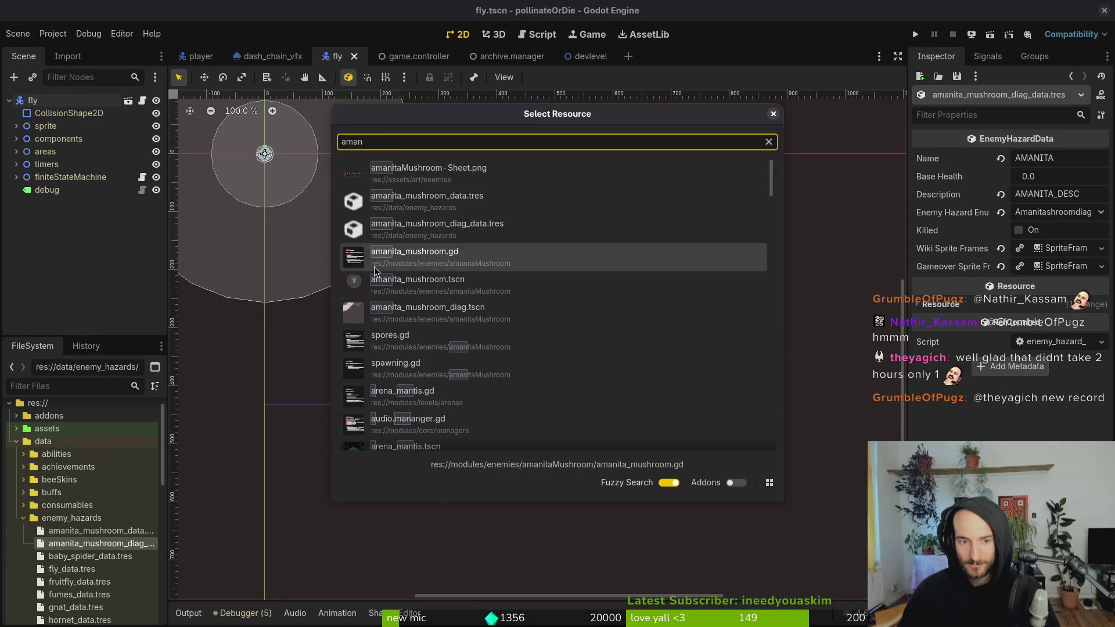
pyautogui.press('Return')
pyautogui.click(16, 165)
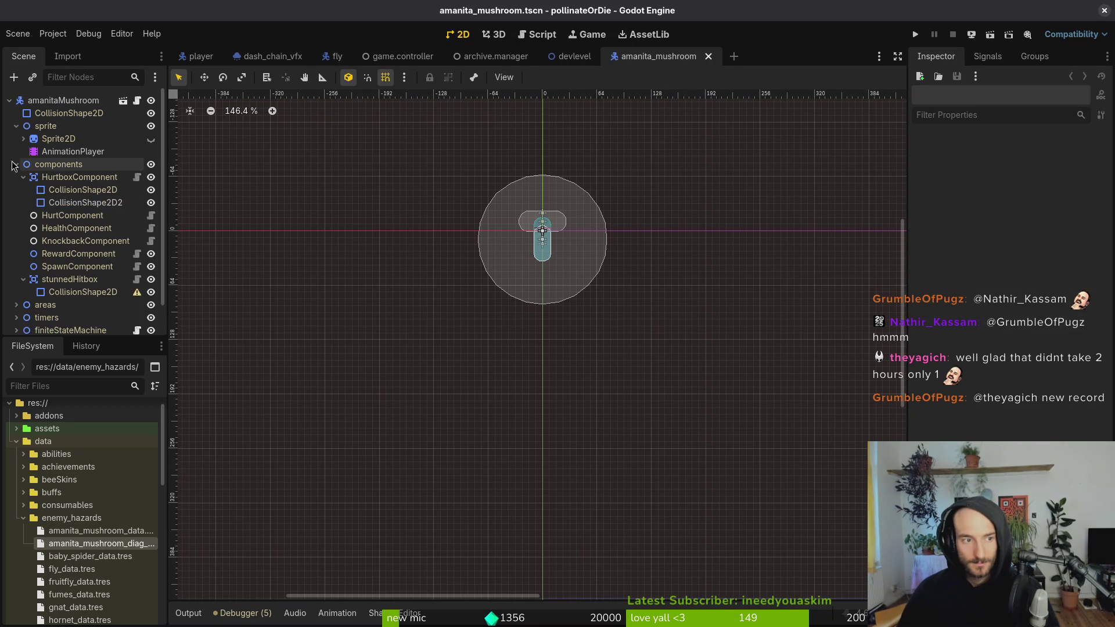
pyautogui.click(65, 228)
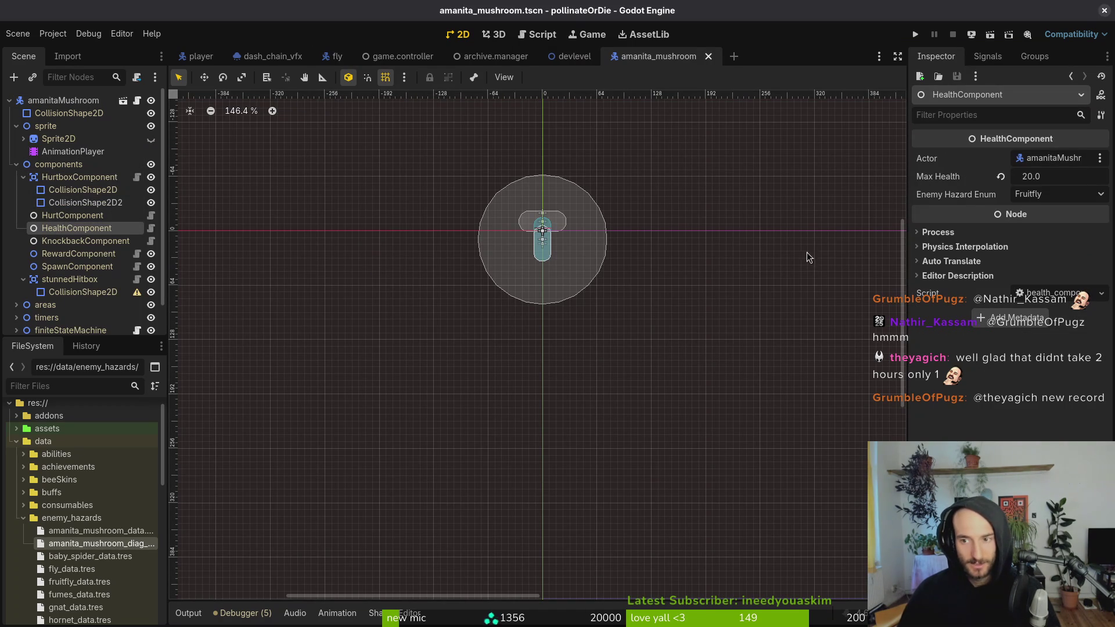
# - Set Base Health to 20 in amanita_mushroom_data.tres and amanita_mushroom_diag_data.tres, then save
pyautogui.click(116, 530)
pyautogui.click(1058, 177)
pyautogui.write('20')
pyautogui.press('Return')
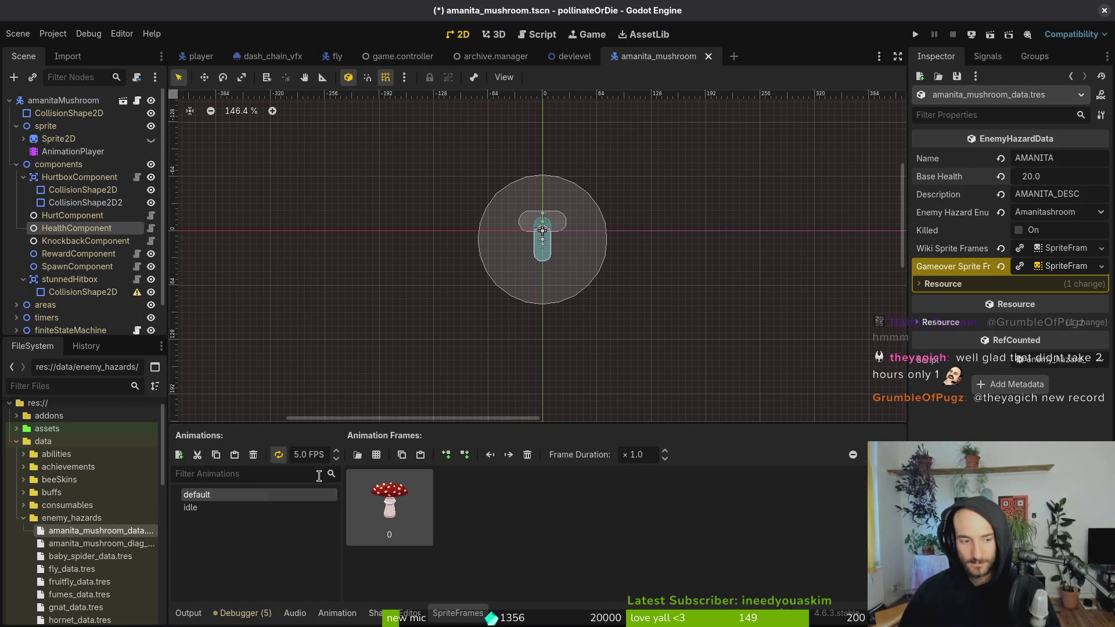
pyautogui.click(101, 544)
pyautogui.click(1058, 176)
pyautogui.write('20')
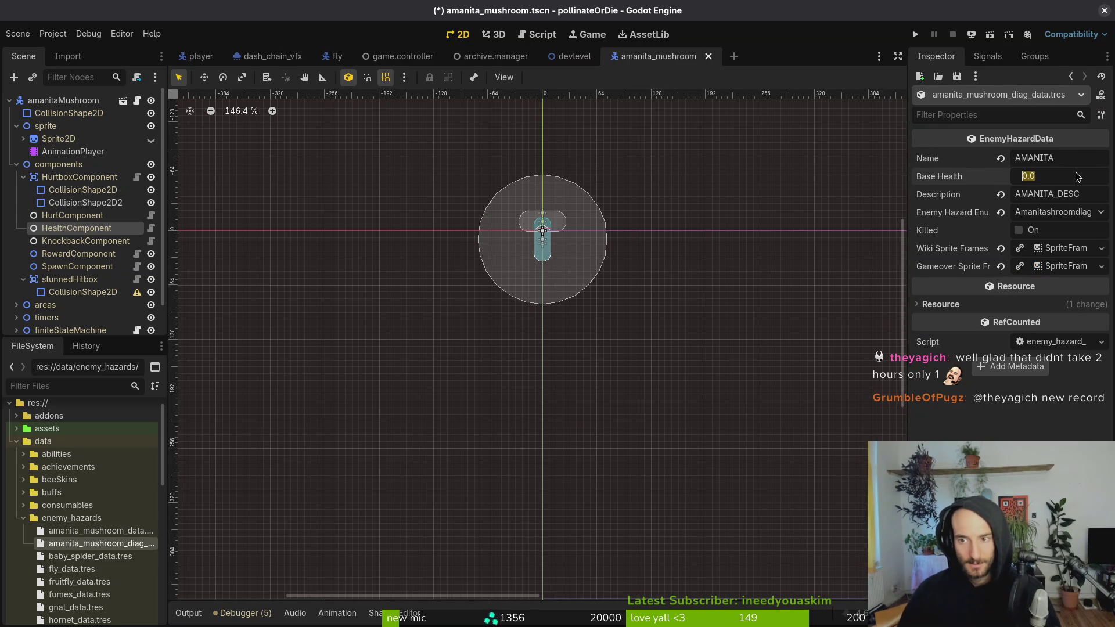
pyautogui.press('Return')
pyautogui.hotkey('ctrl', 's')
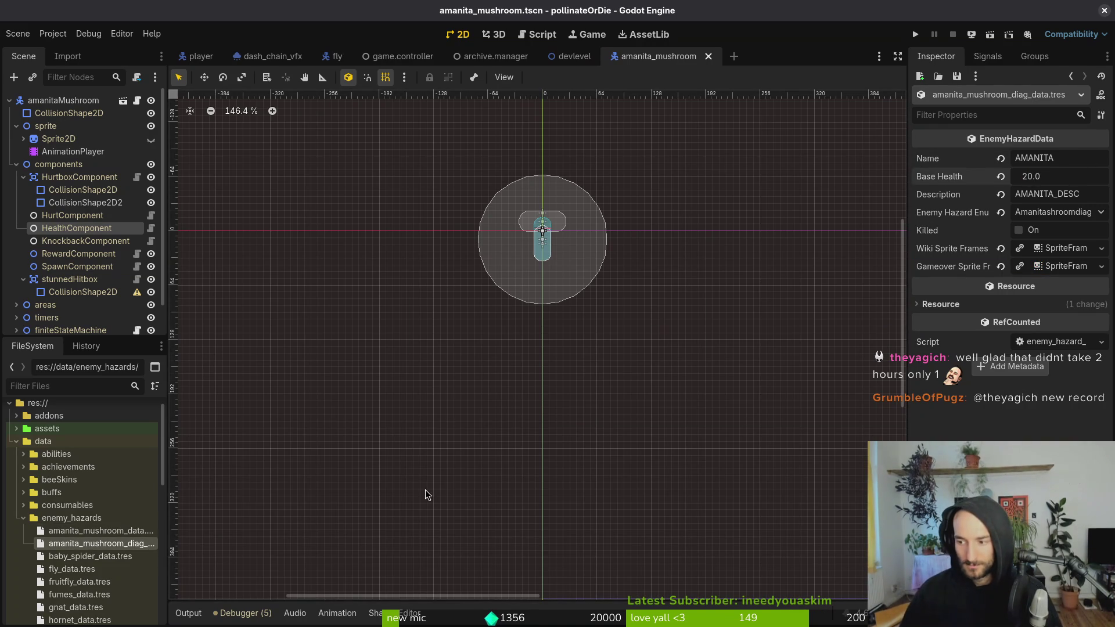
pyautogui.click(103, 556)
# - Set baby_spider_data Base Health to 1.1 and fly_data Base Health to 3.0, then save
pyautogui.click(1053, 177)
pyautogui.write('1.1')
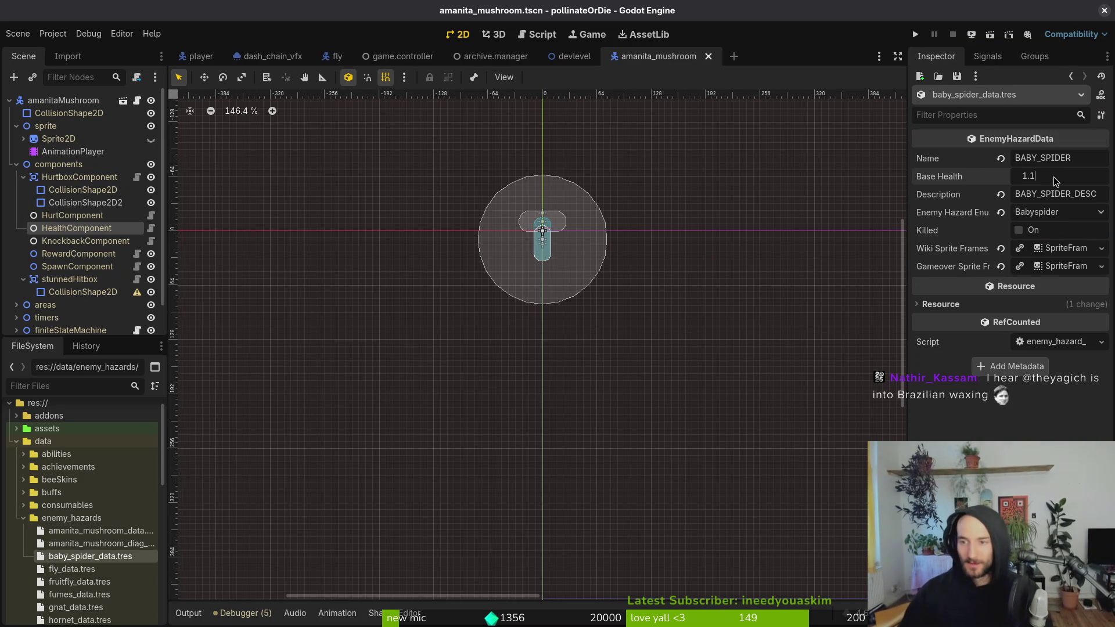
pyautogui.press('Return')
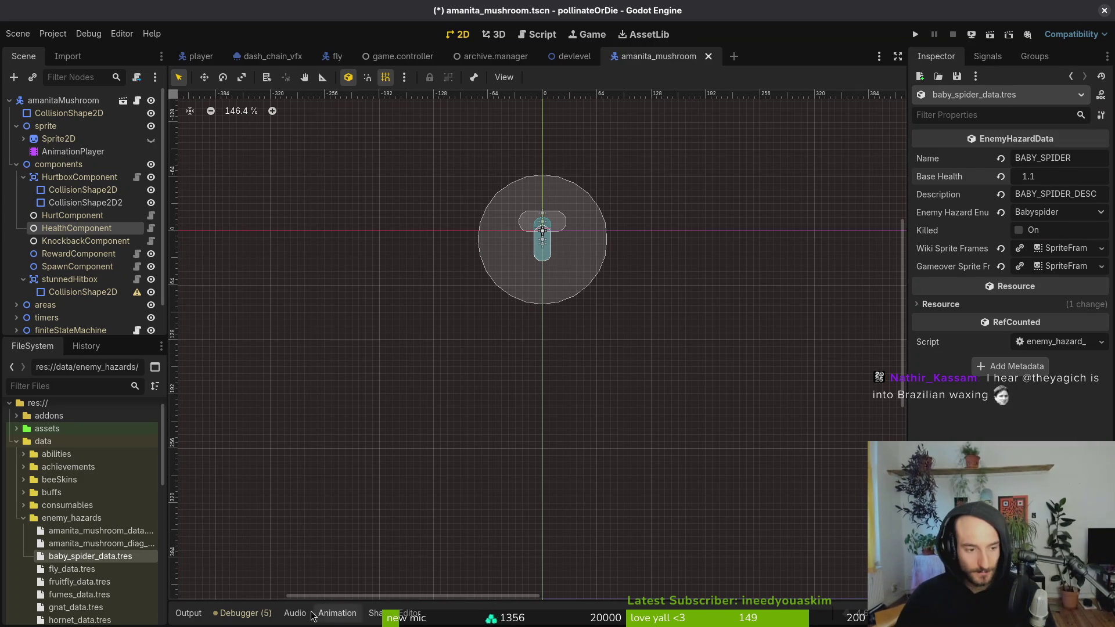
pyautogui.click(58, 570)
pyautogui.click(1088, 177)
pyautogui.press('Up')
pyautogui.press('Up')
pyautogui.press('Up')
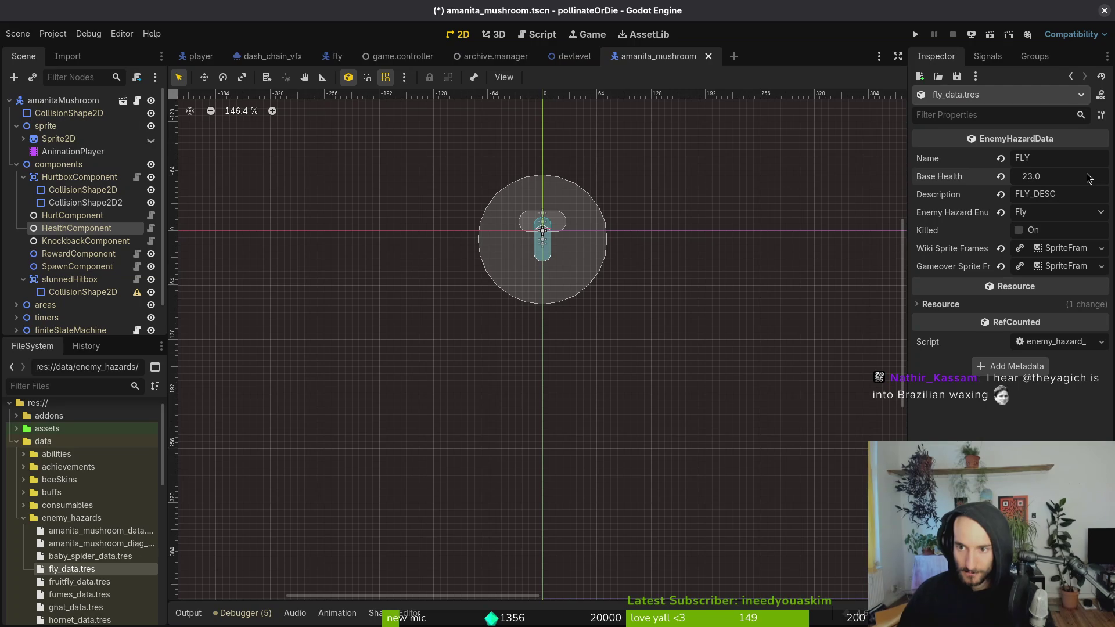
pyautogui.write('3')
pyautogui.press('Return')
pyautogui.hotkey('ctrl', 's')
# - Open fruitfly.tscn and check its HealthComponent's max health
pyautogui.click(81, 582)
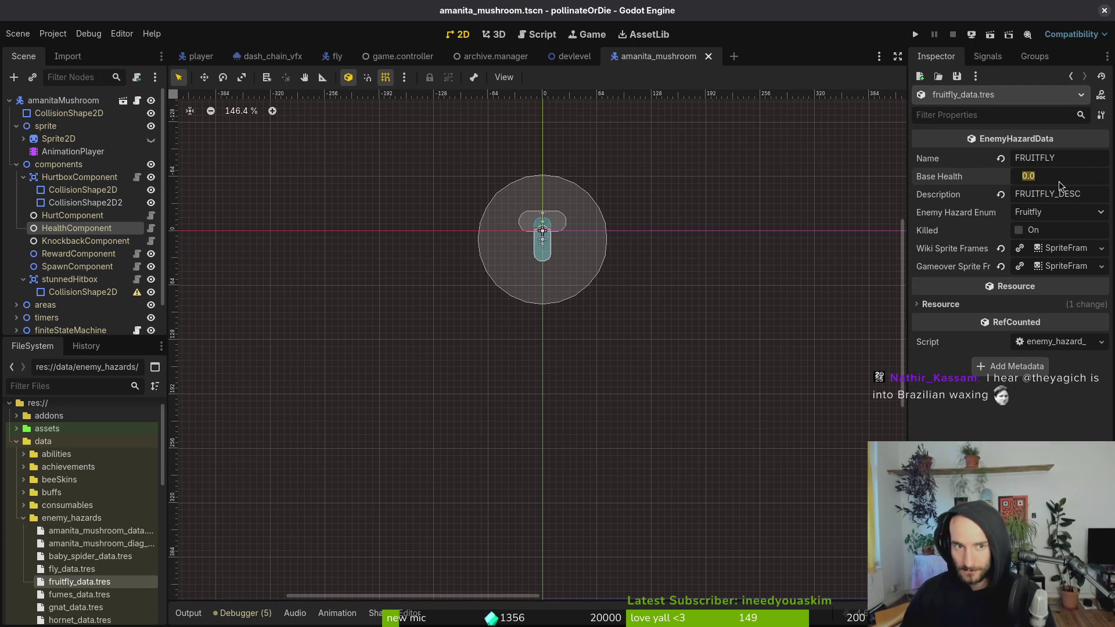
pyautogui.hotkey('shift', 'alt', 'o')
pyautogui.write('fr')
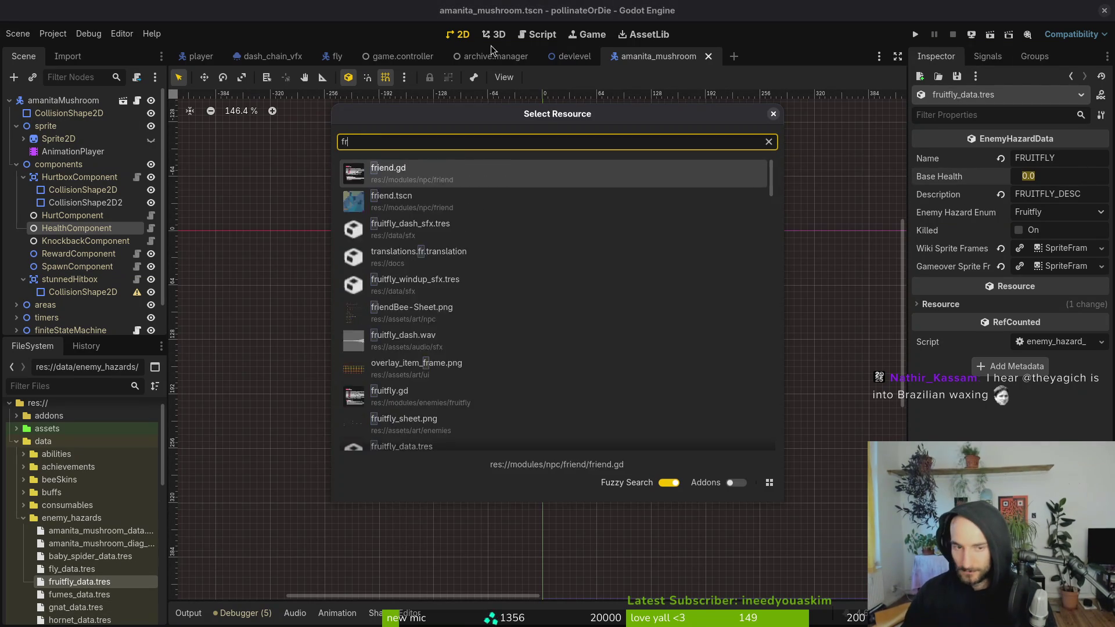
pyautogui.write('uitfly.tscn')
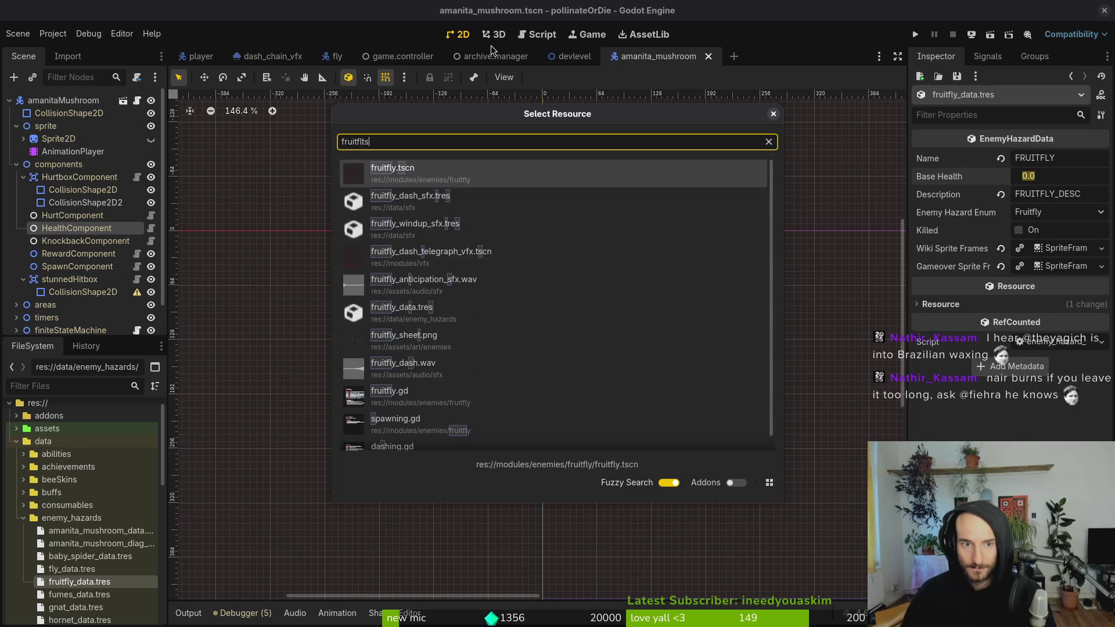
pyautogui.press('Return')
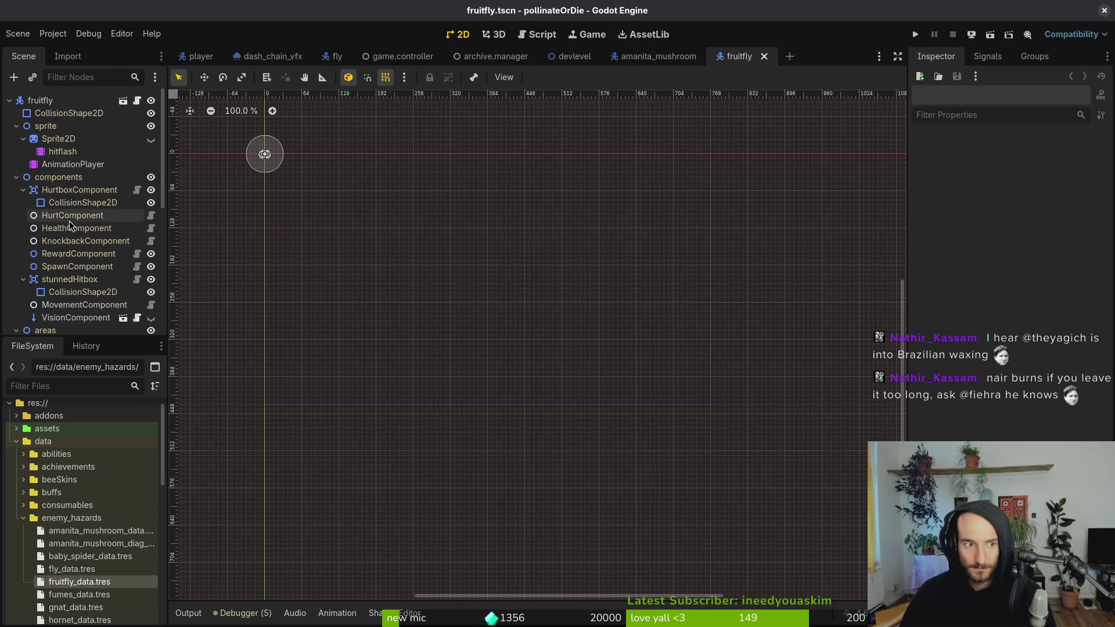
pyautogui.click(73, 215)
pyautogui.click(76, 228)
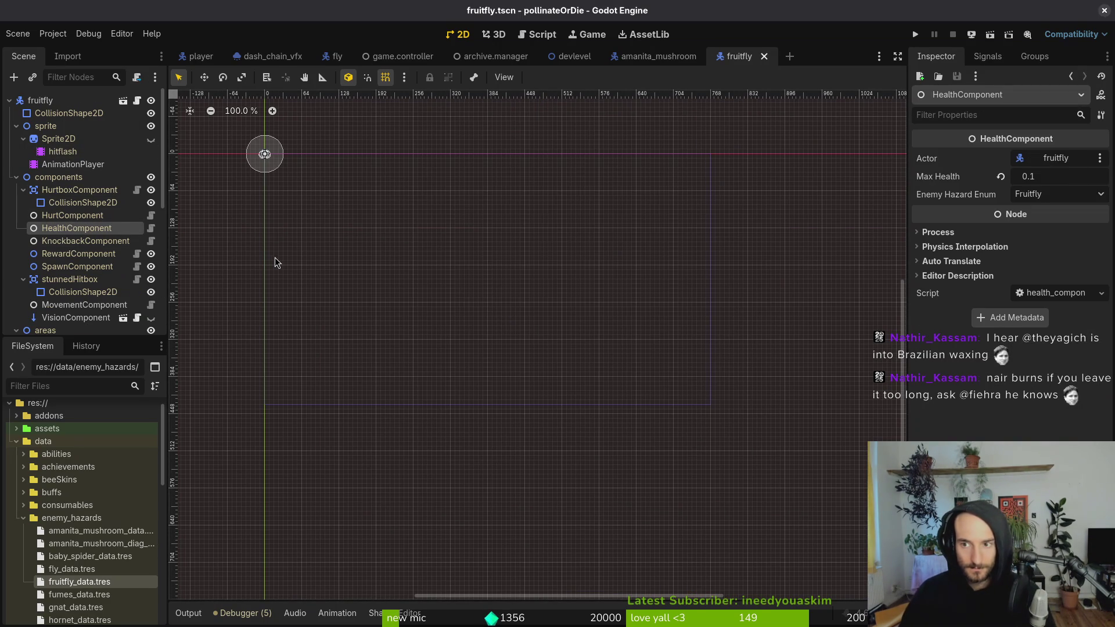
# - Set fruitfly_data Base Health to 0.1 and save
pyautogui.click(100, 583)
pyautogui.click(1062, 175)
pyautogui.write('0.')
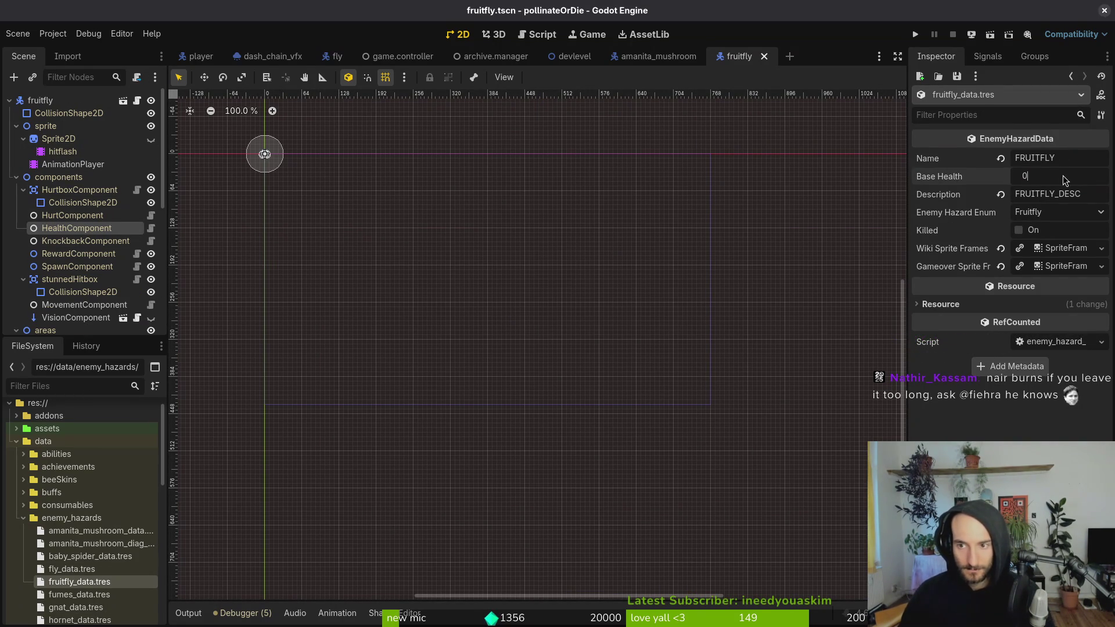
pyautogui.write('1')
pyautogui.press('Return')
pyautogui.hotkey('ctrl', 's')
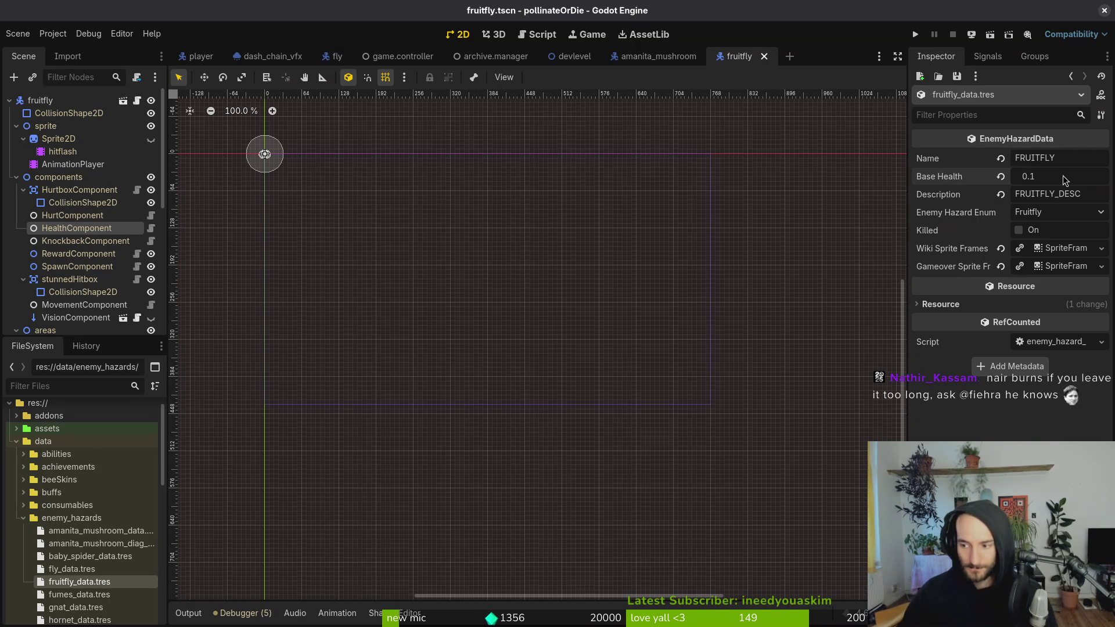
pyautogui.press('super+2')
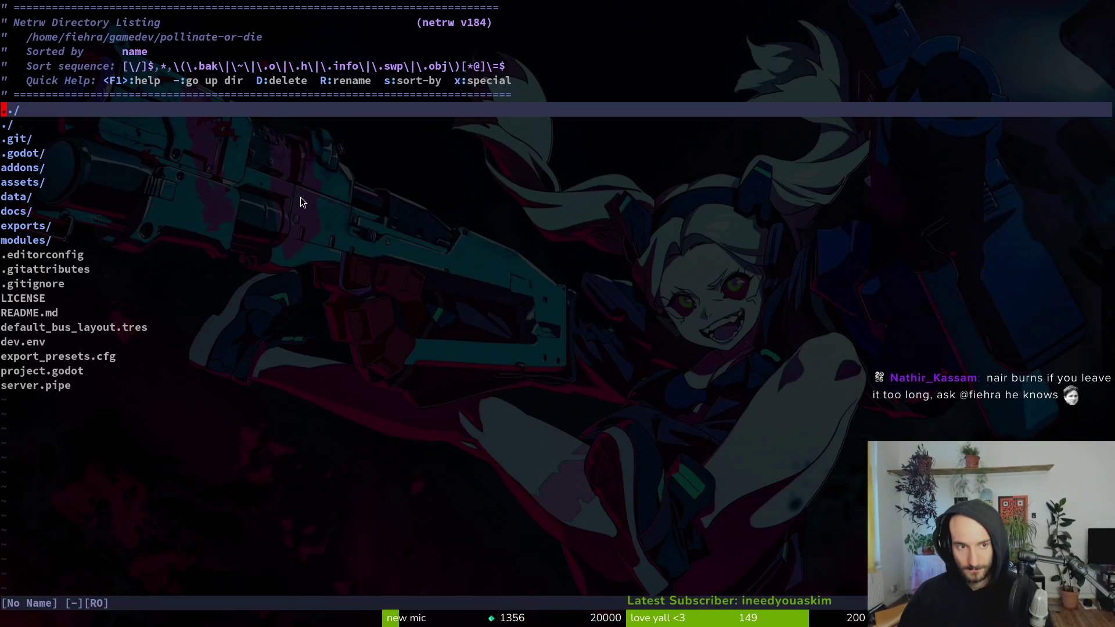
# - Open health_component.gd and edit the export annotation on the max_health declaration
pyautogui.press('space')
pyautogui.write('pfhealtc')
pyautogui.press('Return')
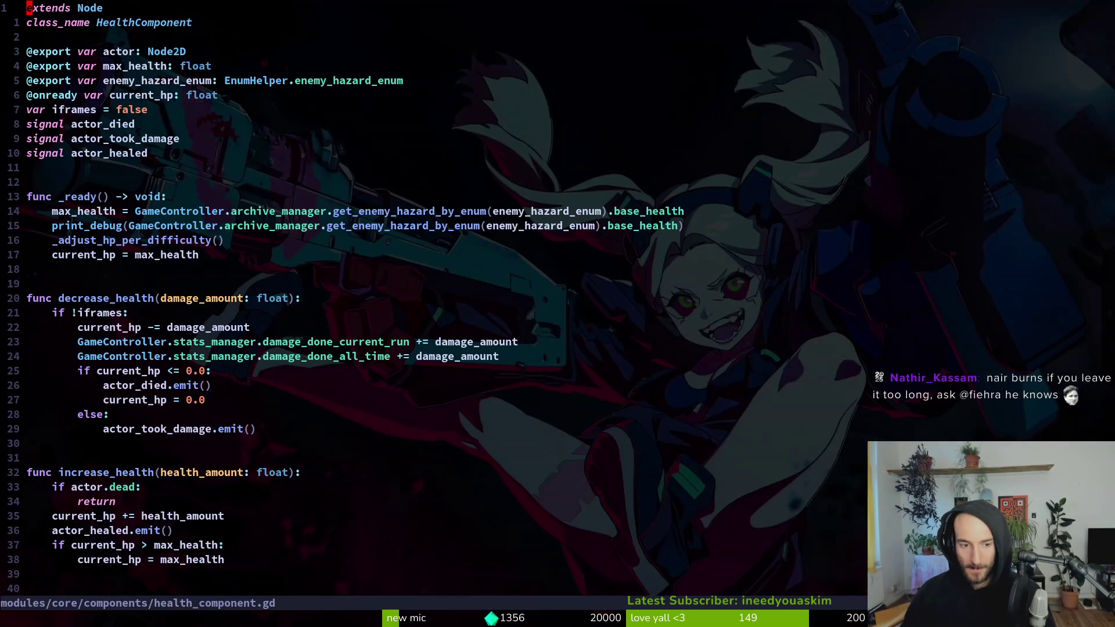
pyautogui.press('j')
pyautogui.press('j')
pyautogui.press('j')
pyautogui.press('j')
pyautogui.press('k')
pyautogui.press('k')
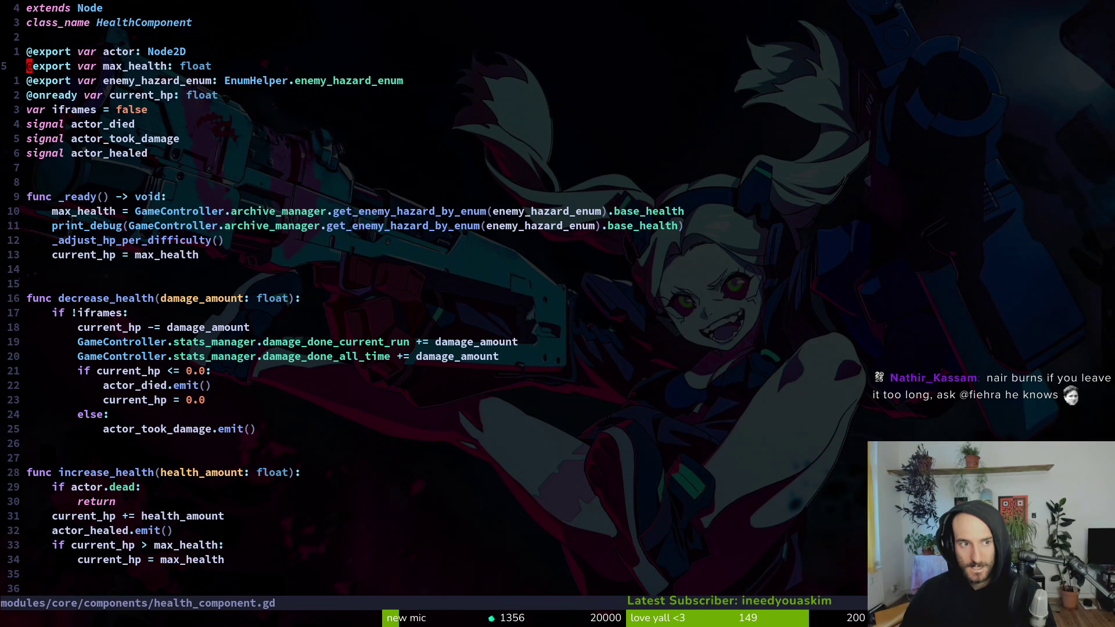
pyautogui.press('l')
pyautogui.press('l')
pyautogui.press('l')
pyautogui.press('l')
pyautogui.press('c')
pyautogui.press('w')
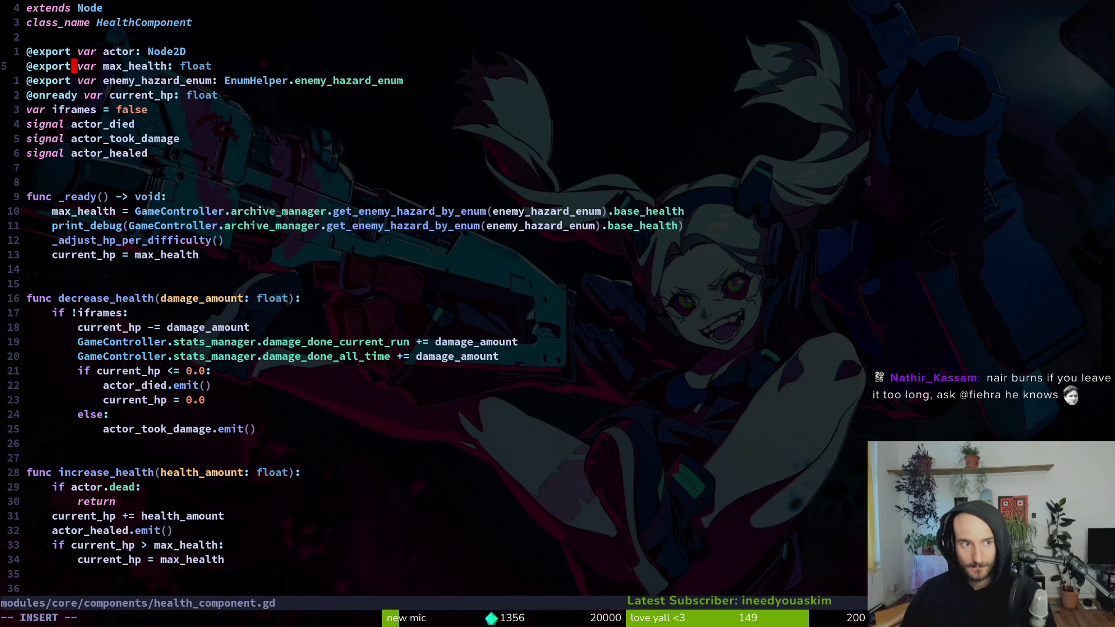
pyautogui.press('BackSpace')
pyautogui.press('BackSpace')
pyautogui.press('BackSpace')
pyautogui.press('Escape')
# - Move the max_health line above iframes, keep it exported, and save the script
pyautogui.hotkey('shift', 'v')
pyautogui.hotkey('shift', 'j')
pyautogui.hotkey('shift', 'j')
pyautogui.hotkey('shift', 'j')
pyautogui.press('Escape')
pyautogui.hotkey('shift', 'v')
pyautogui.hotkey('shift', 'k')
pyautogui.press('Escape')
pyautogui.write(':w')
pyautogui.press('Return')
pyautogui.hotkey('shift', 'v')
pyautogui.press('Escape')
pyautogui.press('u')
pyautogui.press('u')
pyautogui.press('u')
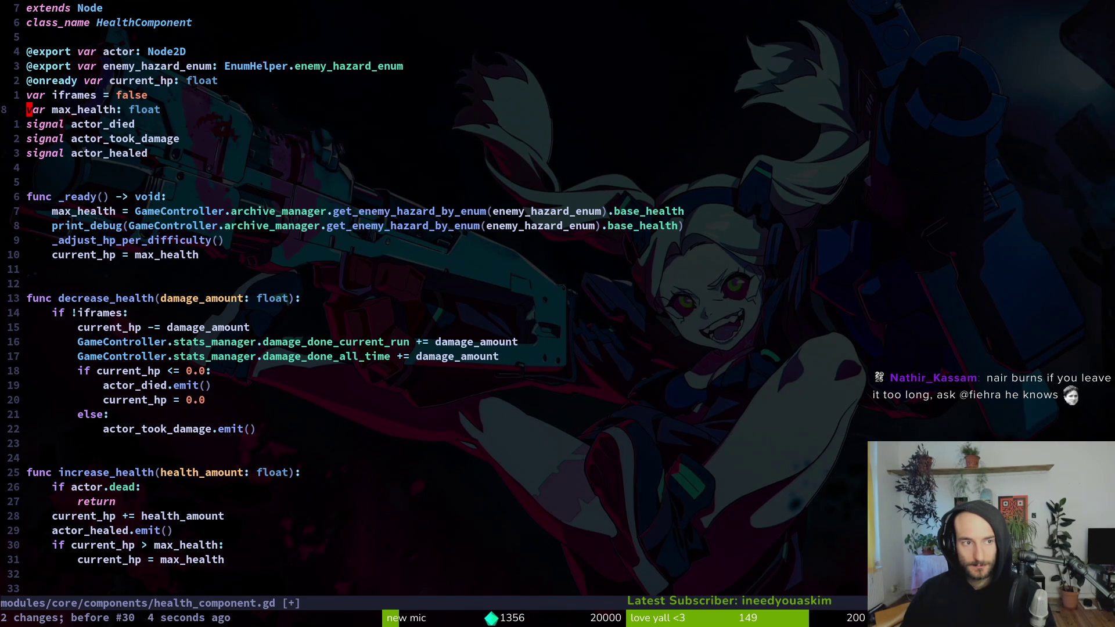
pyautogui.hotkey('ctrl', 'r')
pyautogui.write(':w')
pyautogui.press('Return')
# - Search the project for health_component and browse its 62 matches
pyautogui.press('space')
pyautogui.write('sghealth_compoonent')
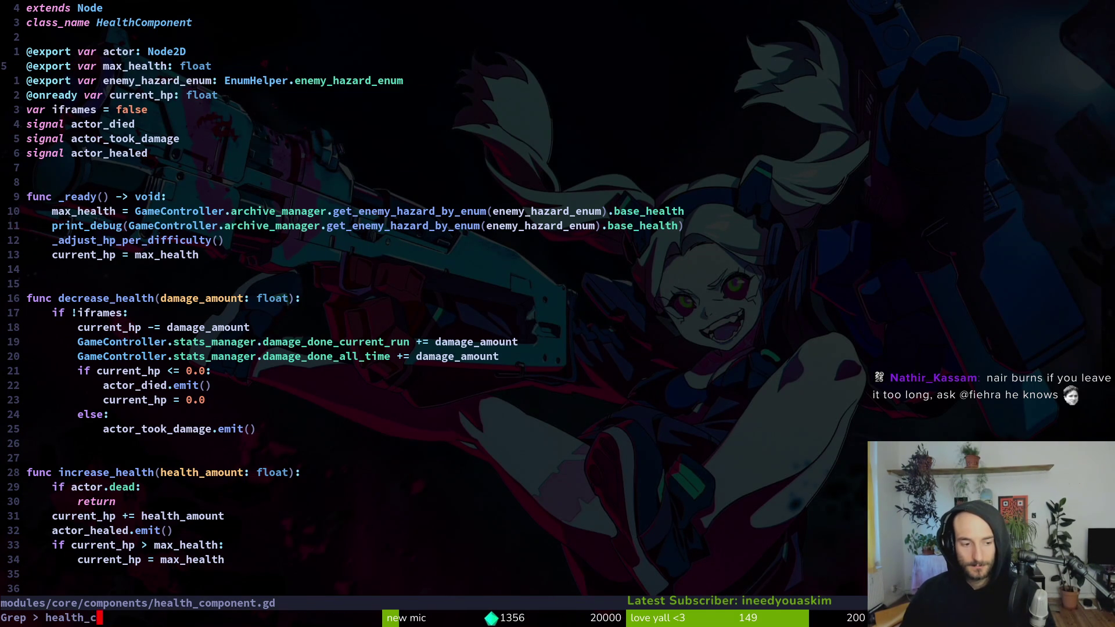
pyautogui.press('Return')
pyautogui.press('Escape')
pyautogui.press('space')
pyautogui.write('sghealth_component')
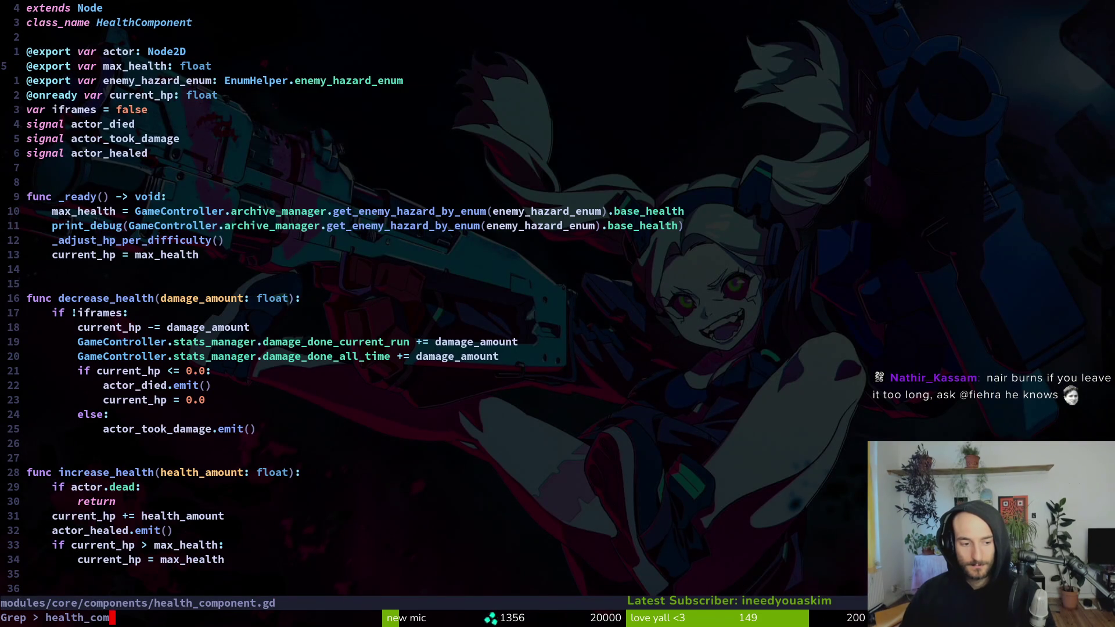
pyautogui.press('Return')
pyautogui.press('Down')
pyautogui.press('Up')
pyautogui.press('Up')
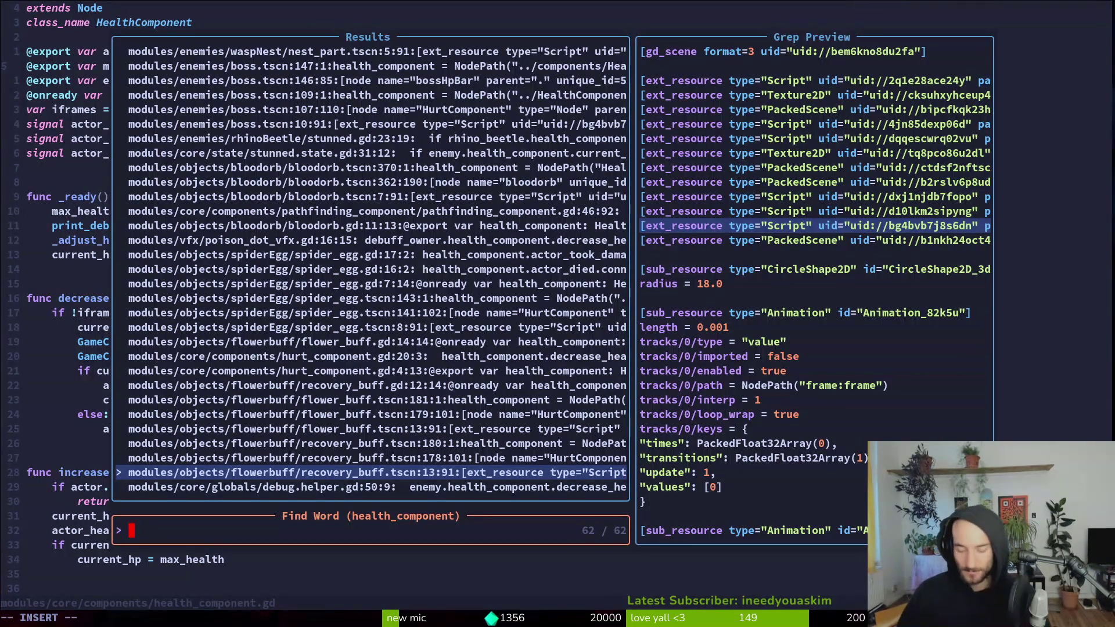
pyautogui.press('Escape')
pyautogui.press('Escape')
pyautogui.press('j')
pyautogui.press('j')
pyautogui.press('j')
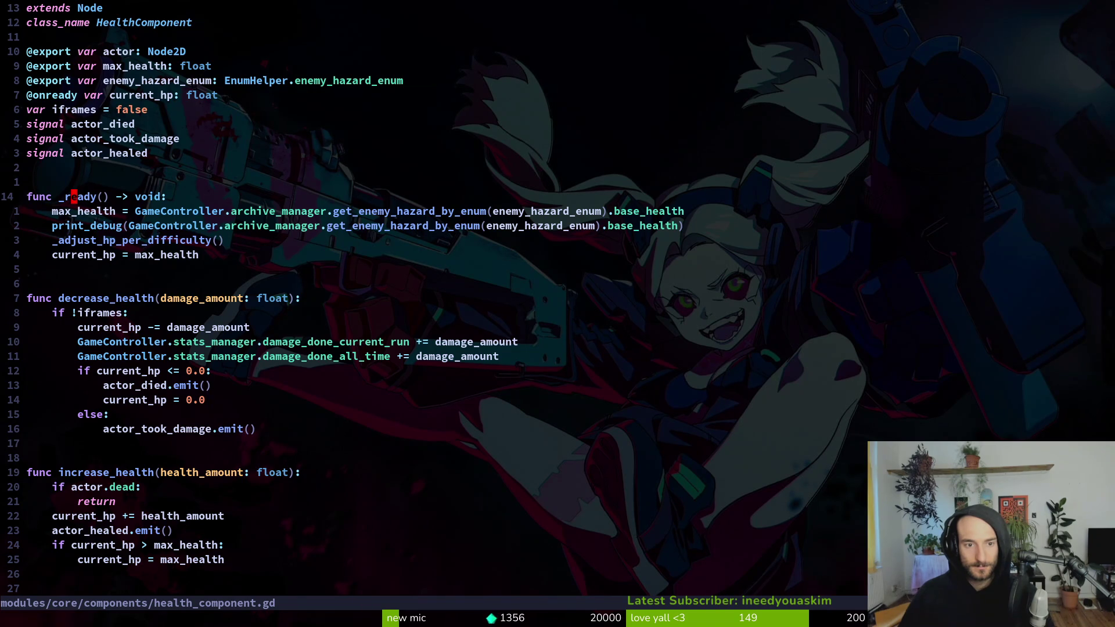
# - Wrap _ready's body in 'if actor is Enemy or actor is Boss:' and indent it
pyautogui.write('oif actor')
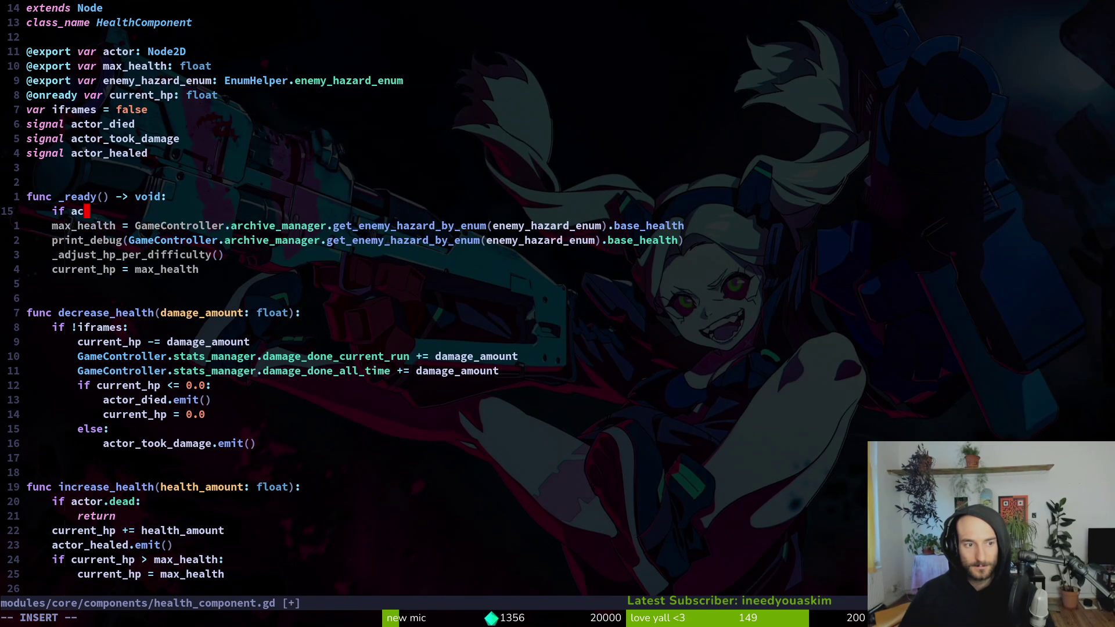
pyautogui.write(' is Ene')
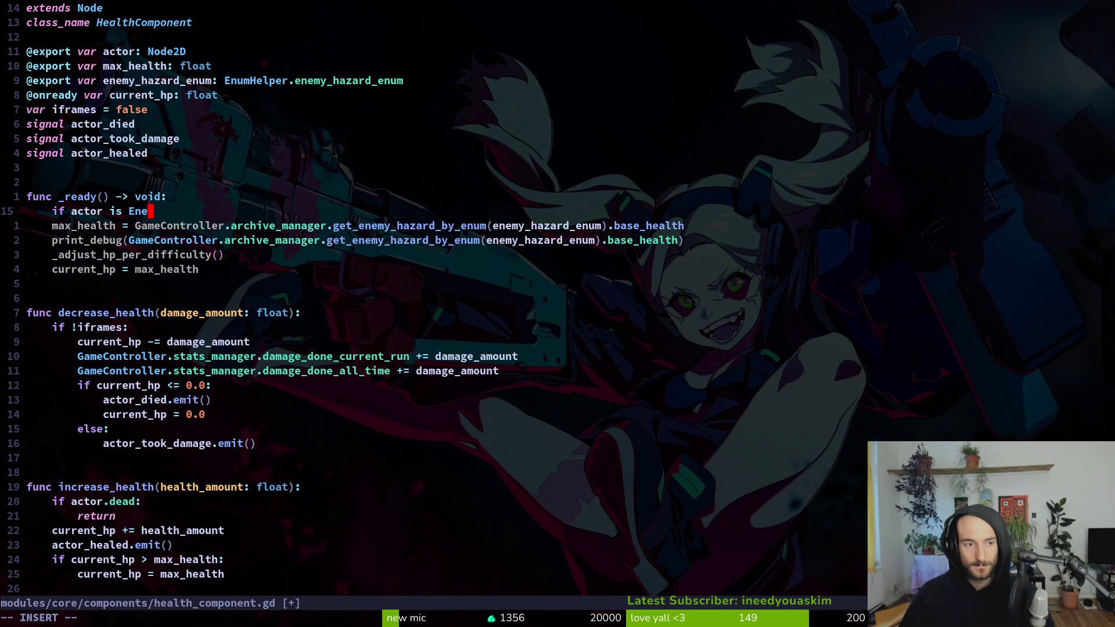
pyautogui.write('my')
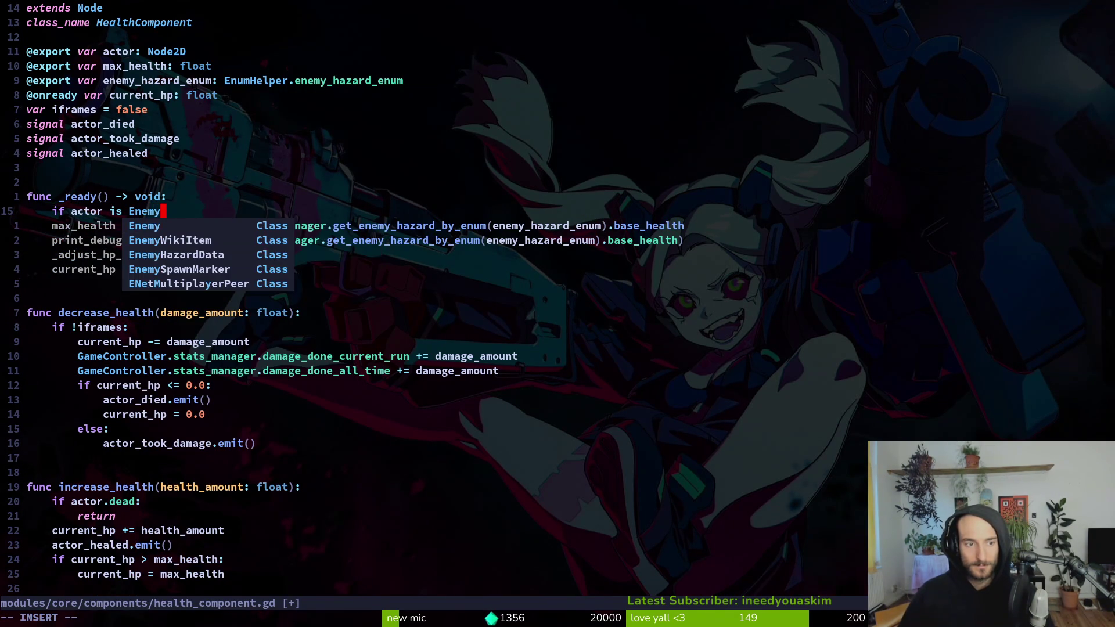
pyautogui.write(' o')
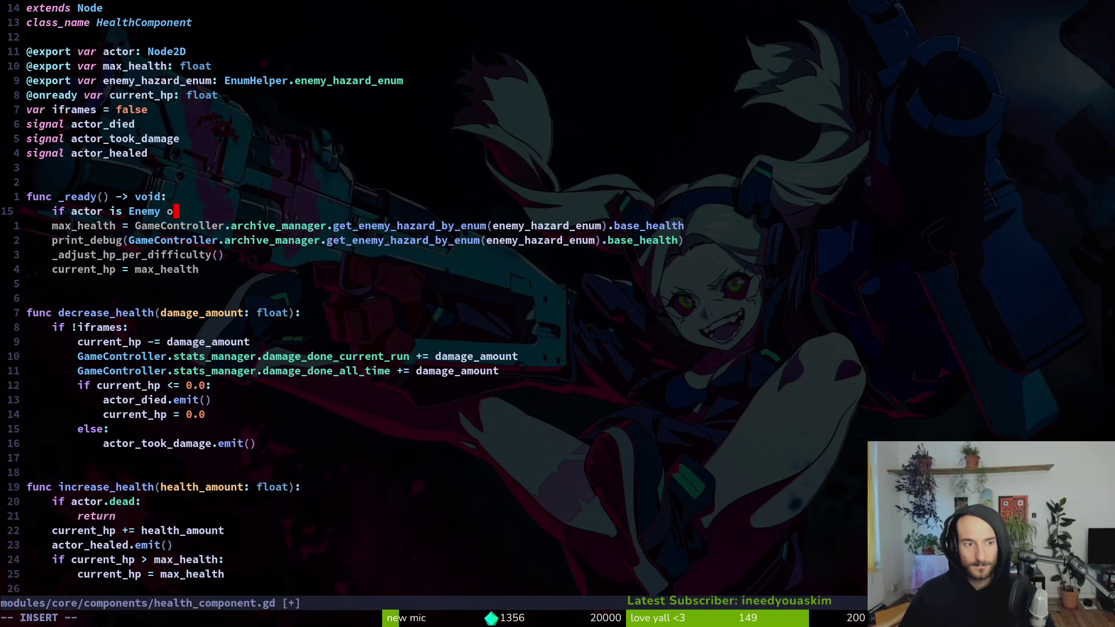
pyautogui.write('r actor is Boss')
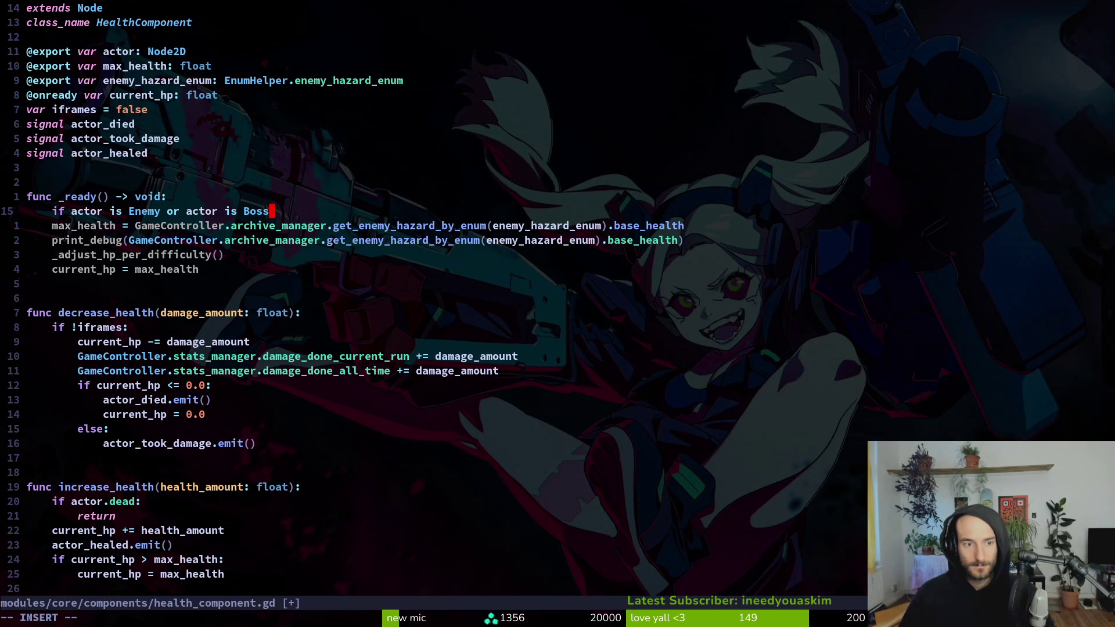
pyautogui.write(':')
pyautogui.press('Escape')
pyautogui.press('j')
pyautogui.hotkey('shift', 'v')
pyautogui.press('j')
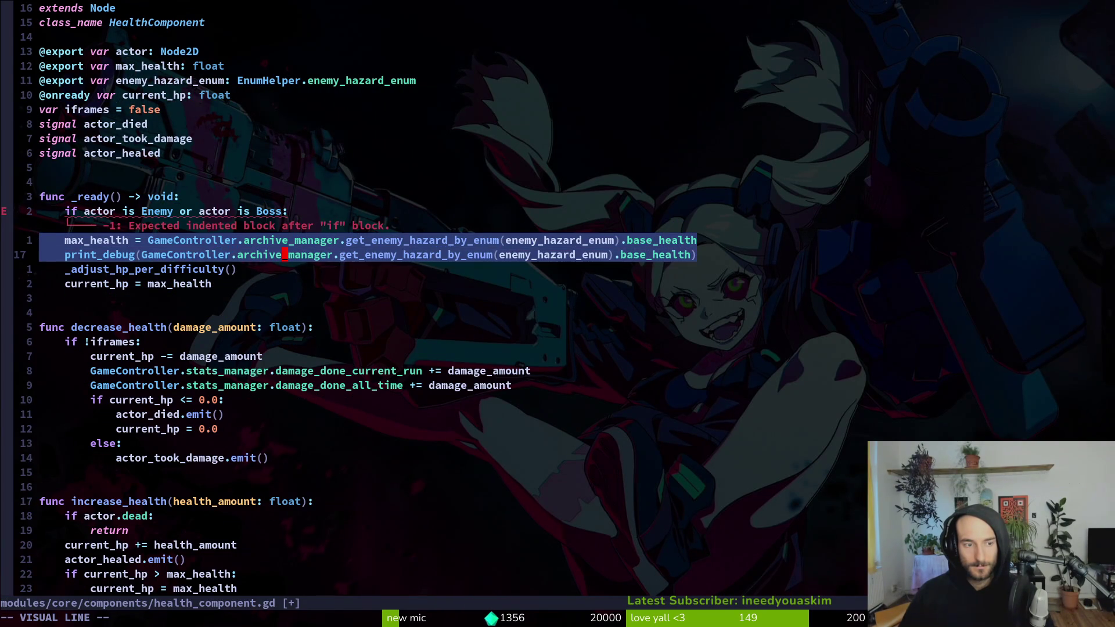
pyautogui.press('j')
pyautogui.press('j')
pyautogui.press('j')
pyautogui.press('>')
# - Dedent current_hp = max_health out of the if block and save
pyautogui.press('j')
pyautogui.press('j')
pyautogui.hotkey('shift', 'v')
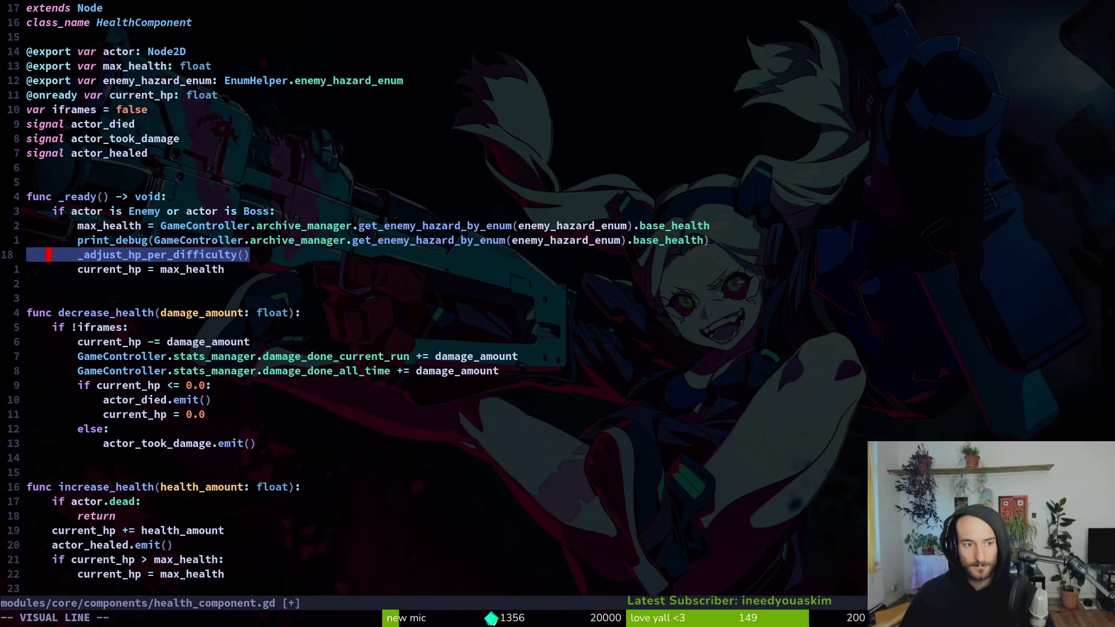
pyautogui.press('j')
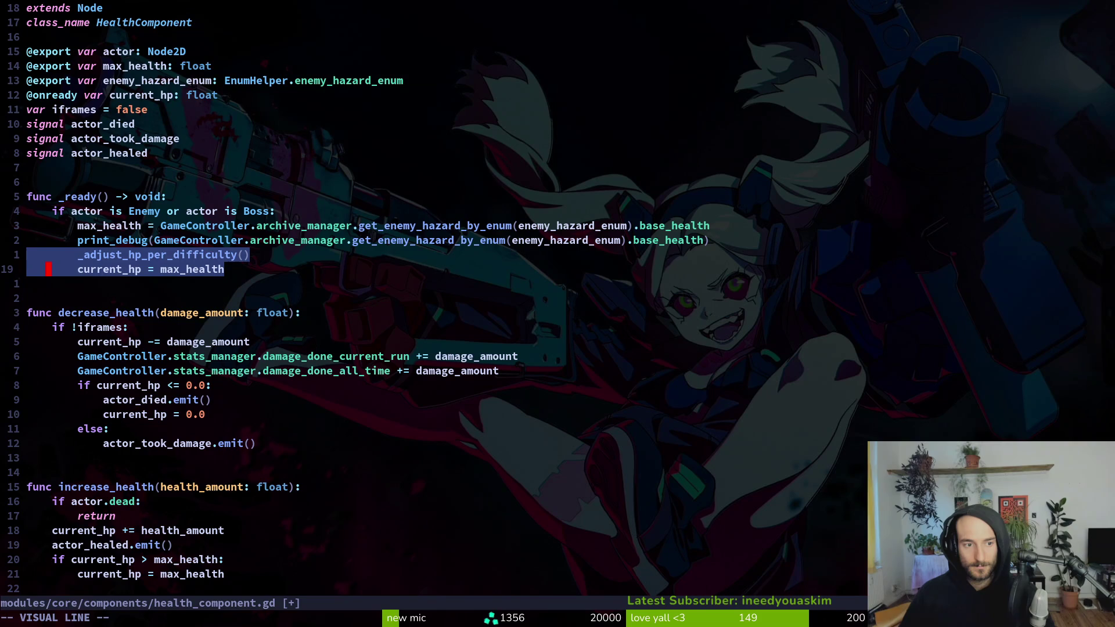
pyautogui.press('Escape')
pyautogui.press('k')
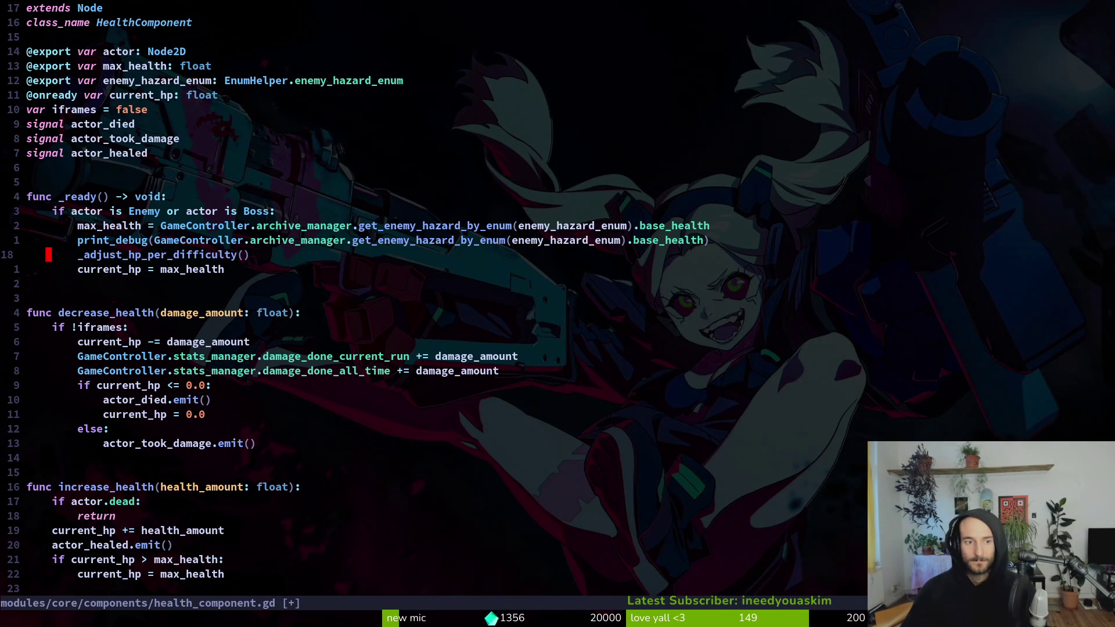
pyautogui.press('j')
pyautogui.hotkey('shift', 'v')
pyautogui.press('less')
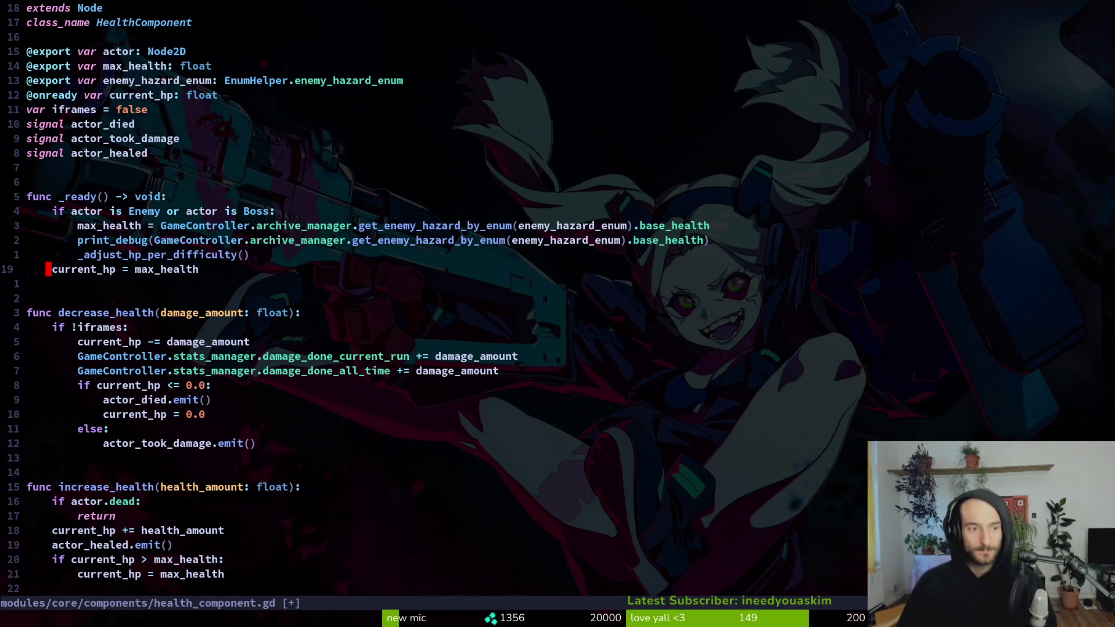
pyautogui.write(':w')
pyautogui.press('Return')
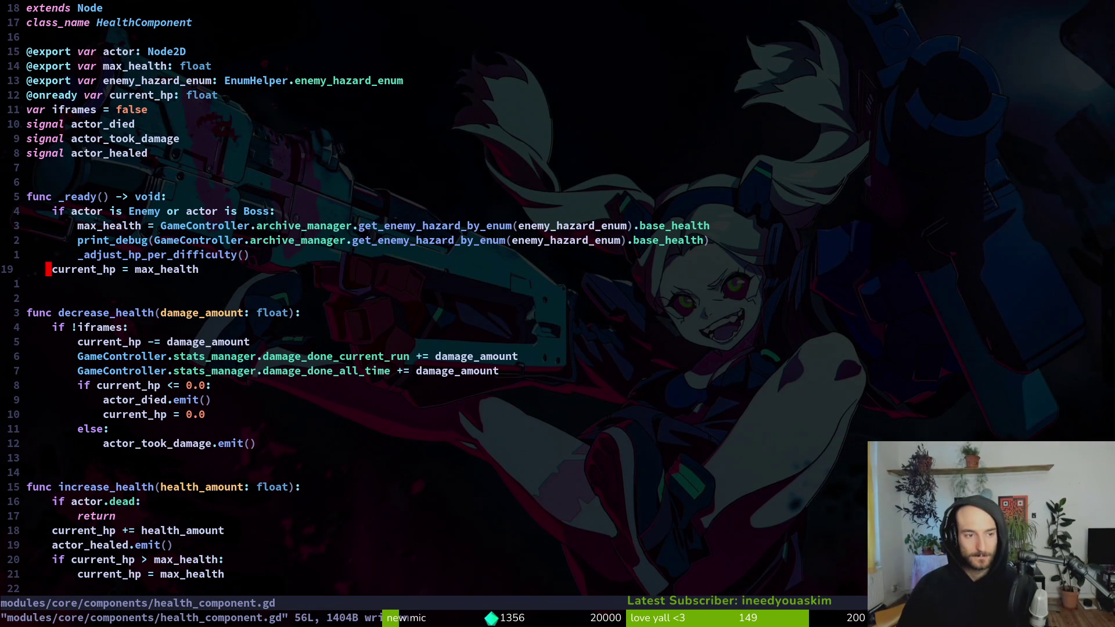
# - Delete the print_debug line, save, and return to Godot
pyautogui.press('k')
pyautogui.press('k')
pyautogui.press('d')
pyautogui.press('d')
pyautogui.write(':w')
pyautogui.press('Return')
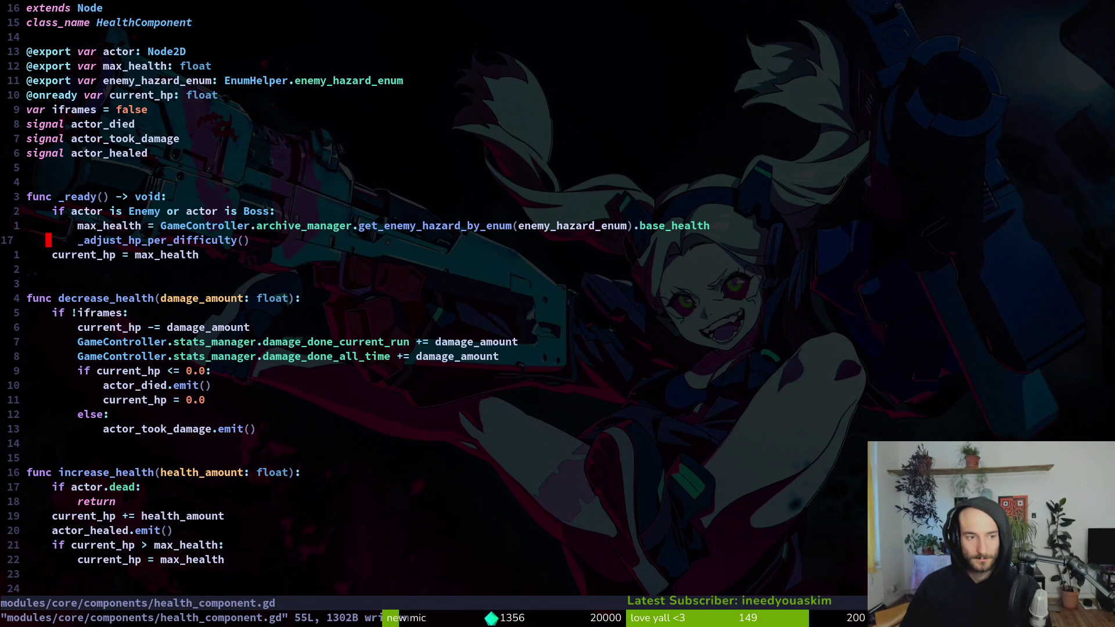
pyautogui.hotkey('alt', 'Tab')
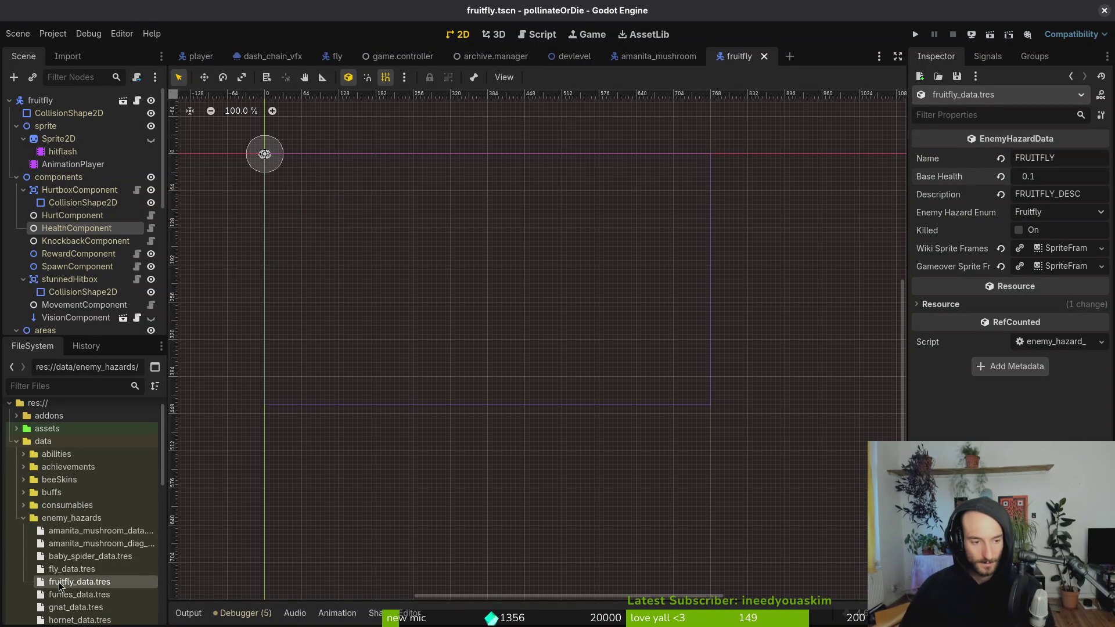
# - Set gnat_data.tres Base Health to 3 and hornet_data.tres Base Health to 92, then save
pyautogui.click(82, 596)
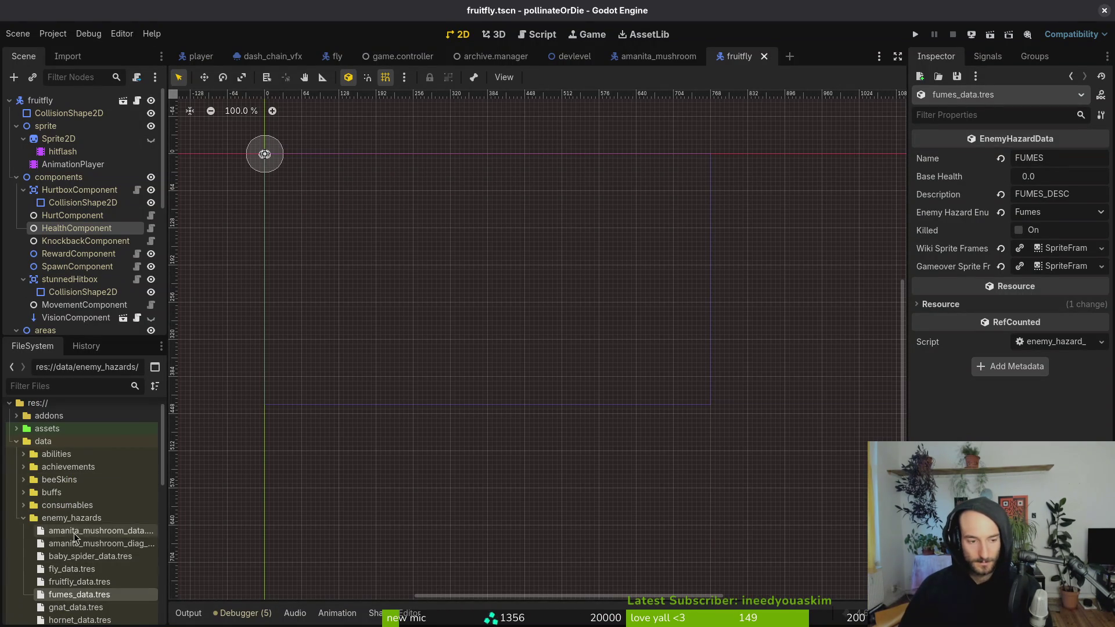
pyautogui.scroll(-3, 107, 494)
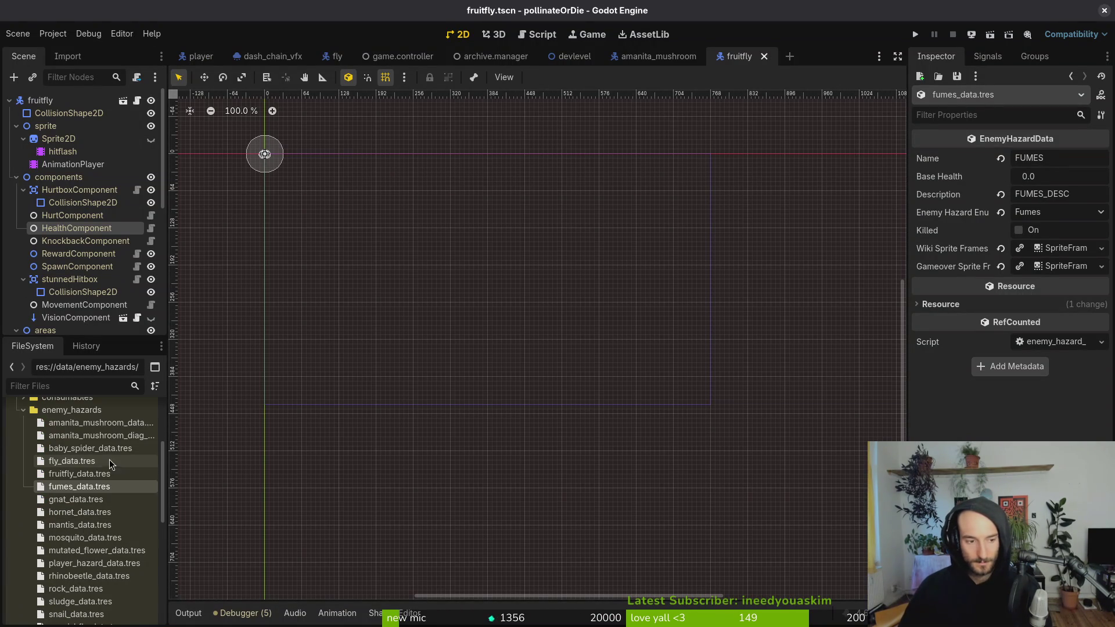
pyautogui.click(85, 501)
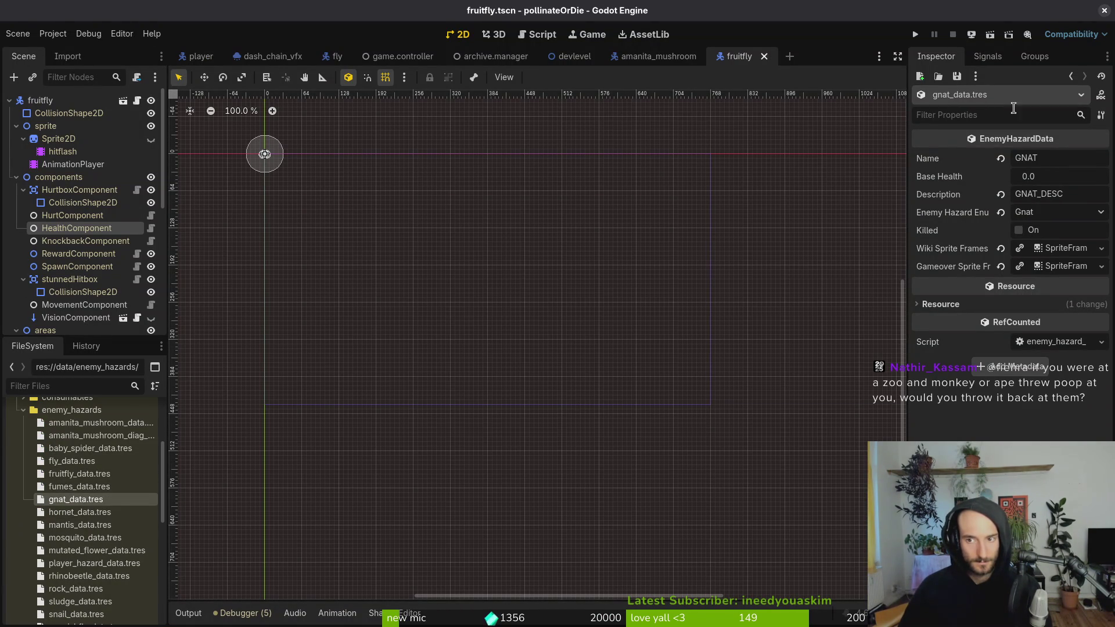
pyautogui.click(1061, 178)
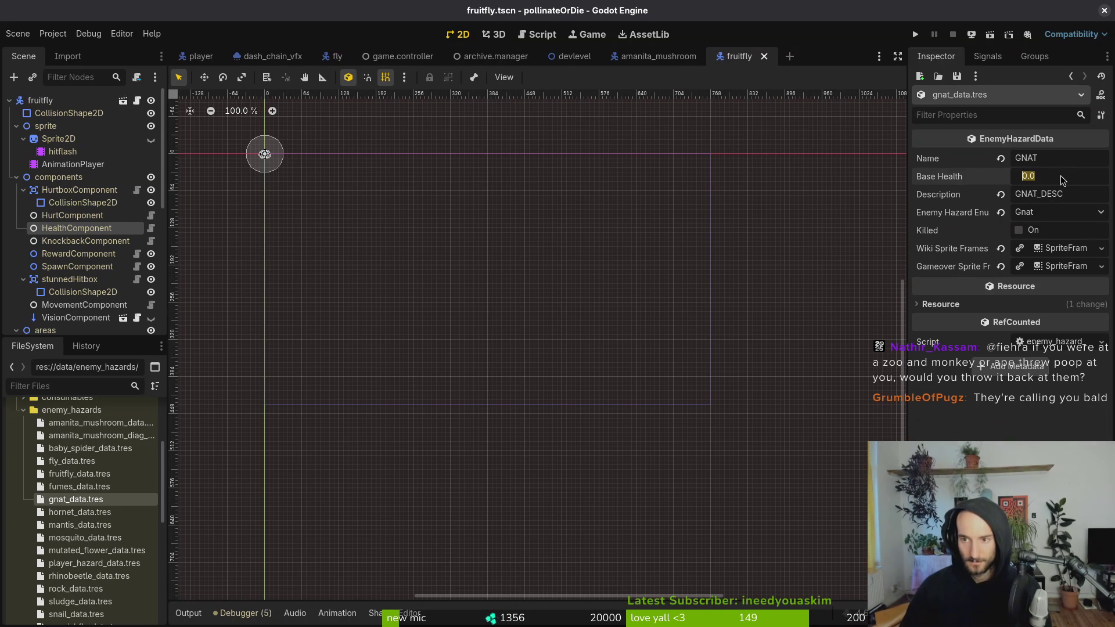
pyautogui.write('3')
pyautogui.press('Return')
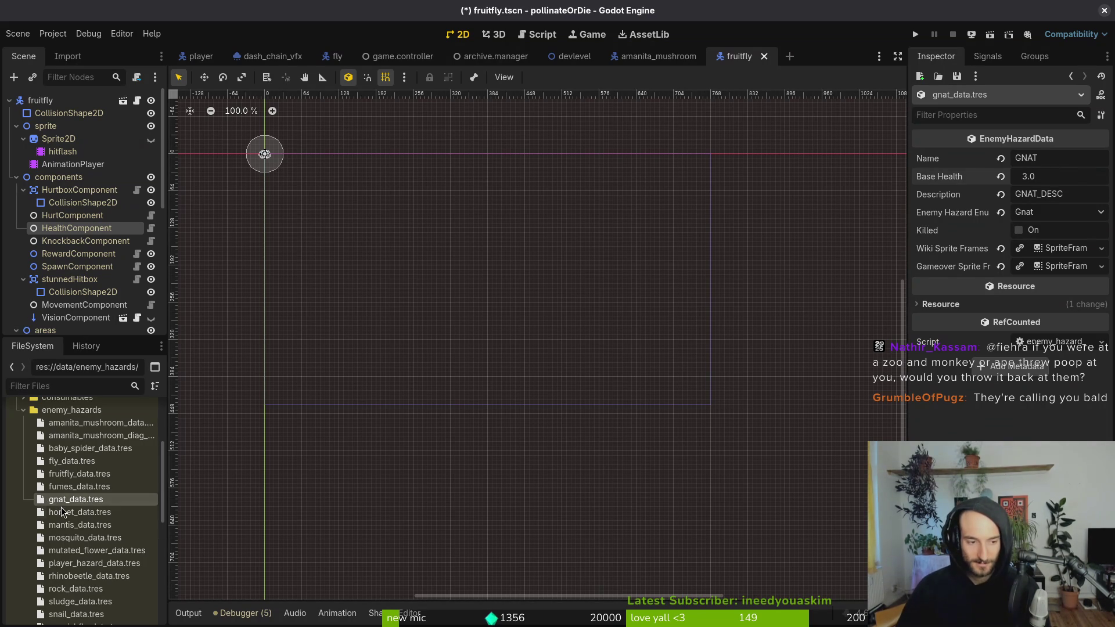
pyautogui.click(61, 511)
pyautogui.click(1063, 176)
pyautogui.write('92')
pyautogui.press('Return')
pyautogui.hotkey('ctrl', 's')
# - Open hornet.tscn to inspect its SpawnComponent, then bring up the mantis scene
pyautogui.hotkey('ctrl', 'shift', 'o')
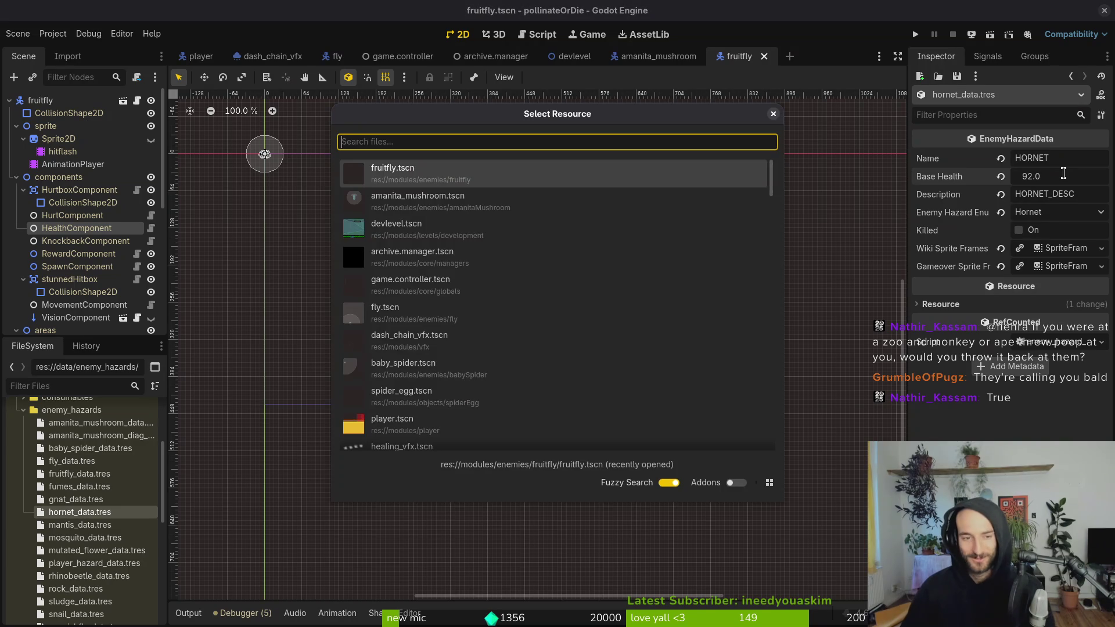
pyautogui.write('hornet')
pyautogui.press('Down')
pyautogui.press('Down')
pyautogui.press('Down')
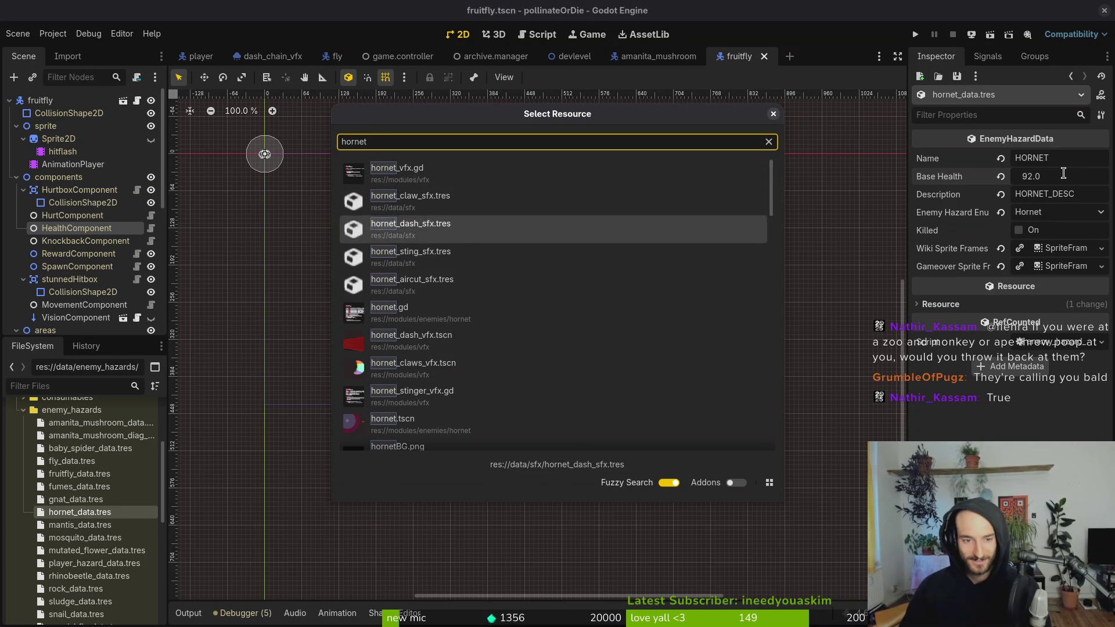
pyautogui.press('Down')
pyautogui.press('Down')
pyautogui.press('Down')
pyautogui.press('Return')
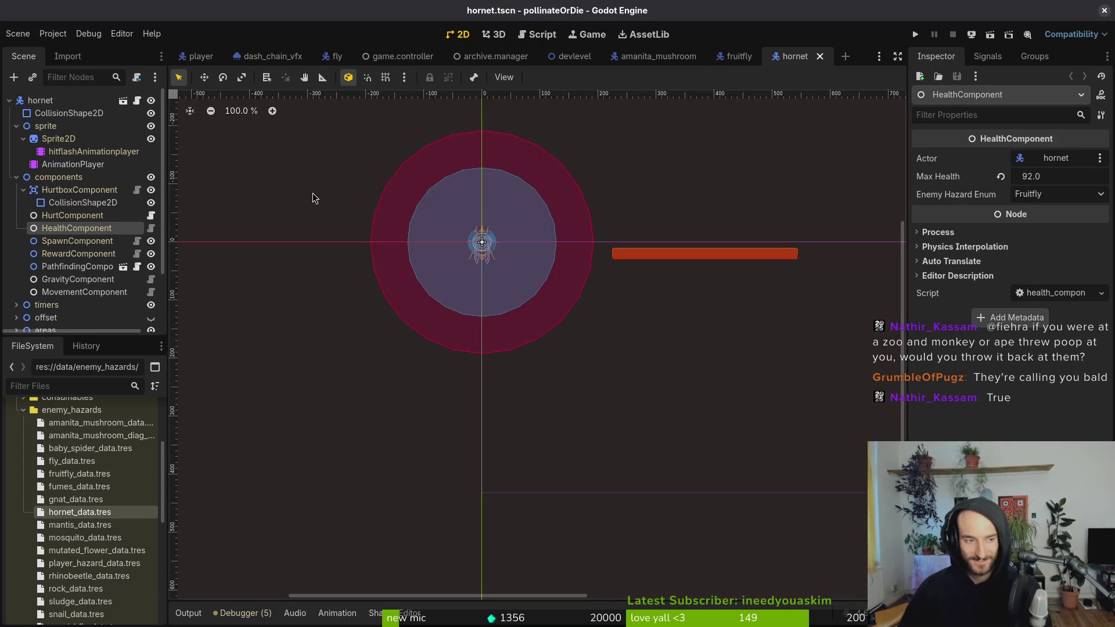
pyautogui.click(65, 241)
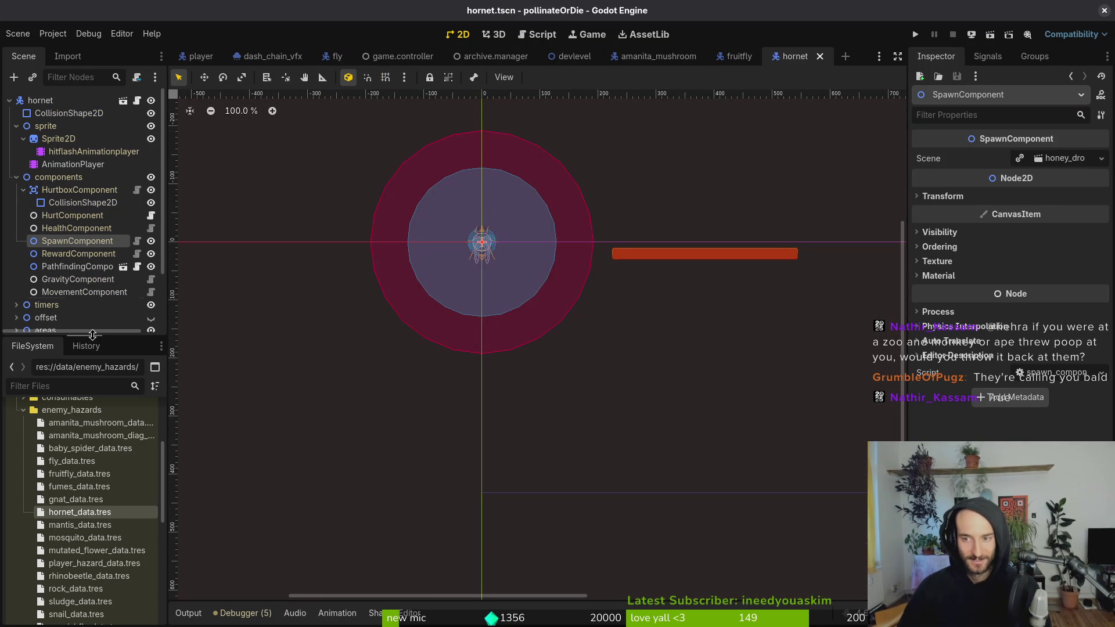
pyautogui.click(83, 526)
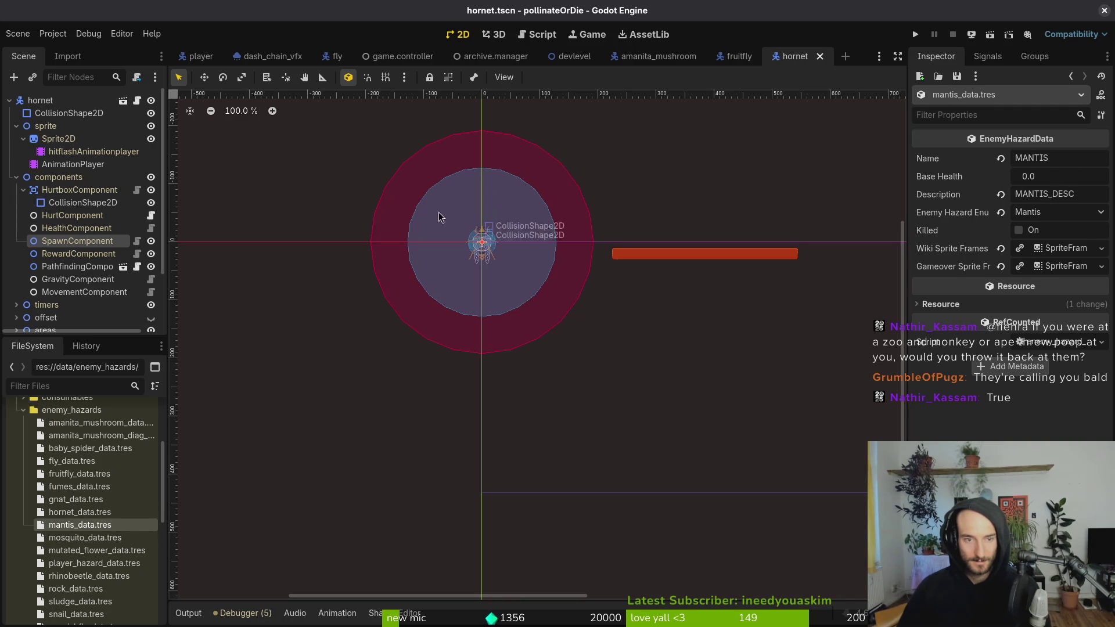
pyautogui.click(381, 223)
pyautogui.hotkey('shift', 'alt', 'o')
pyautogui.write('mantsts')
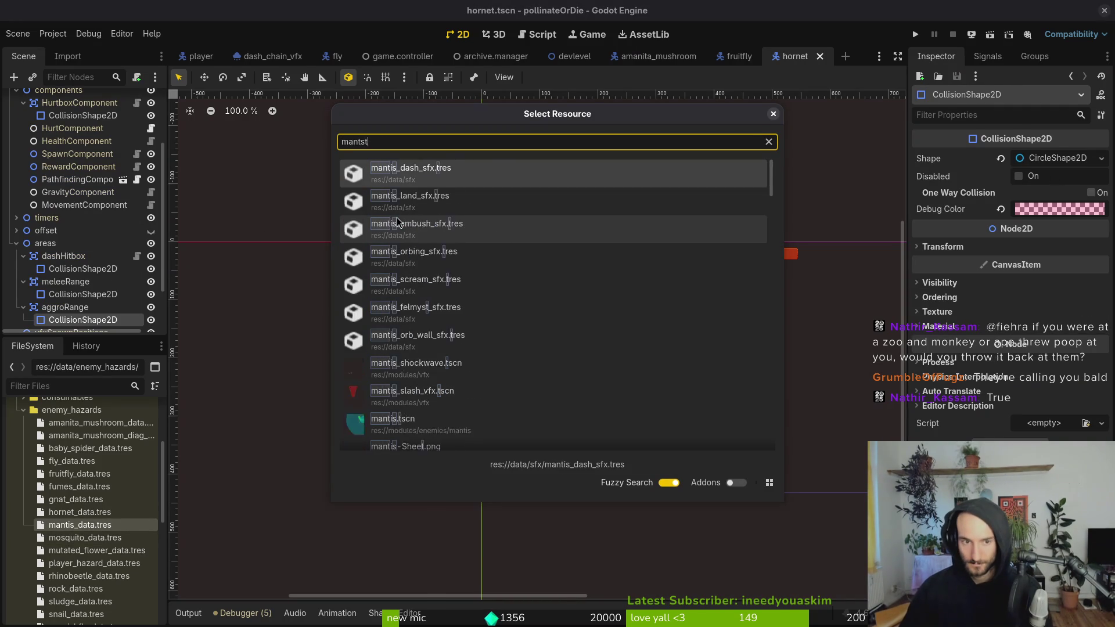
pyautogui.press('Down')
pyautogui.press('Down')
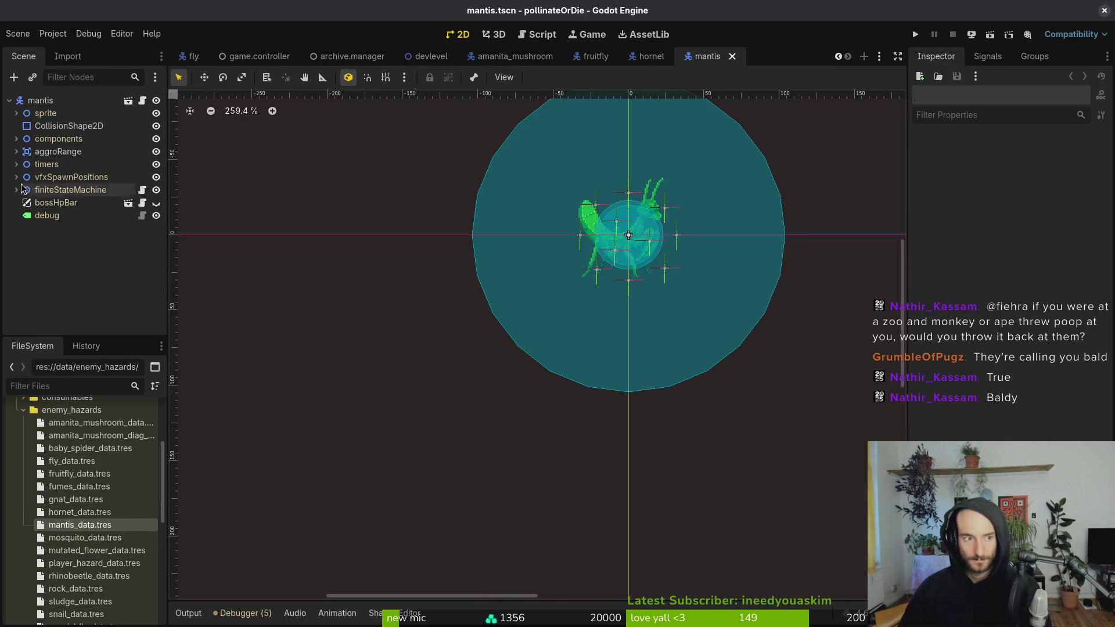
# - Set the mantis HealthComponent's Max Health to 104 and save the scene
pyautogui.click(16, 139)
pyautogui.click(52, 191)
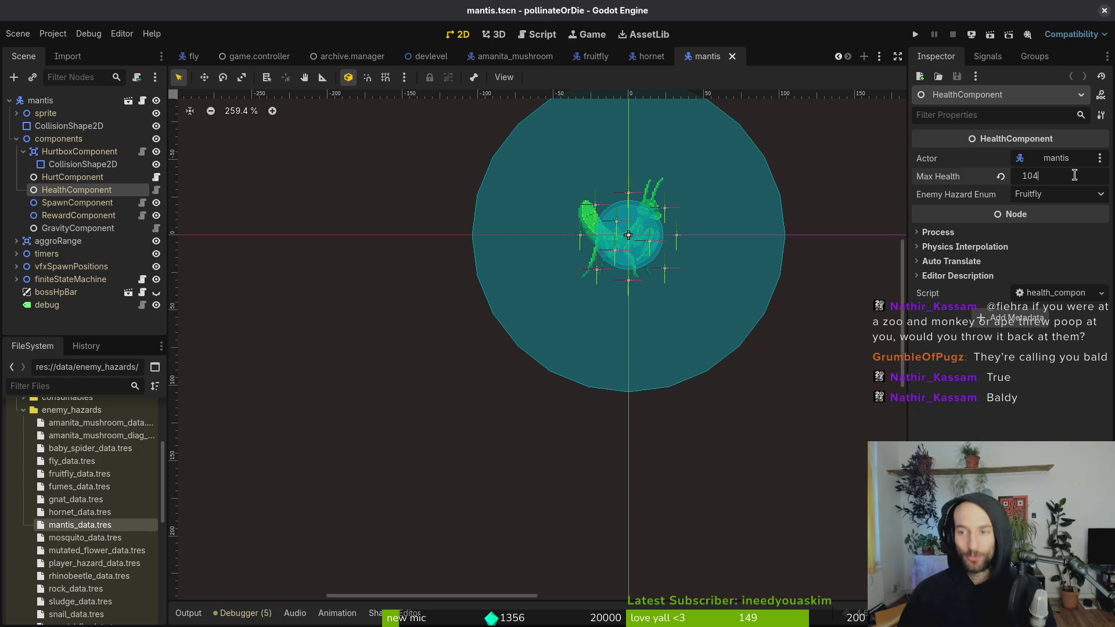
pyautogui.press('Return')
pyautogui.hotkey('ctrl', 's')
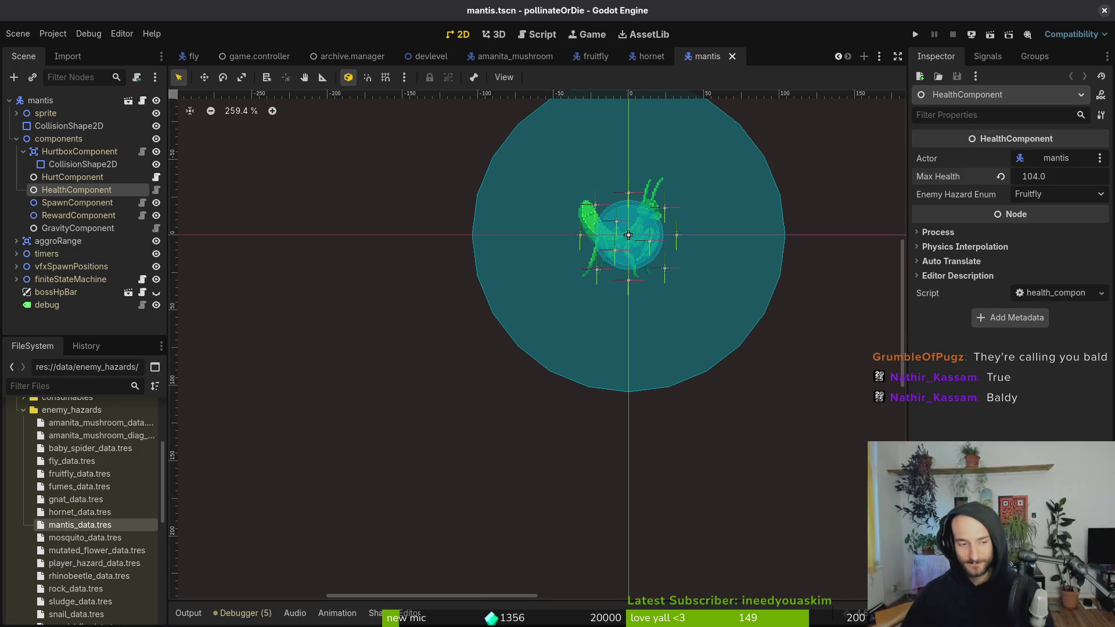
# - Set mantis_data.tres Base Health to 104, save, and open mosquito_data.tres
pyautogui.doubleClick(81, 524)
pyautogui.click(1059, 174)
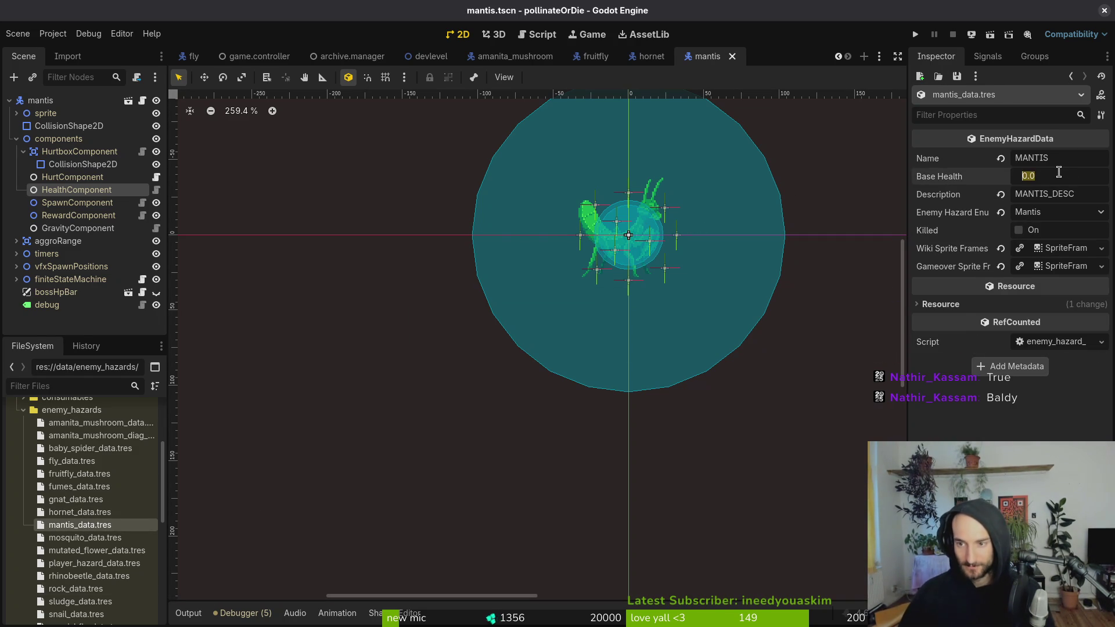
pyautogui.write('104')
pyautogui.press('Return')
pyautogui.hotkey('ctrl', 's')
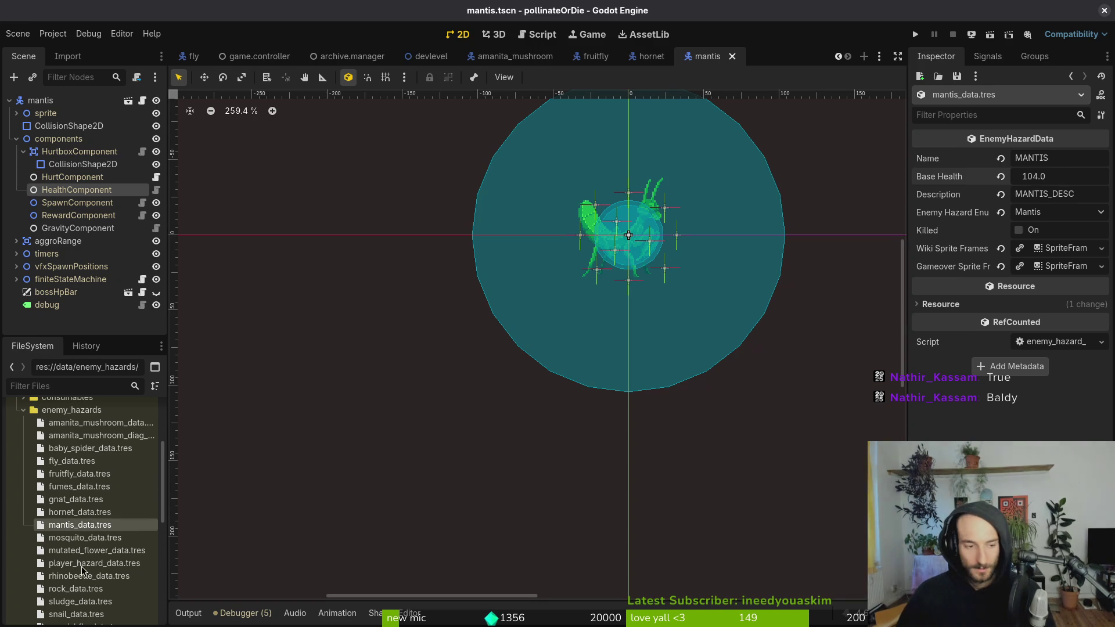
pyautogui.doubleClick(85, 537)
pyautogui.hotkey('ctrl', 's')
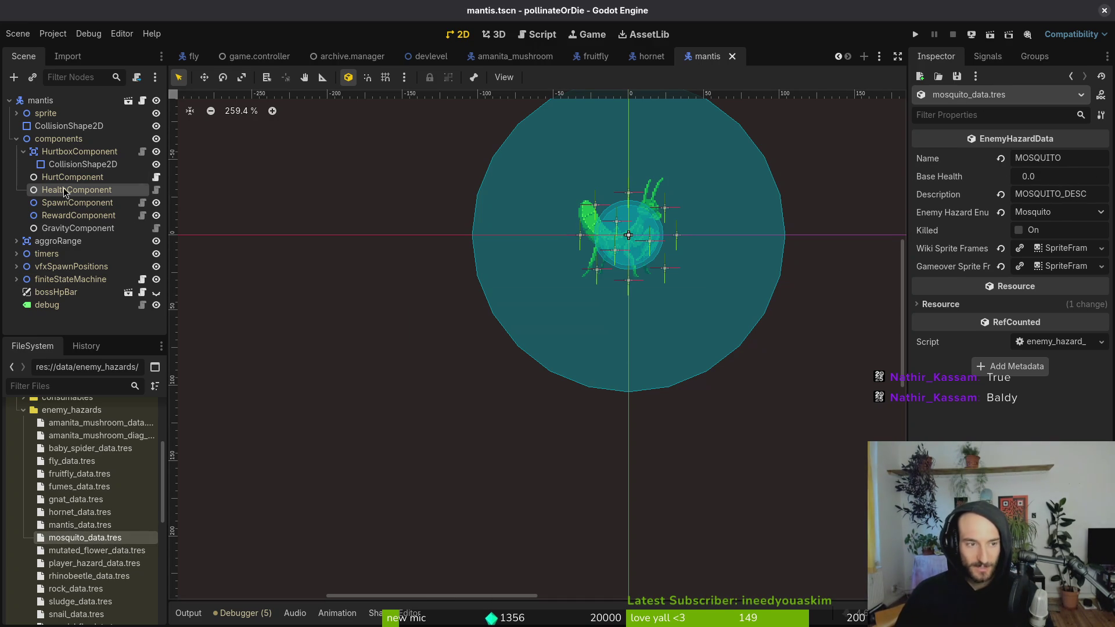
pyautogui.hotkey('alt', 'Tab')
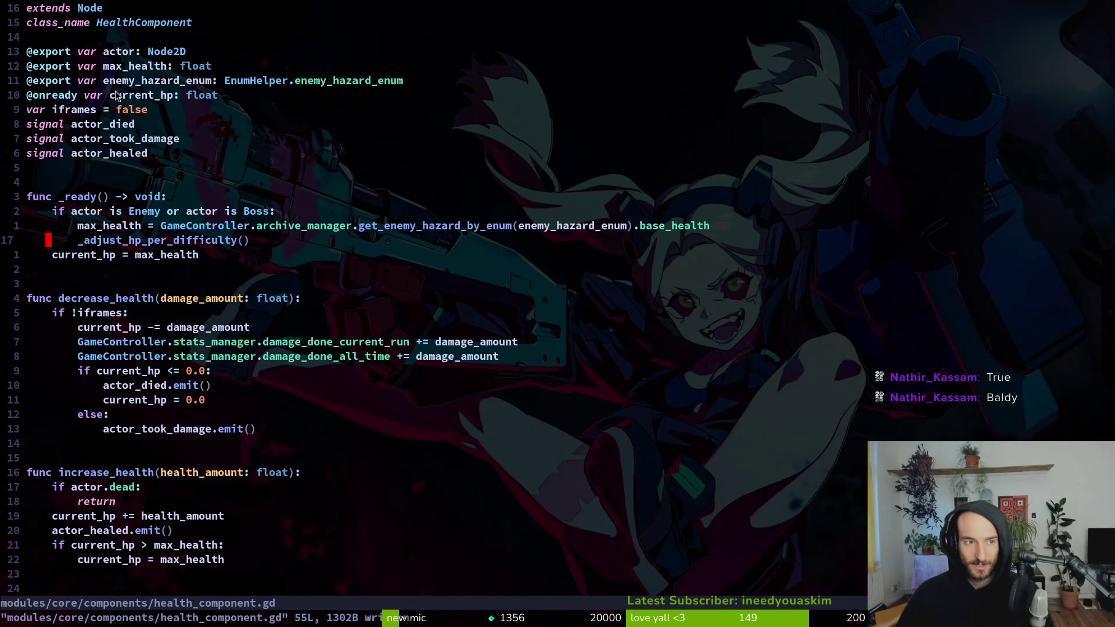
pyautogui.click(49, 67)
pyautogui.write('daW')
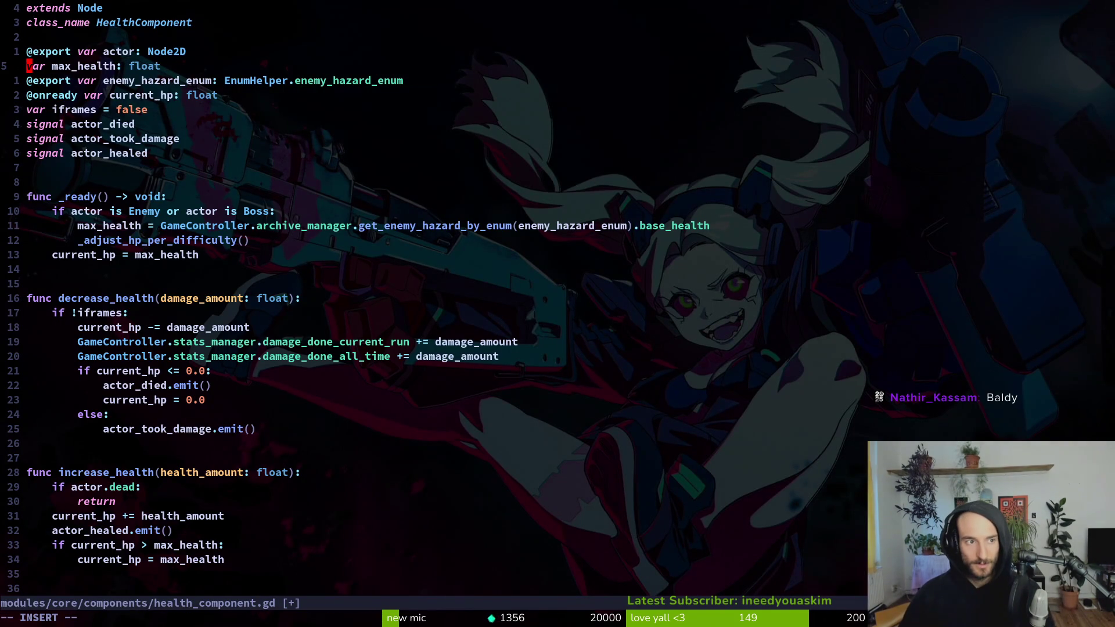
pyautogui.write(':w')
pyautogui.press('Return')
pyautogui.press('V')
pyautogui.press('J')
pyautogui.press('J')
pyautogui.press('Escape')
pyautogui.write(':w')
# - Give max_health a default value of 1.0 and save health_component.gd
pyautogui.press('Return')
pyautogui.write('A =')
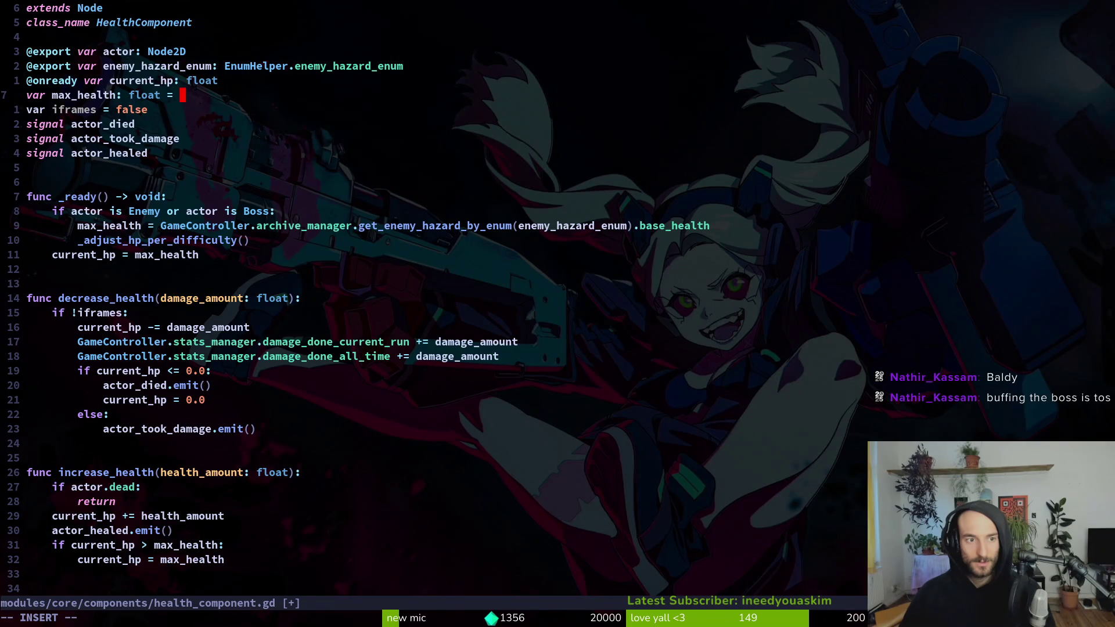
pyautogui.write(' 1')
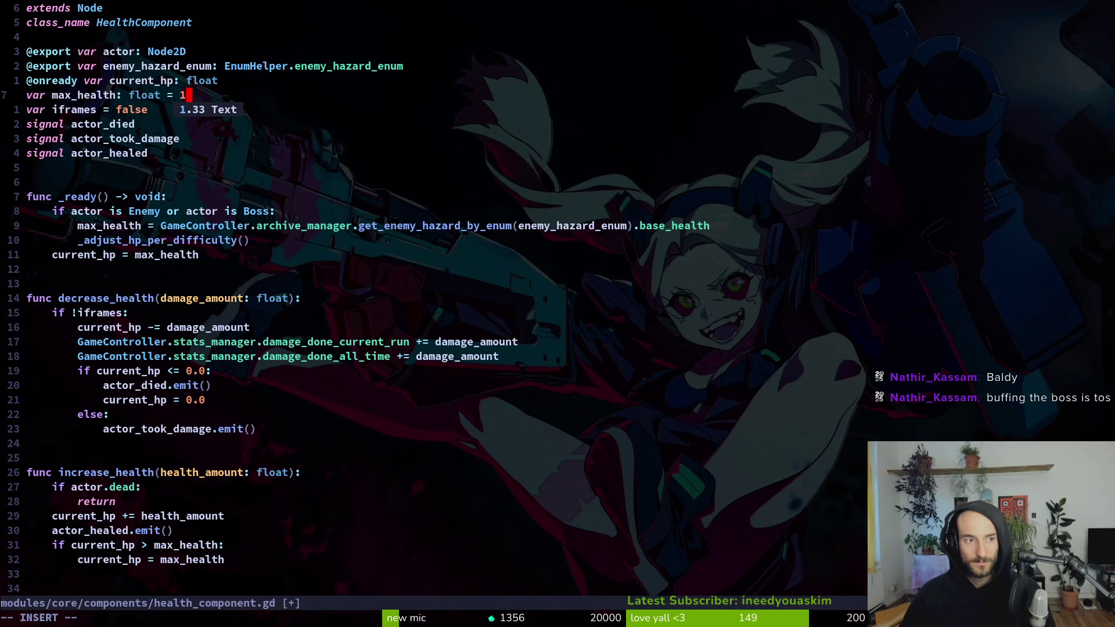
pyautogui.press('Tab')
pyautogui.press('BackSpace')
pyautogui.press('BackSpace')
pyautogui.press('BackSpace')
pyautogui.write('.0')
pyautogui.press('Escape')
pyautogui.write(':w')
pyautogui.press('Return')
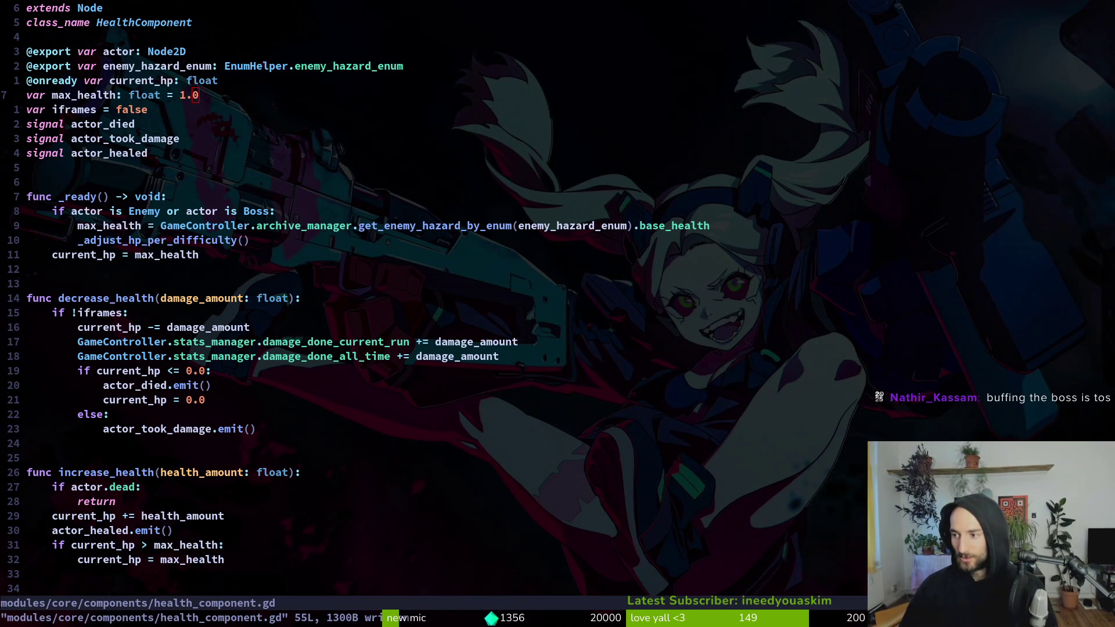
pyautogui.press('super+minus')
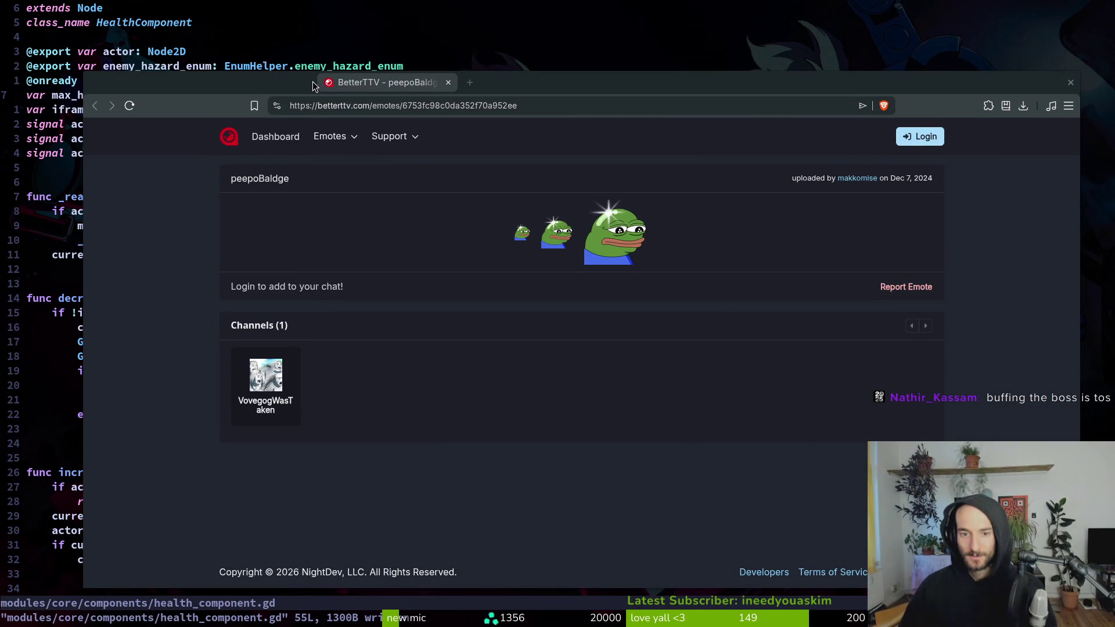
# - Log in to BetterTTV
pyautogui.click(919, 136)
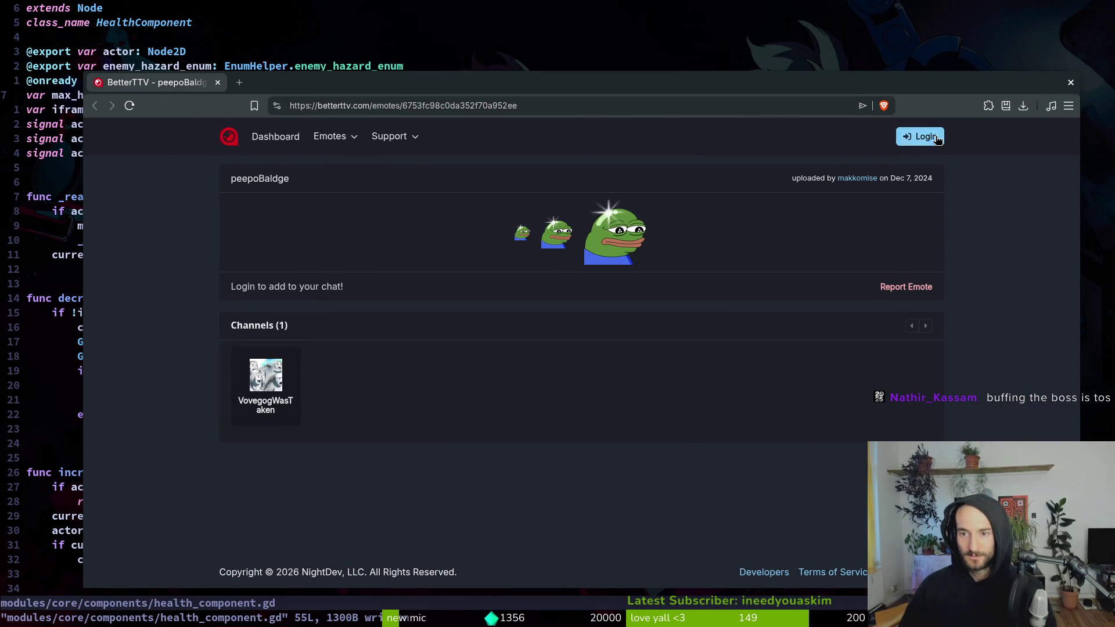
pyautogui.press('super+minus')
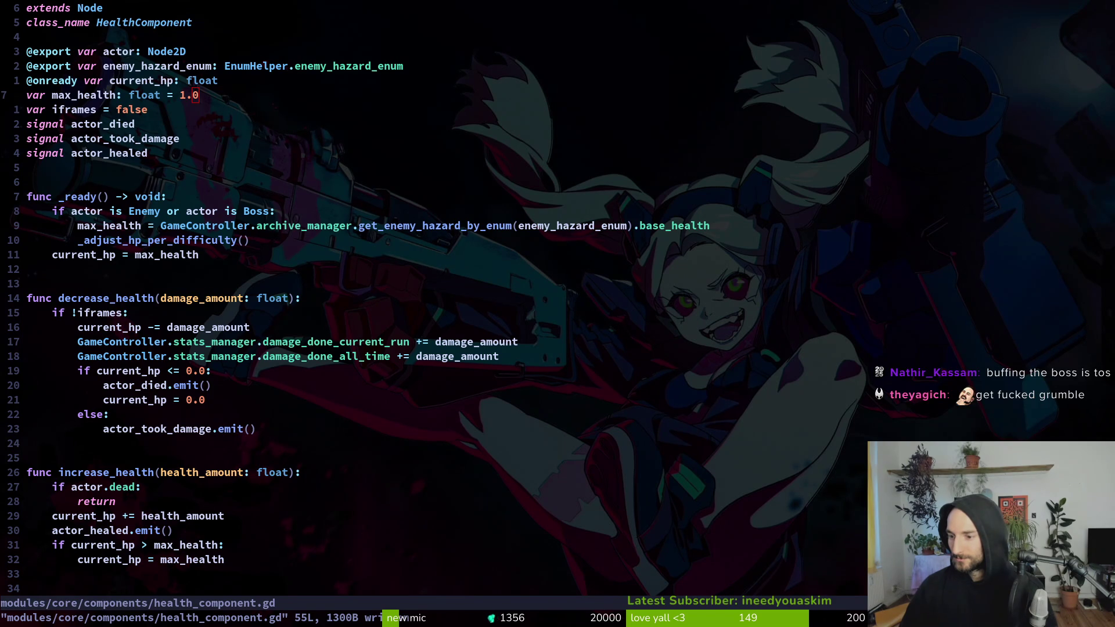
pyautogui.hotkey('alt', 'Tab')
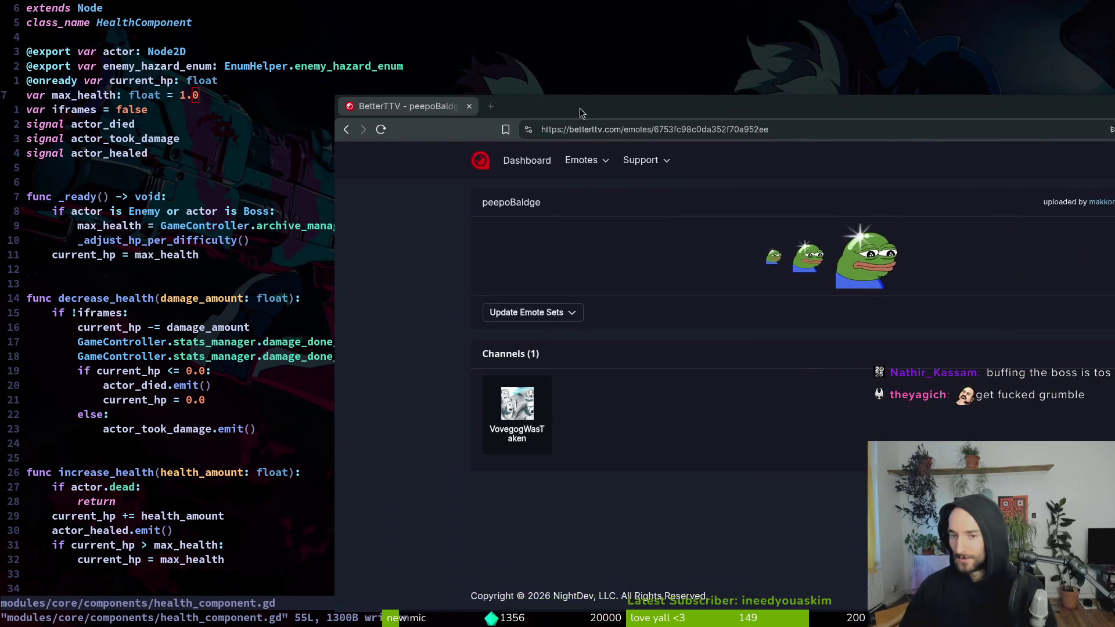
# - Open the dashboard's channel emotes and scroll through all 50 in use
pyautogui.click(444, 120)
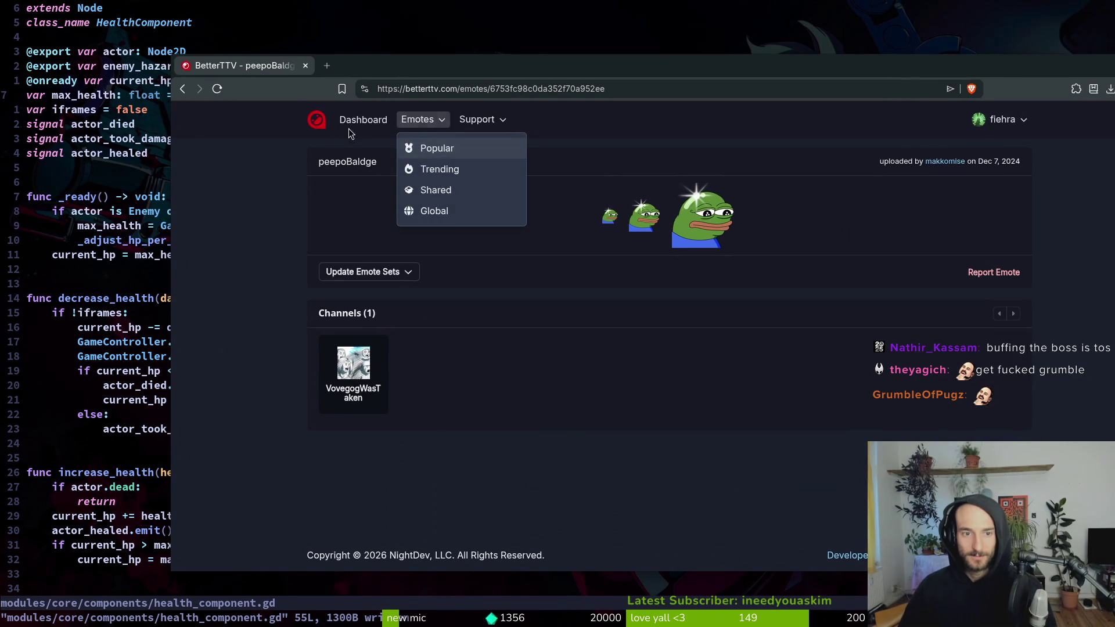
pyautogui.click(370, 120)
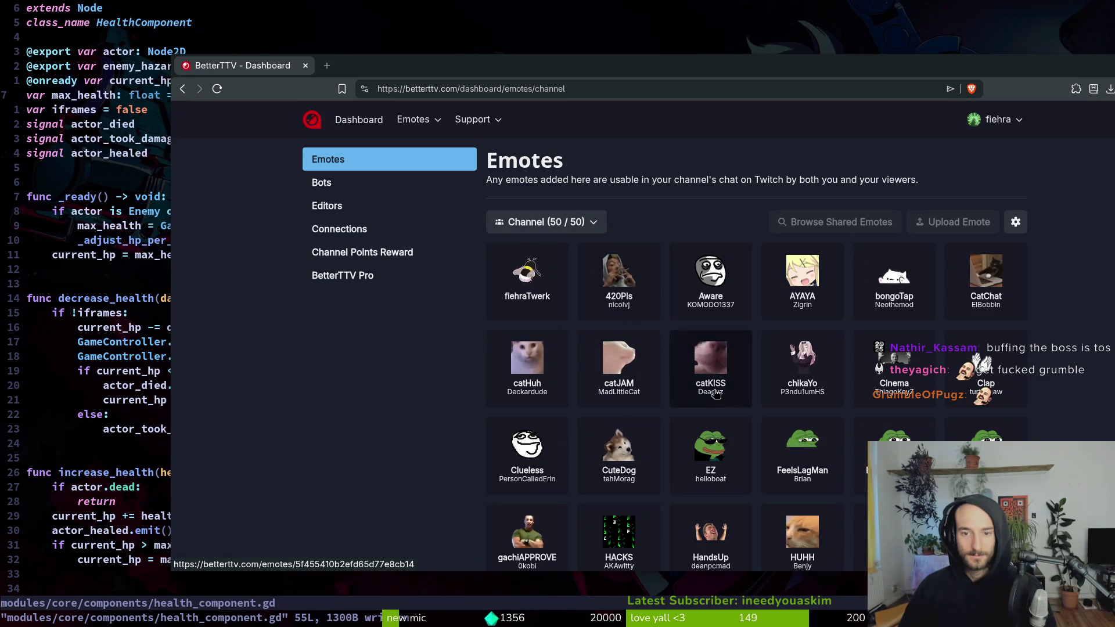
pyautogui.scroll(-5, 725, 375)
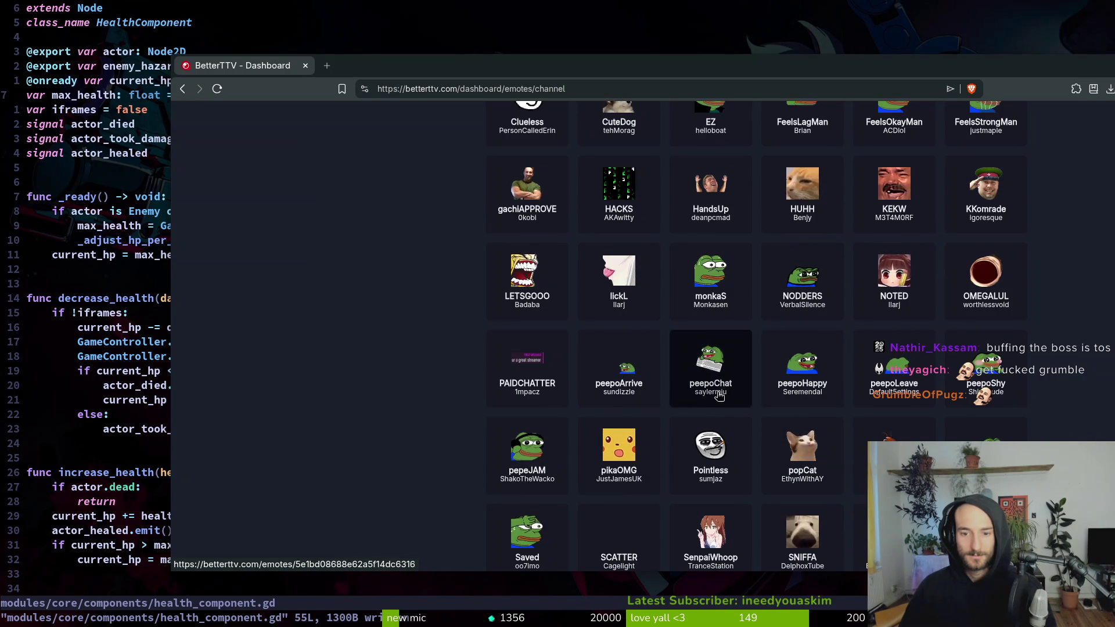
pyautogui.scroll(-3, 1016, 402)
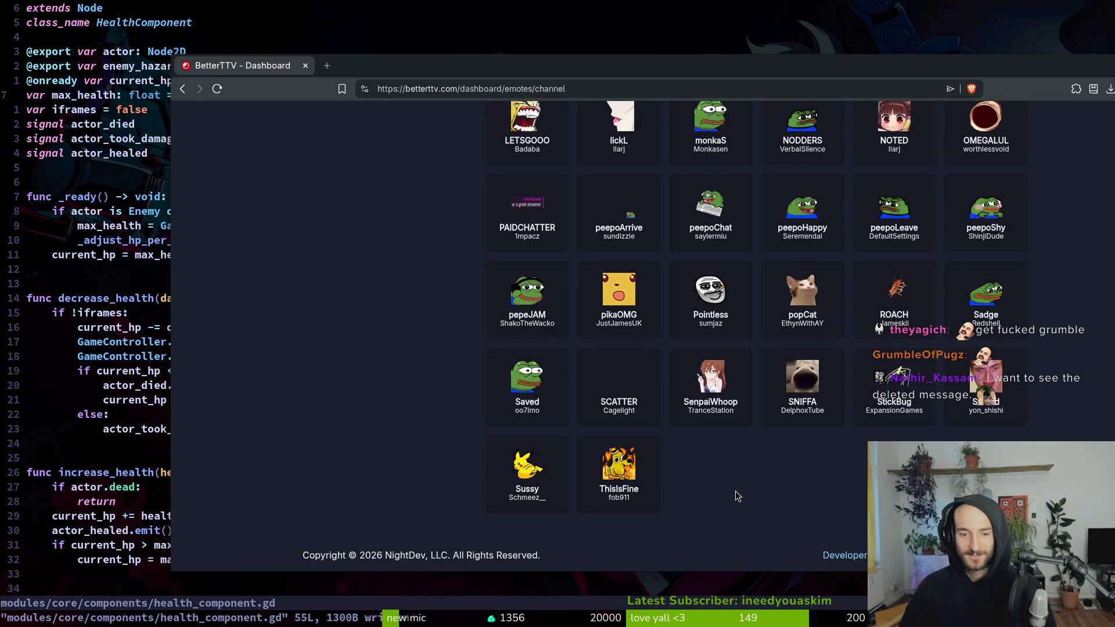
pyautogui.scroll(1, 765, 497)
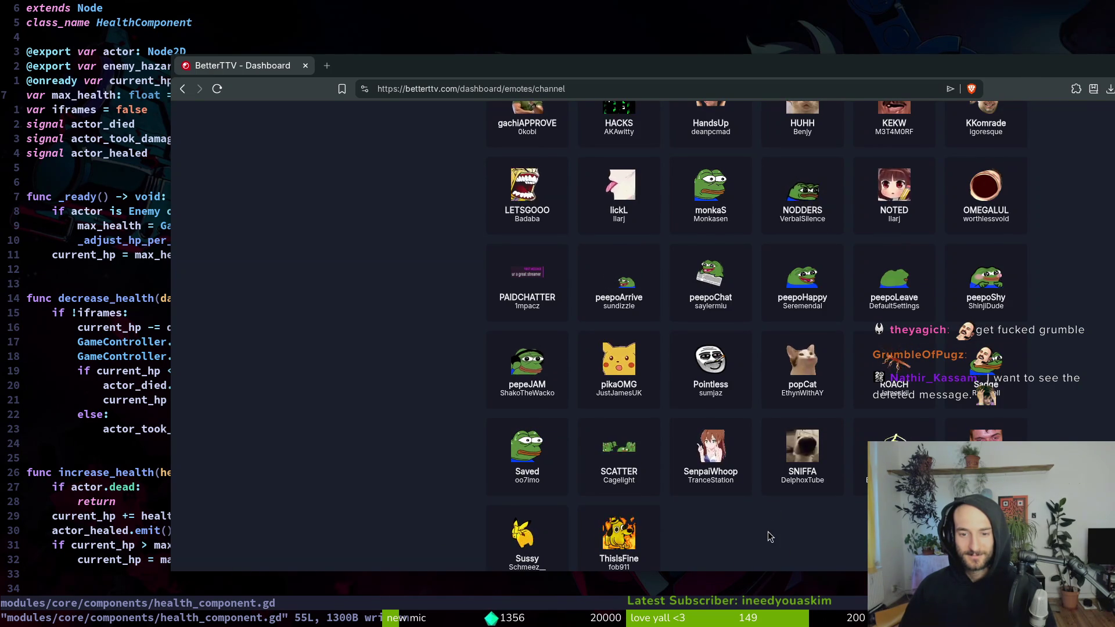
pyautogui.scroll(1, 767, 530)
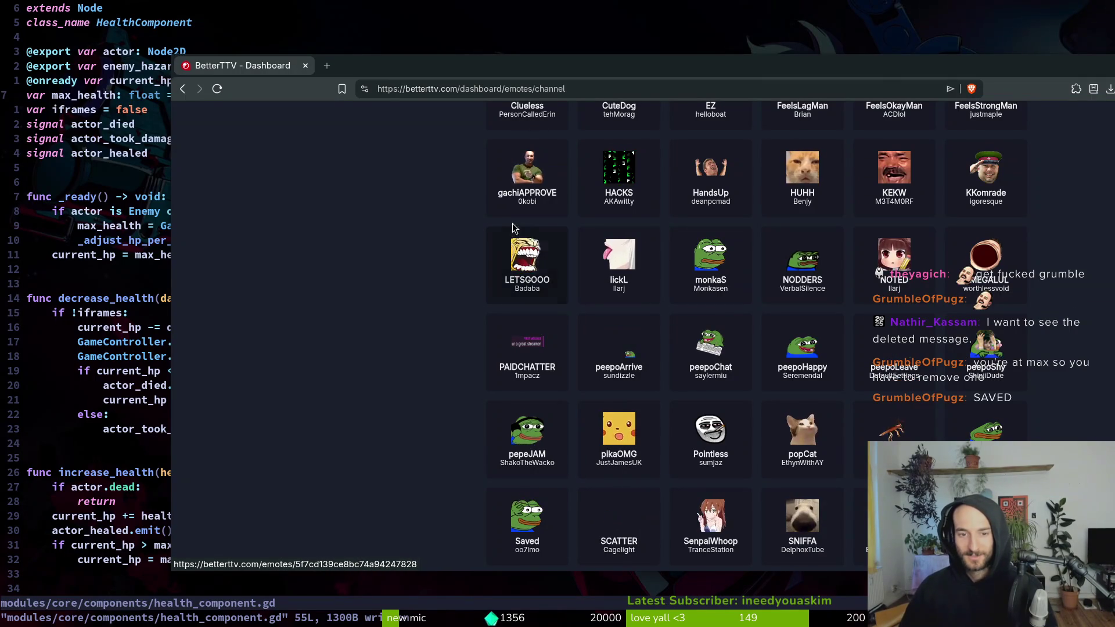
pyautogui.scroll(1, 546, 292)
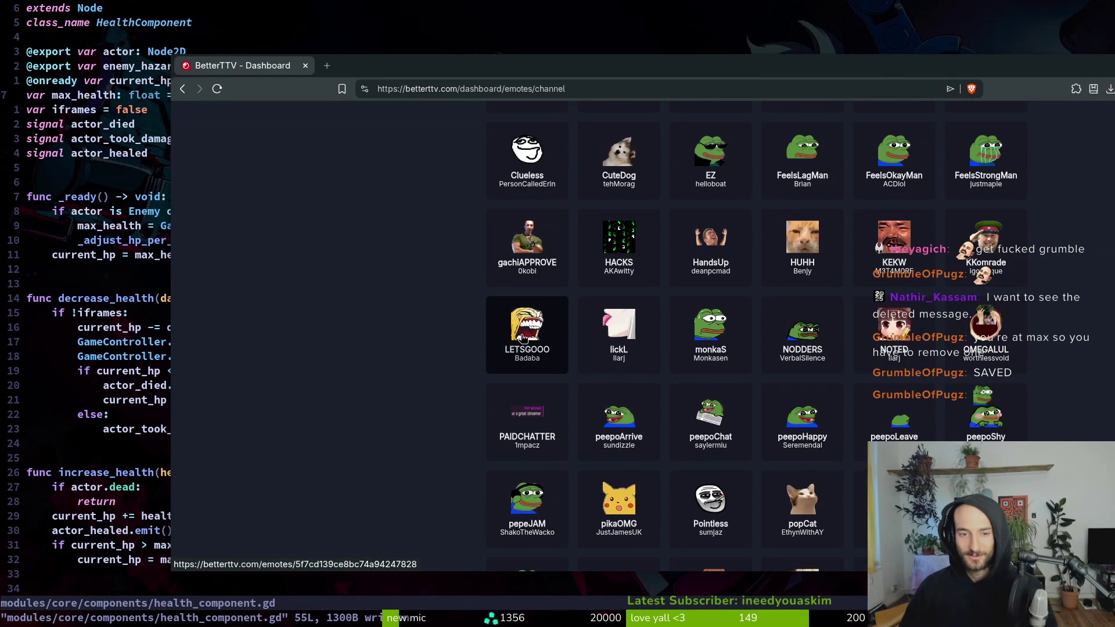
pyautogui.scroll(2, 746, 296)
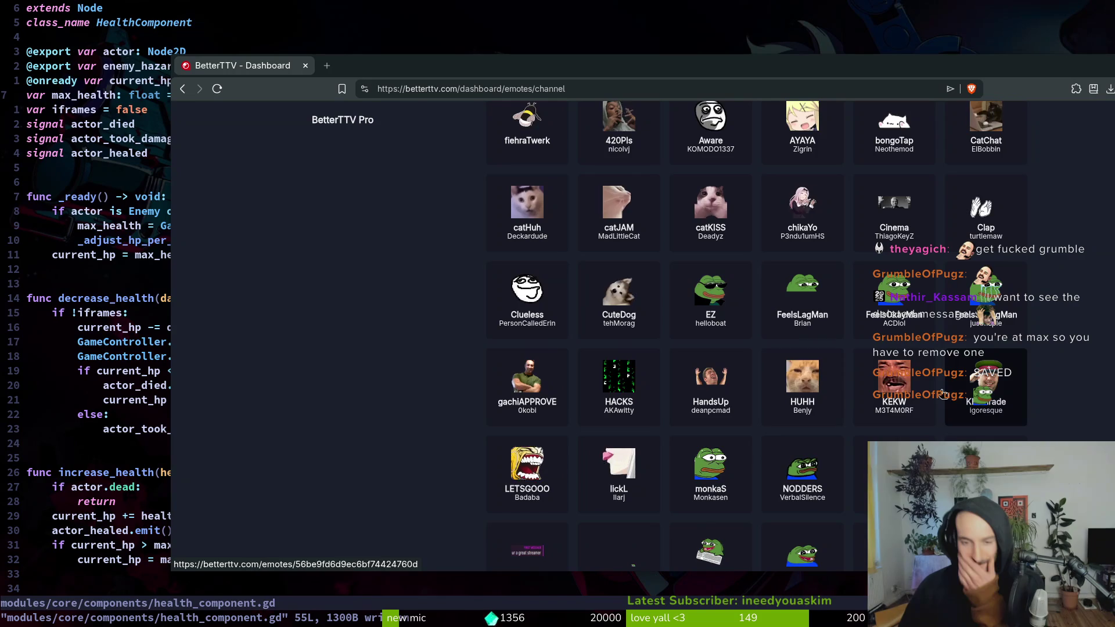
# - Open the HACKS emote page, go back, and scroll through the channel emote grid
pyautogui.click(619, 383)
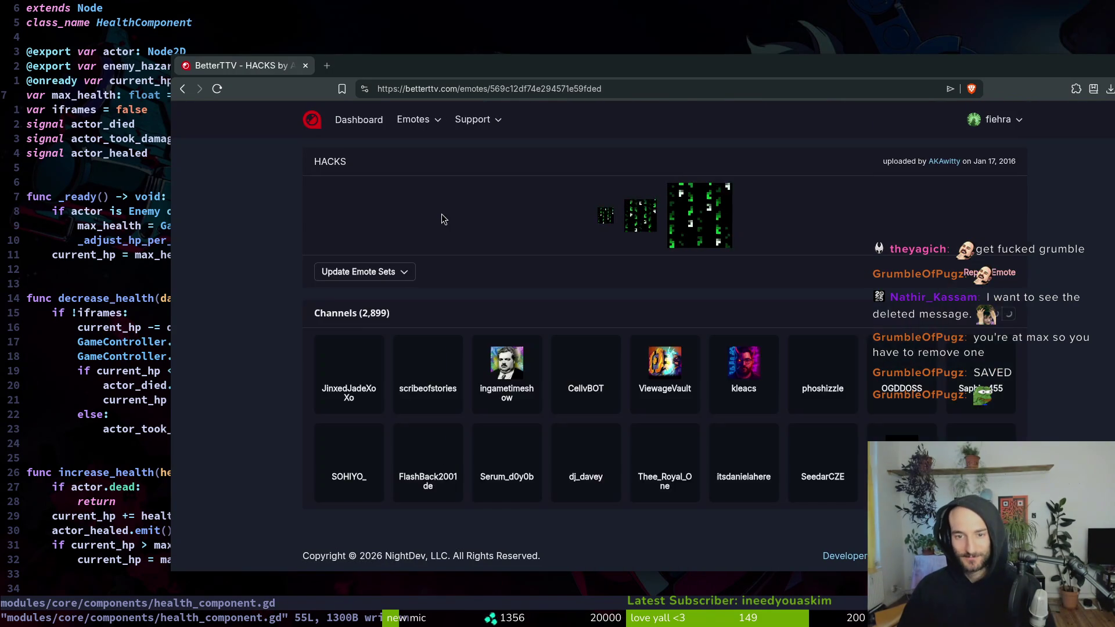
pyautogui.hotkey('alt', 'Left')
pyautogui.scroll(-1, 830, 416)
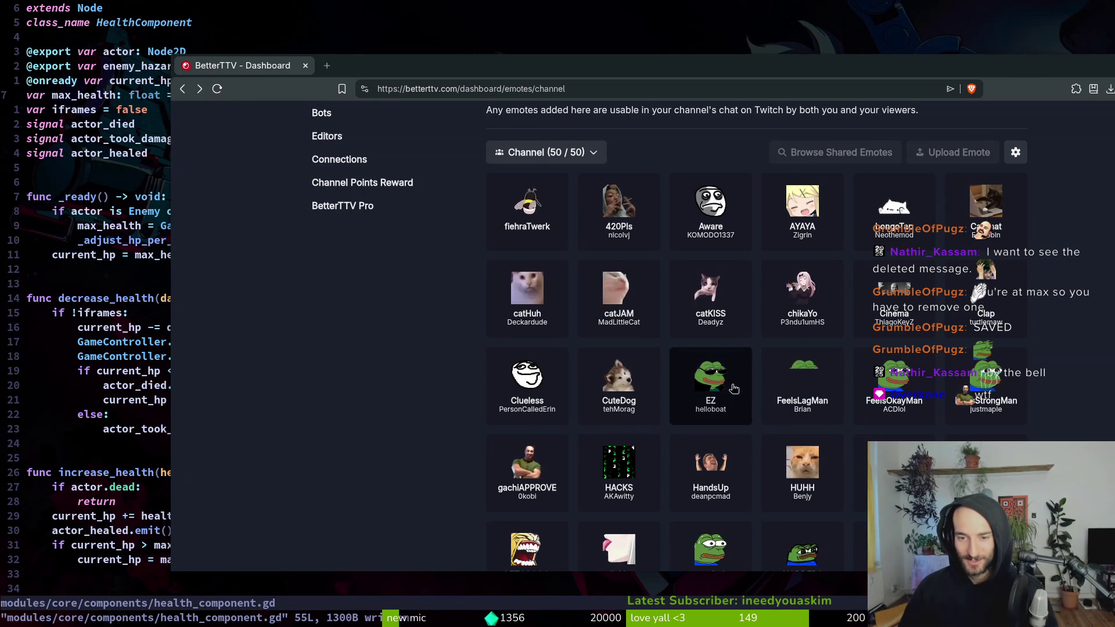
pyautogui.scroll(-1, 1077, 414)
pyautogui.scroll(-5, 1075, 409)
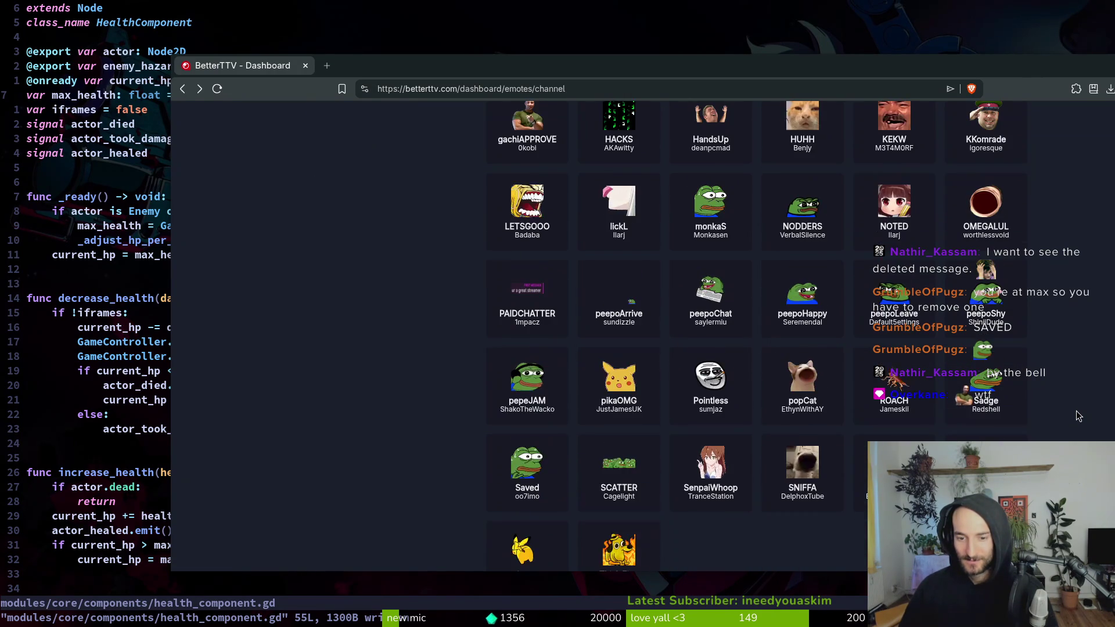
pyautogui.scroll(6, 1076, 409)
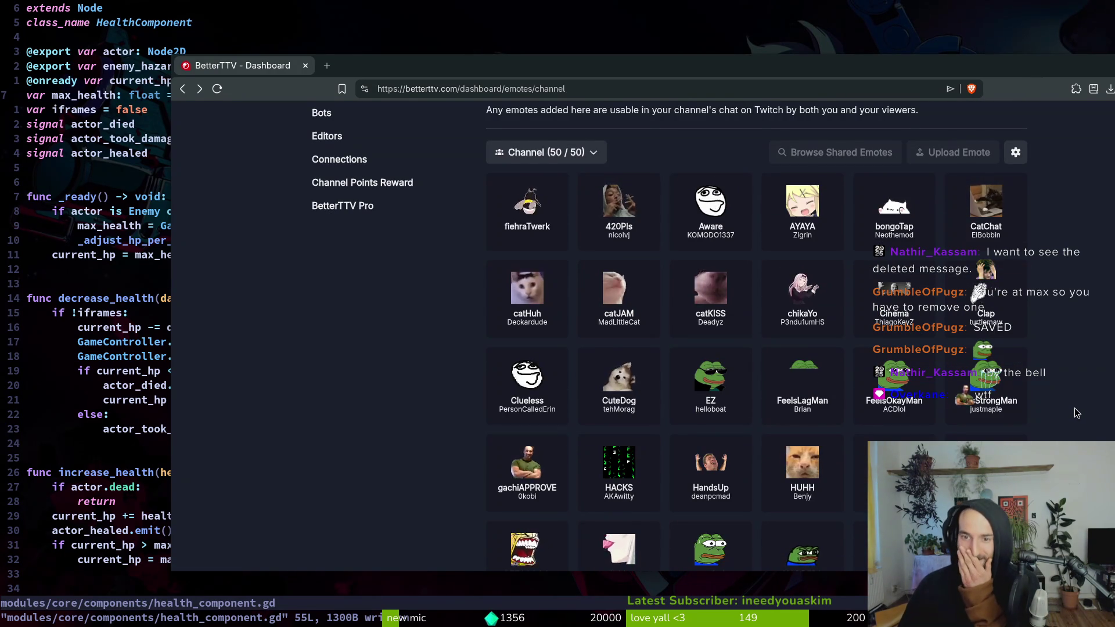
pyautogui.scroll(1, 1075, 412)
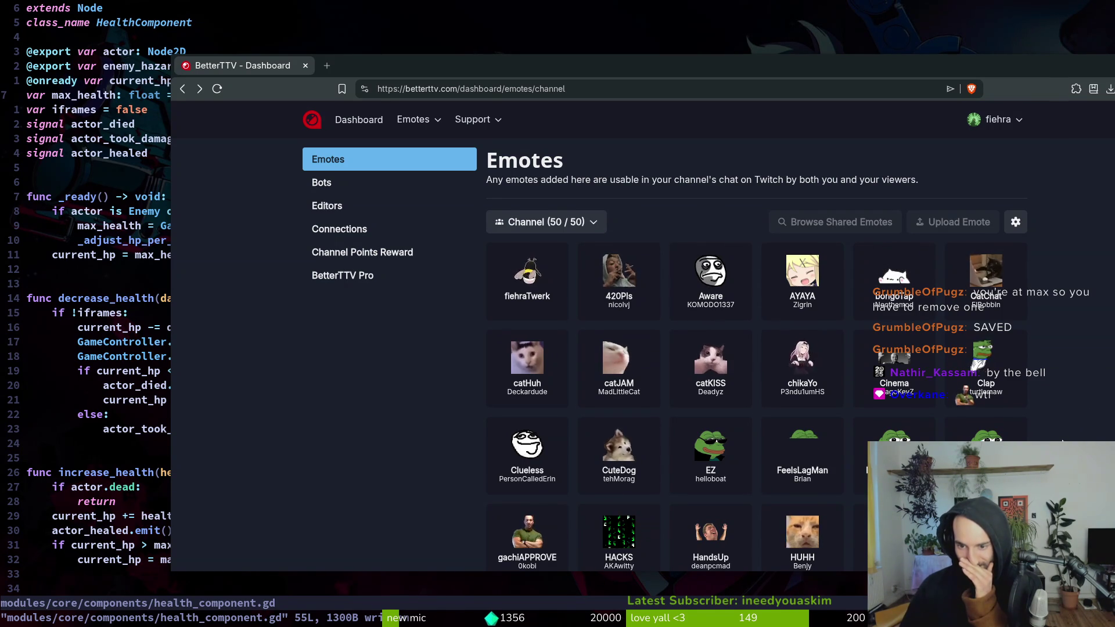
pyautogui.scroll(-1, 874, 408)
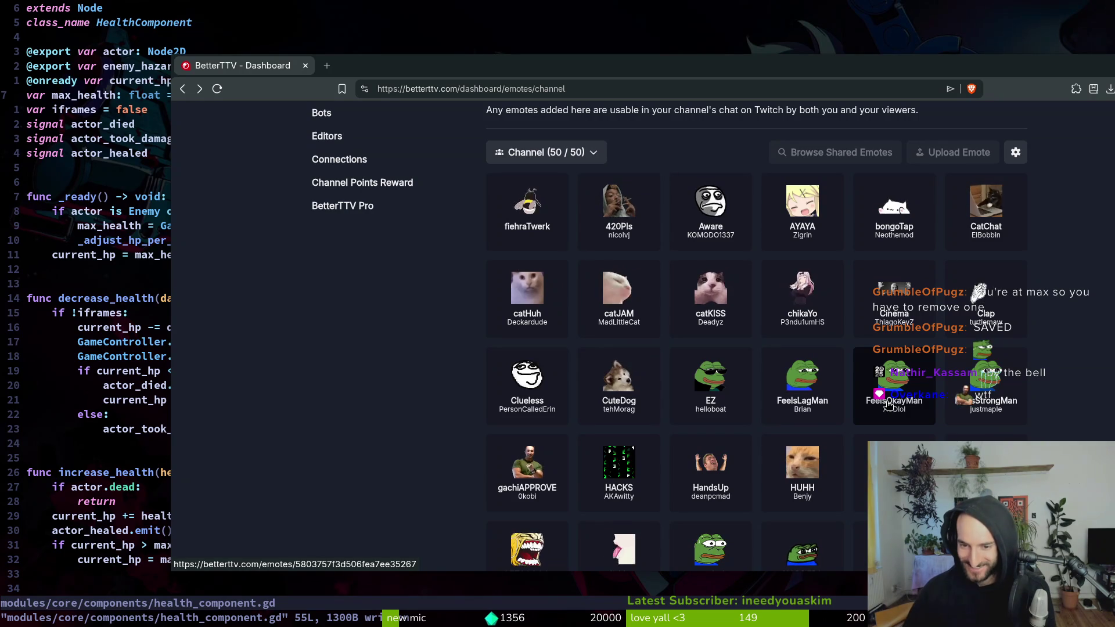
# - Check which emote sets include FeelsOkayMan, then return to the channel emotes list
pyautogui.click(889, 406)
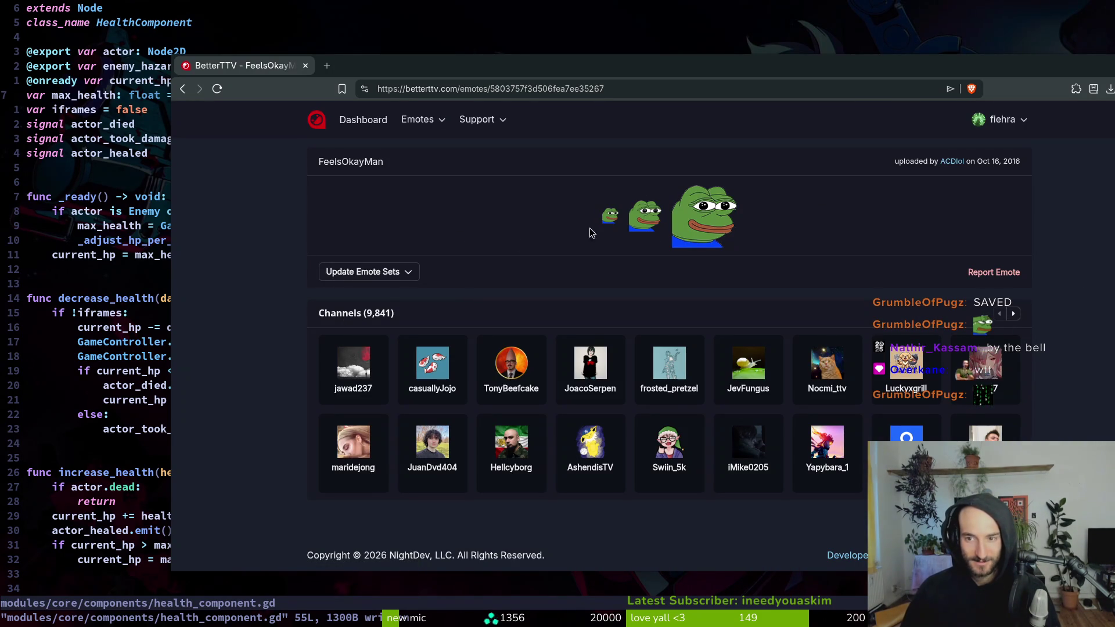
pyautogui.hotkey('alt', 'Left')
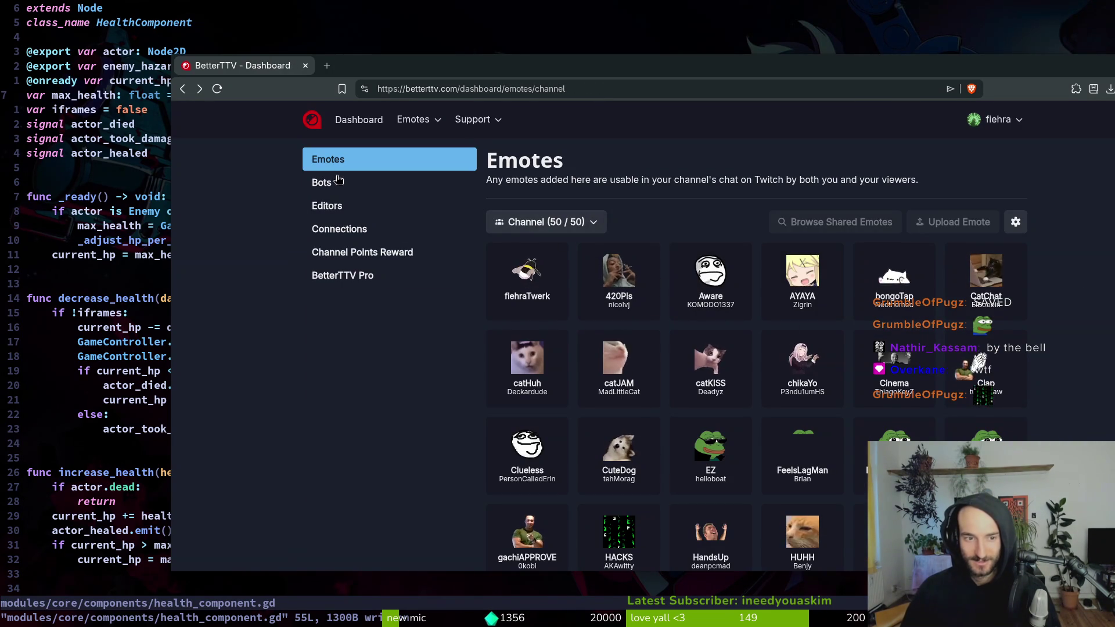
pyautogui.scroll(-1, 899, 429)
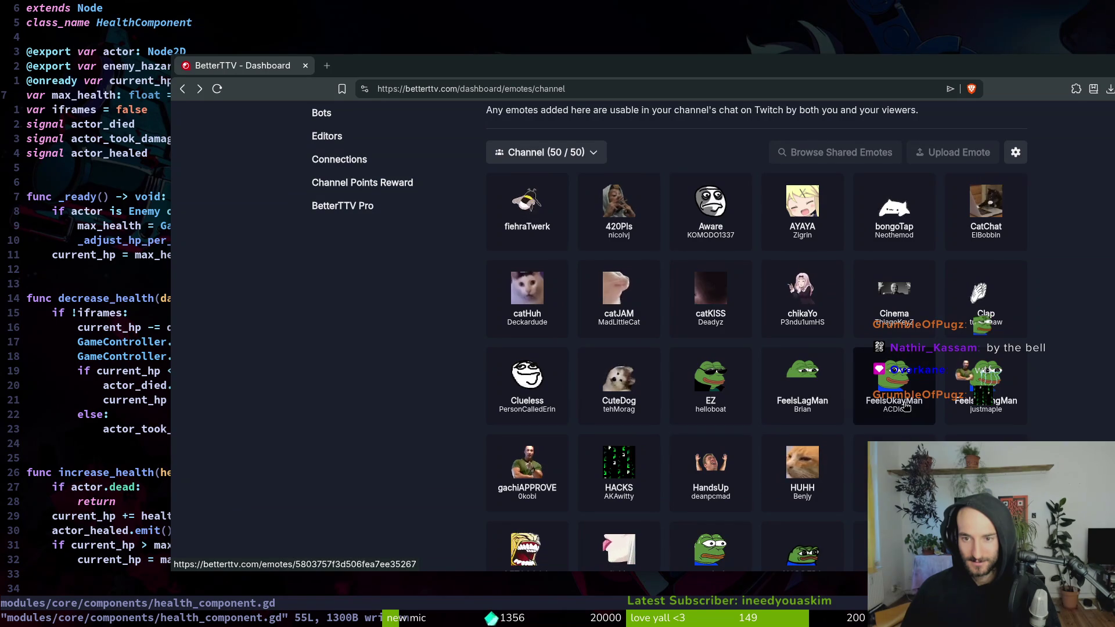
pyautogui.click(890, 377)
pyautogui.click(369, 273)
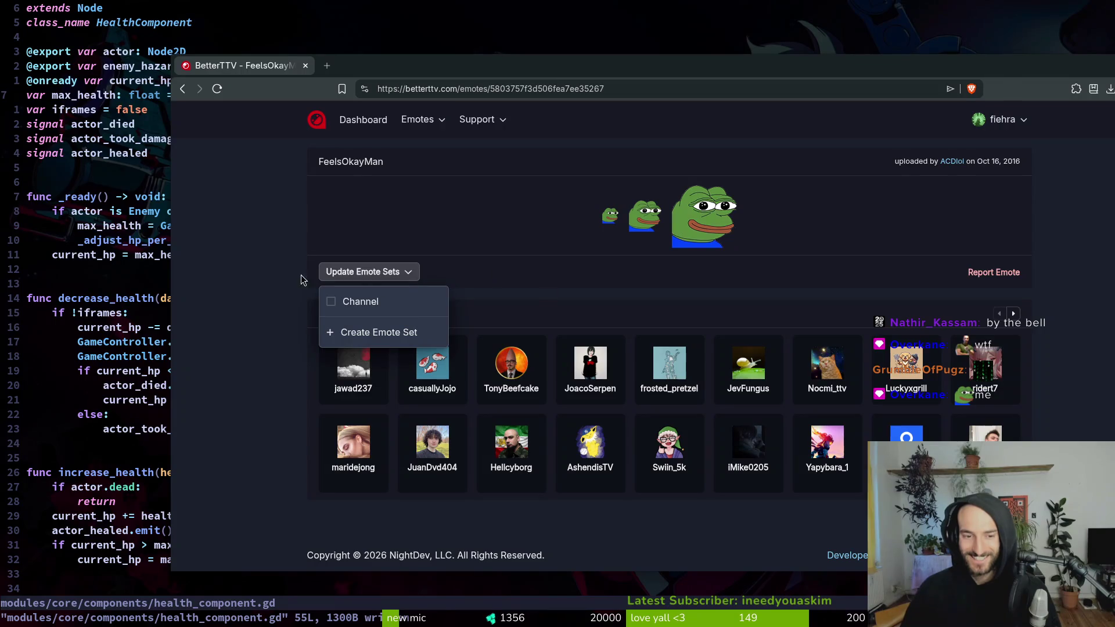
pyautogui.click(397, 277)
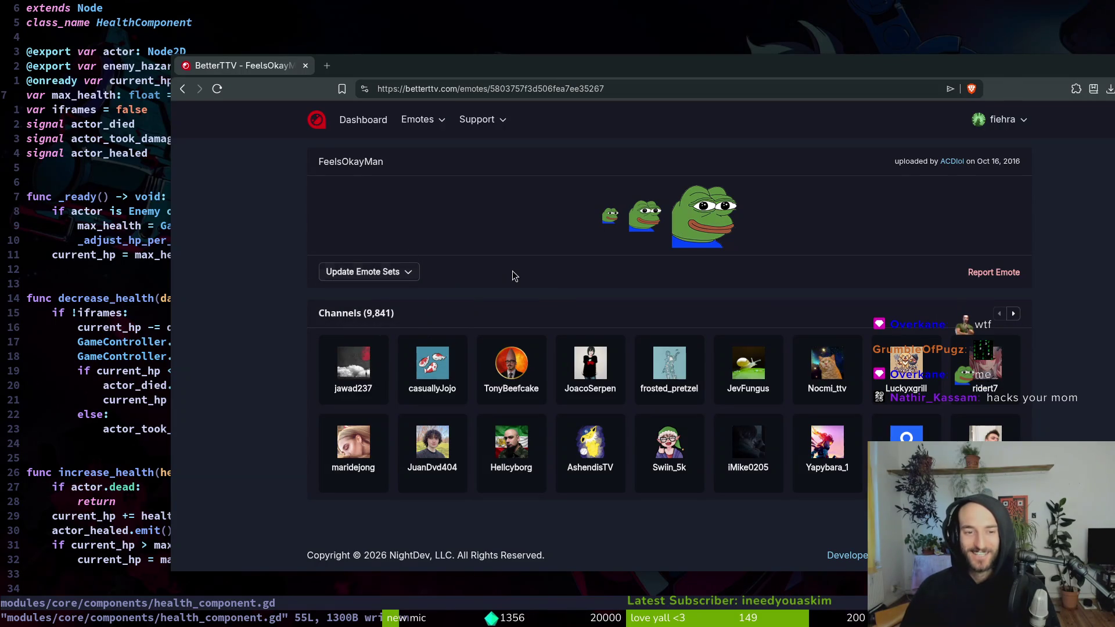
pyautogui.click(418, 120)
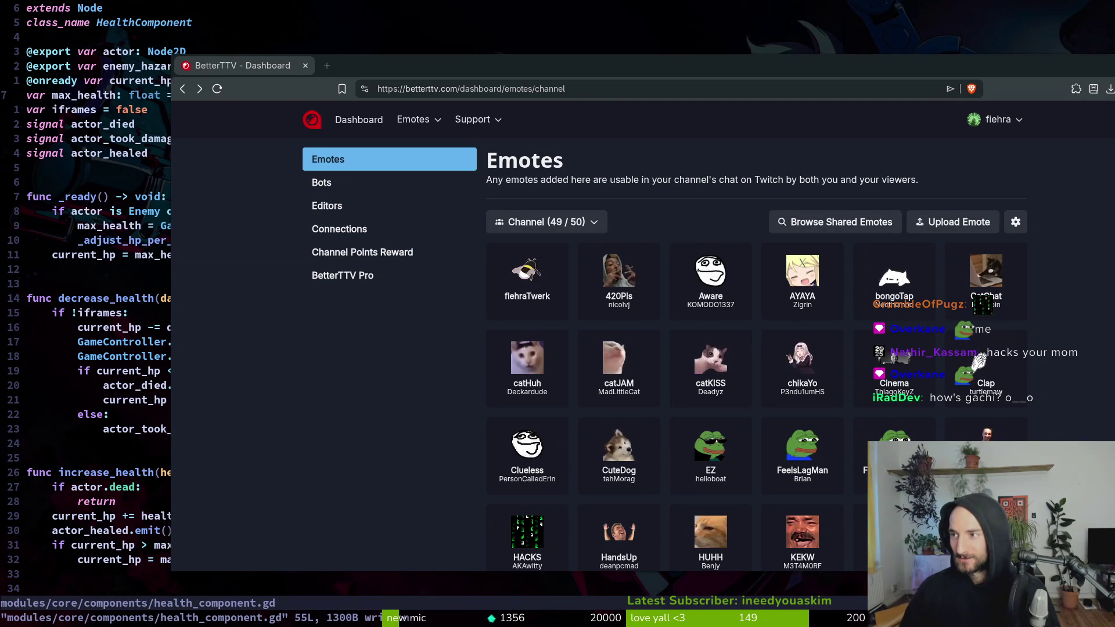
# - Review peepoBaldge's emote sets, then close its page and the browser tab
pyautogui.click(409, 273)
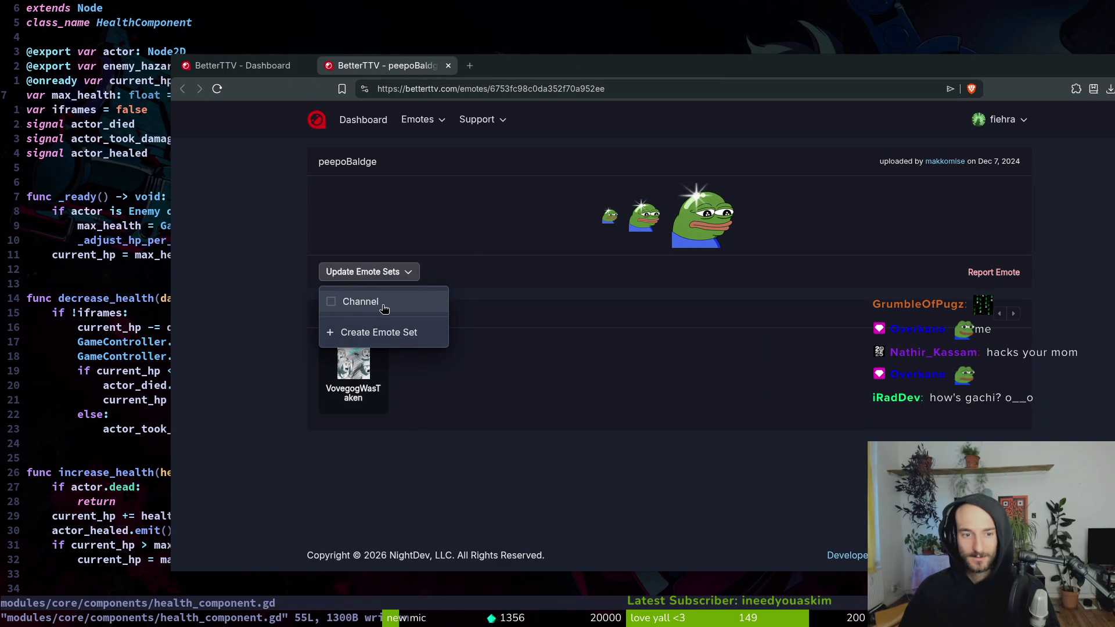
pyautogui.click(447, 65)
pyautogui.hotkey('ctrl', 'w')
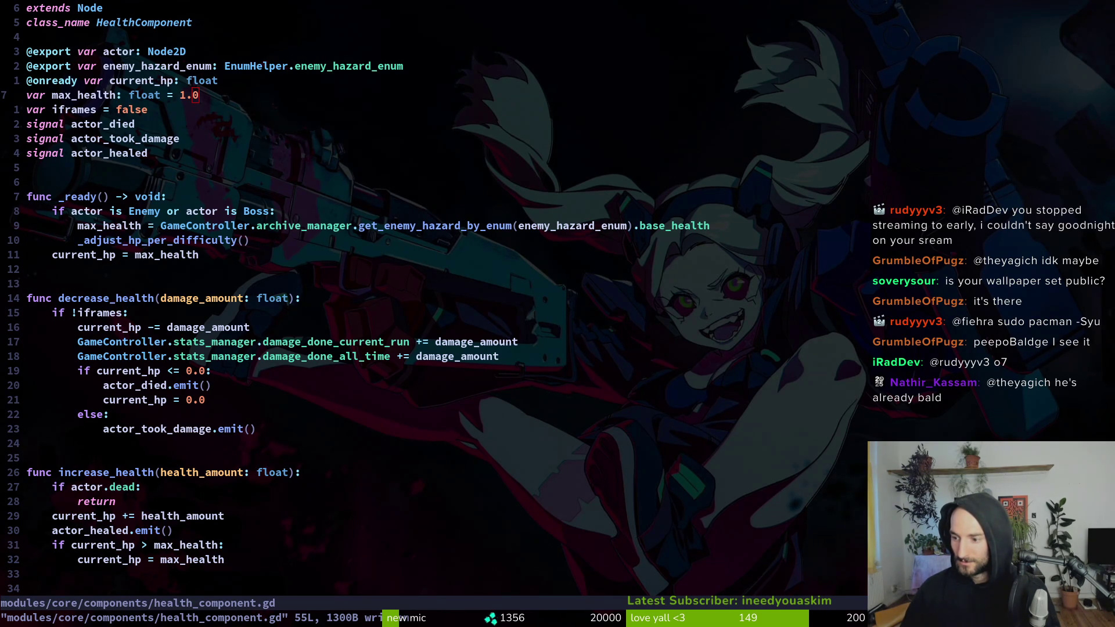
# - Show all windows tiled: Neovim, GitLab issue board, Godot and the Aseprite sprite sheet
pyautogui.press('super+Tab')
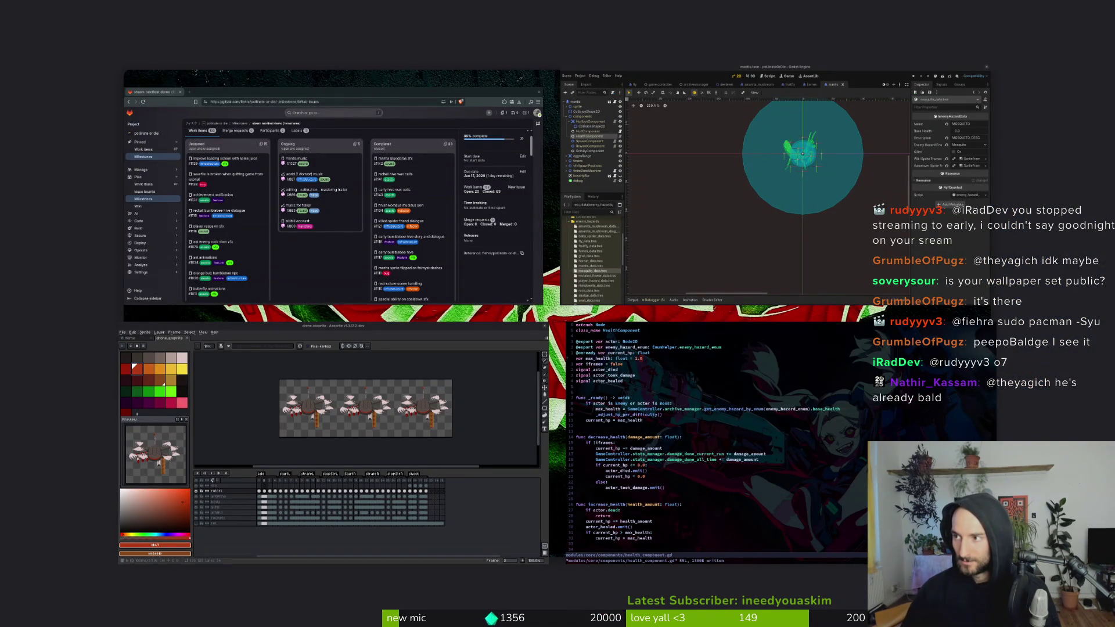
# - Return to full-screen Neovim, then bring up the GitLab nextfest milestone board
pyautogui.press('super+Tab')
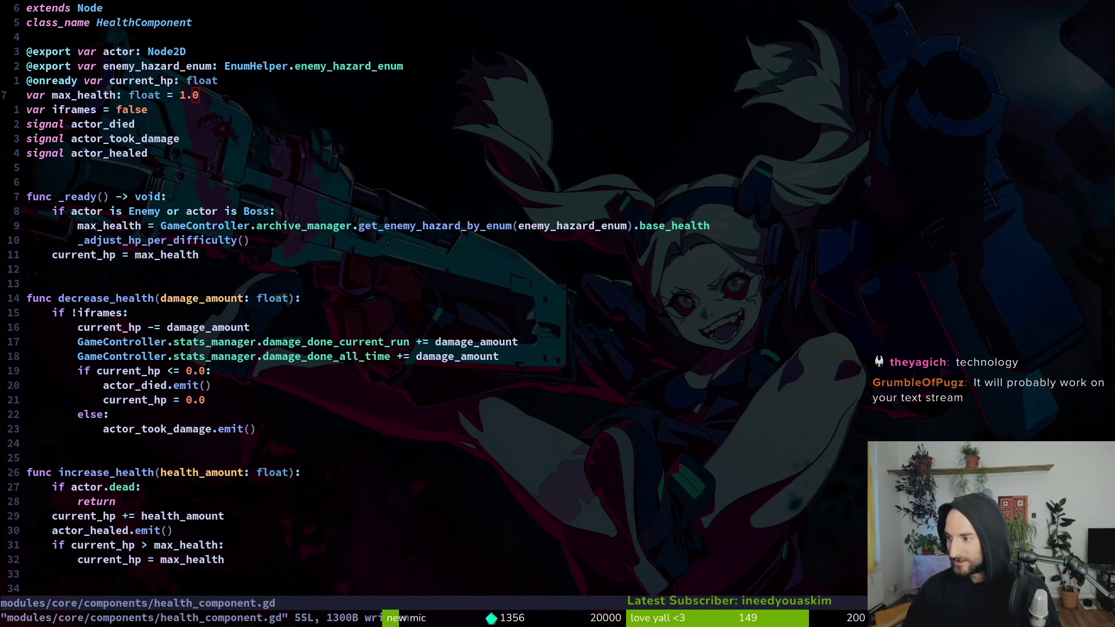
pyautogui.press('super+minus')
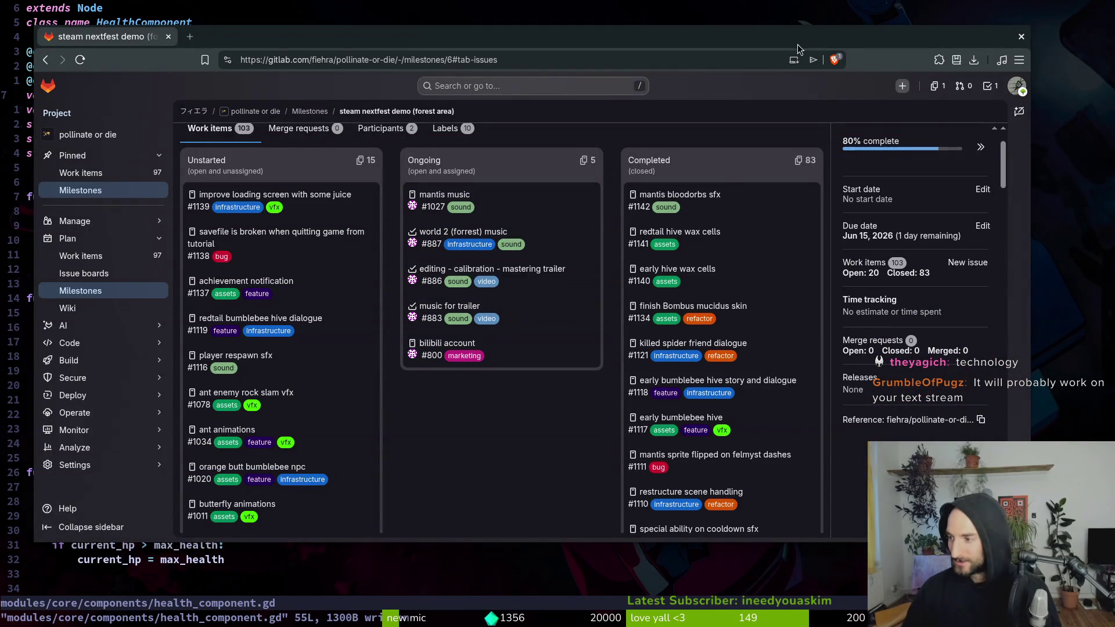
# - Hide the GitLab browser and switch to the Godot editor workspace
pyautogui.press('super+minus')
pyautogui.press('super+2')
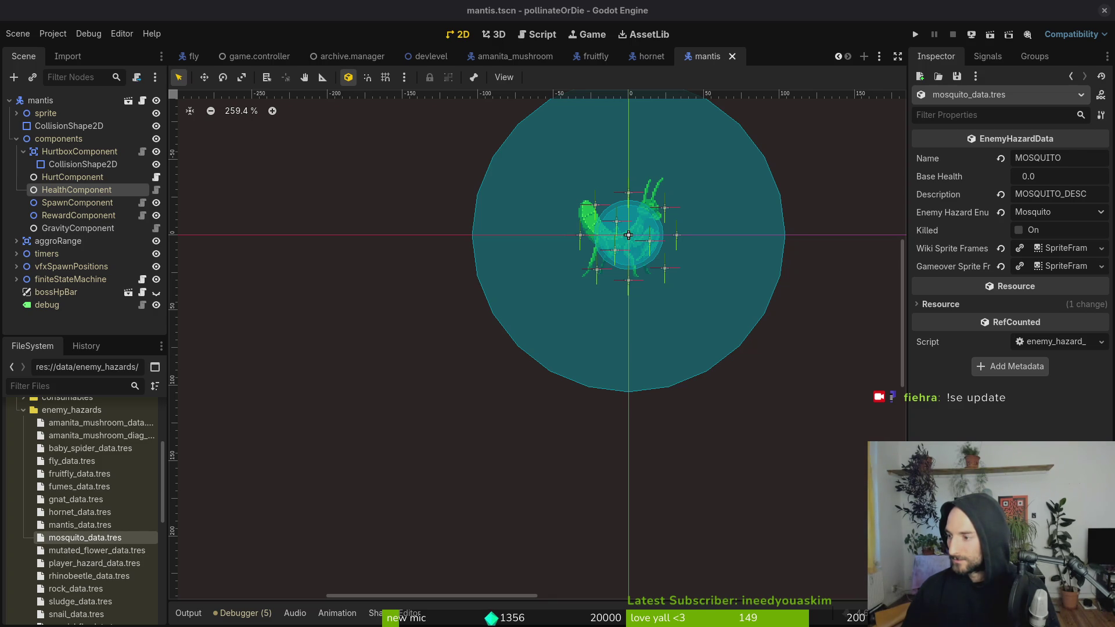
# - Bring OBS Studio's stream window in front of Godot's mantis scene
pyautogui.hotkey('alt', 'Tab')
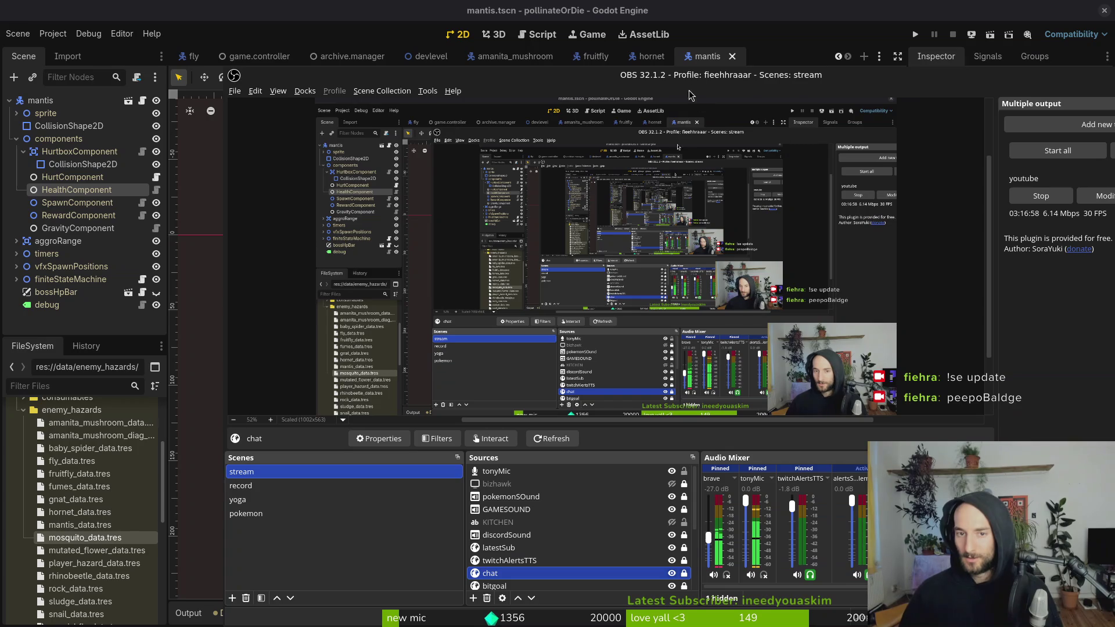
# - Switch from OBS Studio back to Godot's mantis scene showing mosquito_data.tres
pyautogui.hotkey('alt', 'Tab')
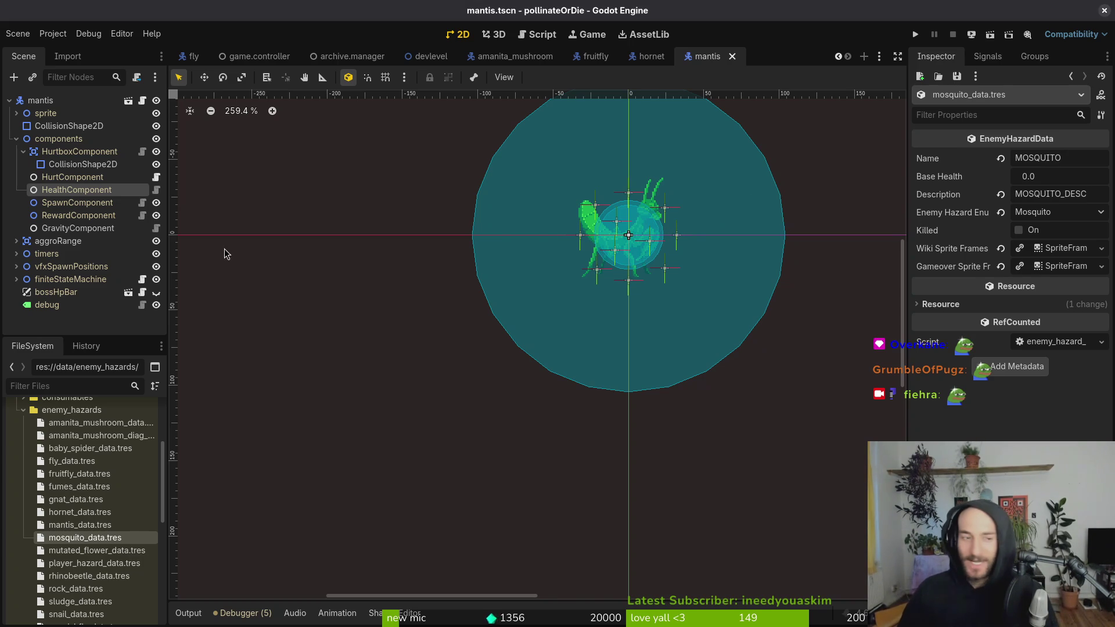
# - Select mosquito_data.tres and its Base Health field, then switch to Neovim's health_component.gd
pyautogui.click(103, 551)
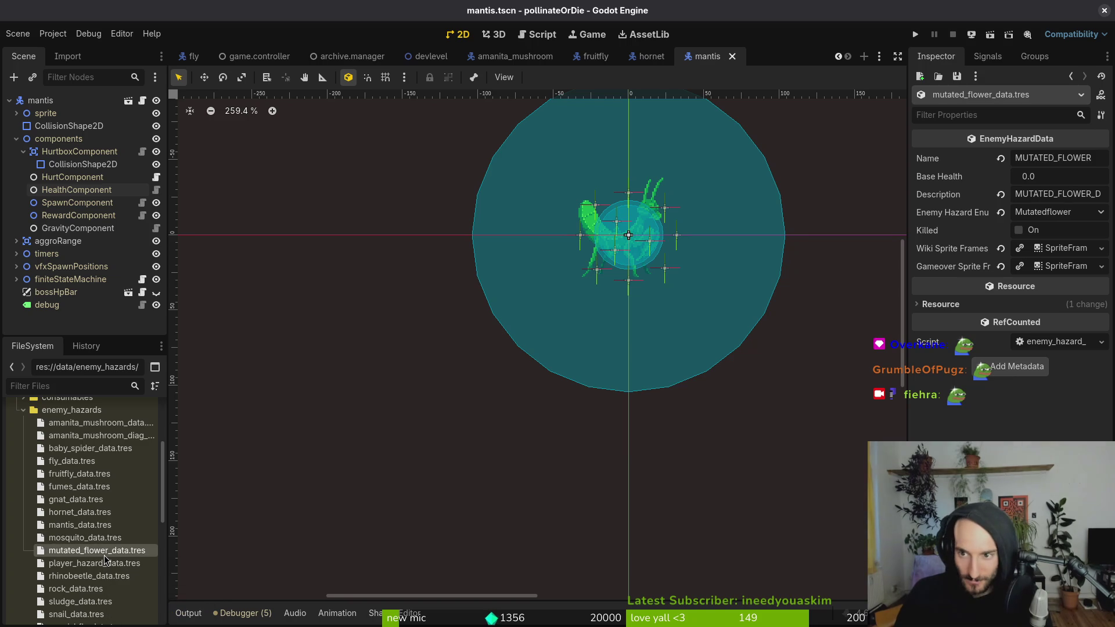
pyautogui.click(1069, 175)
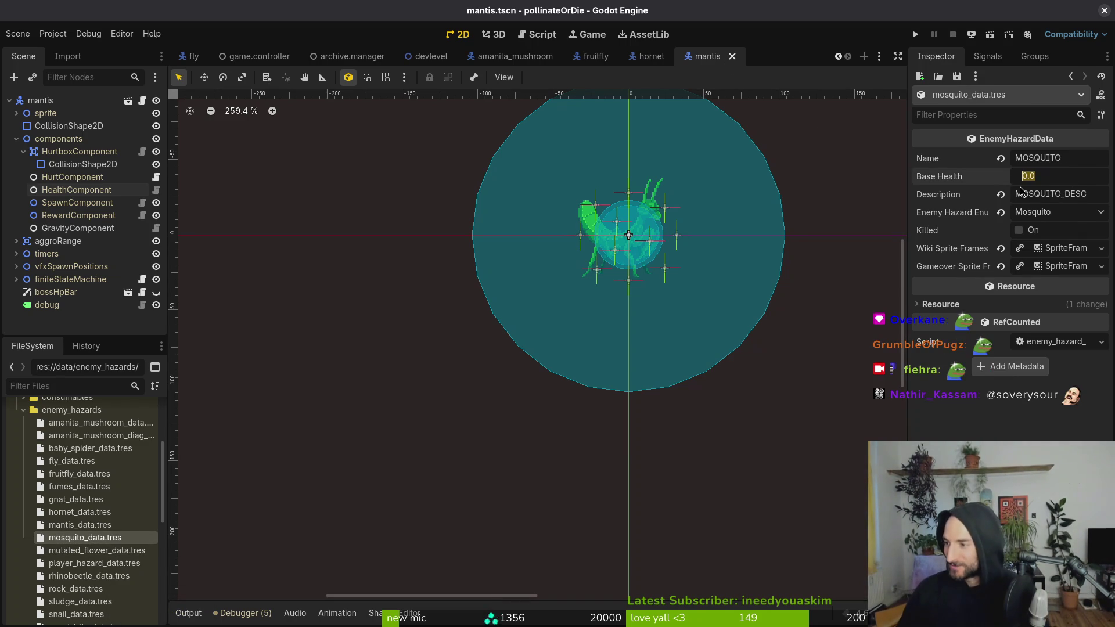
pyautogui.hotkey('alt', 'Tab')
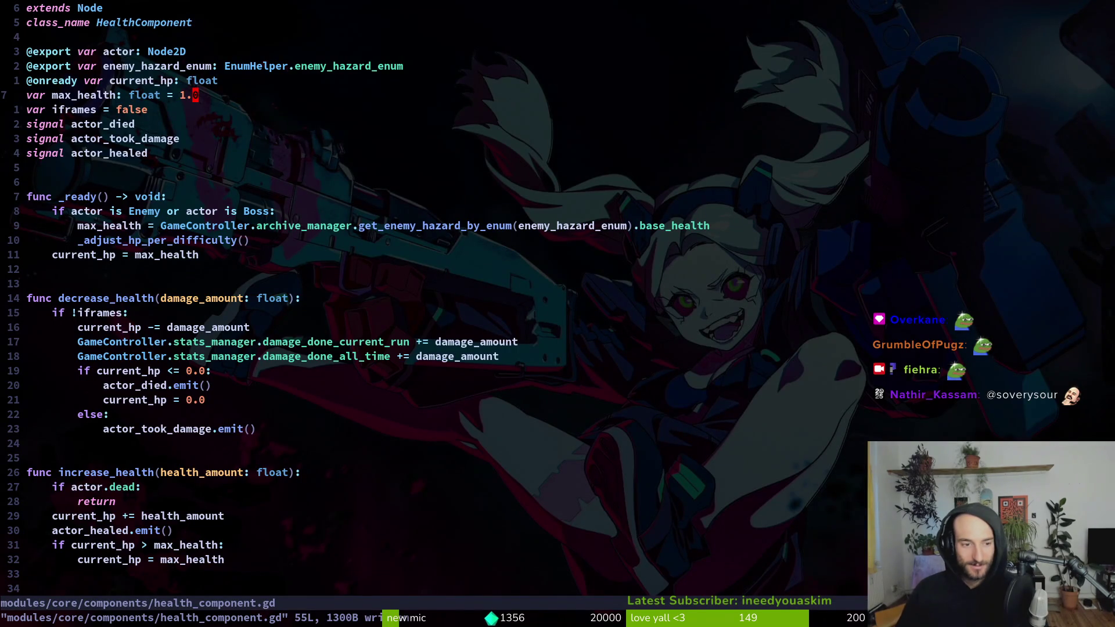
# - Find and open mosquito.tscn in Neovim, jumping to line 29 and scrolling through it
pyautogui.press('space')
pyautogui.press('f')
pyautogui.press('f')
pyautogui.write('mosts')
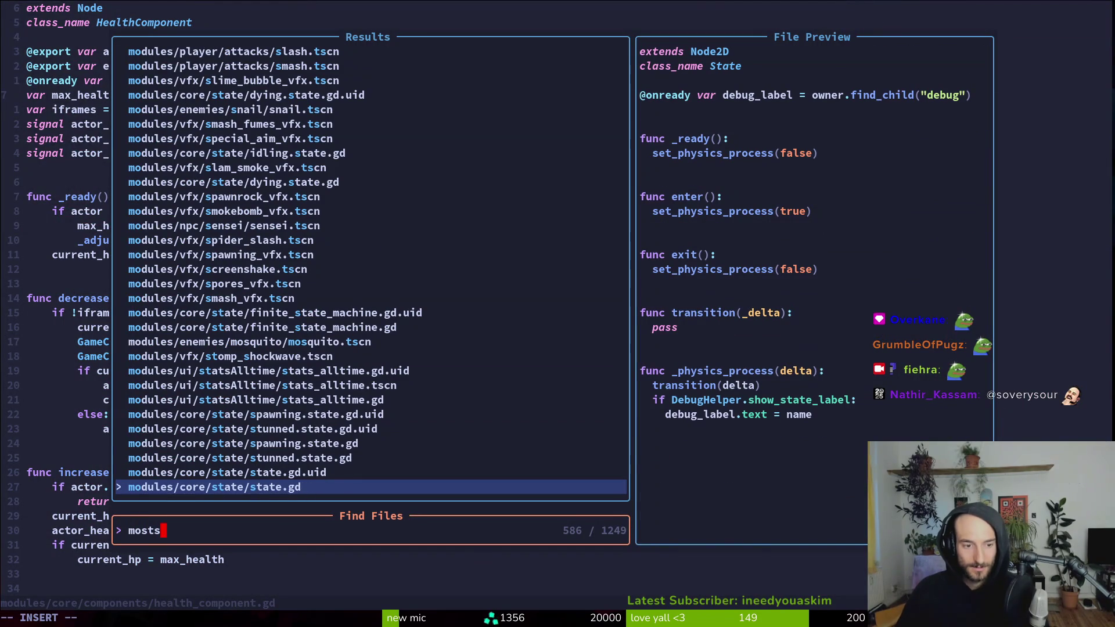
pyautogui.press('BackSpace')
pyautogui.write('o')
pyautogui.press('Return')
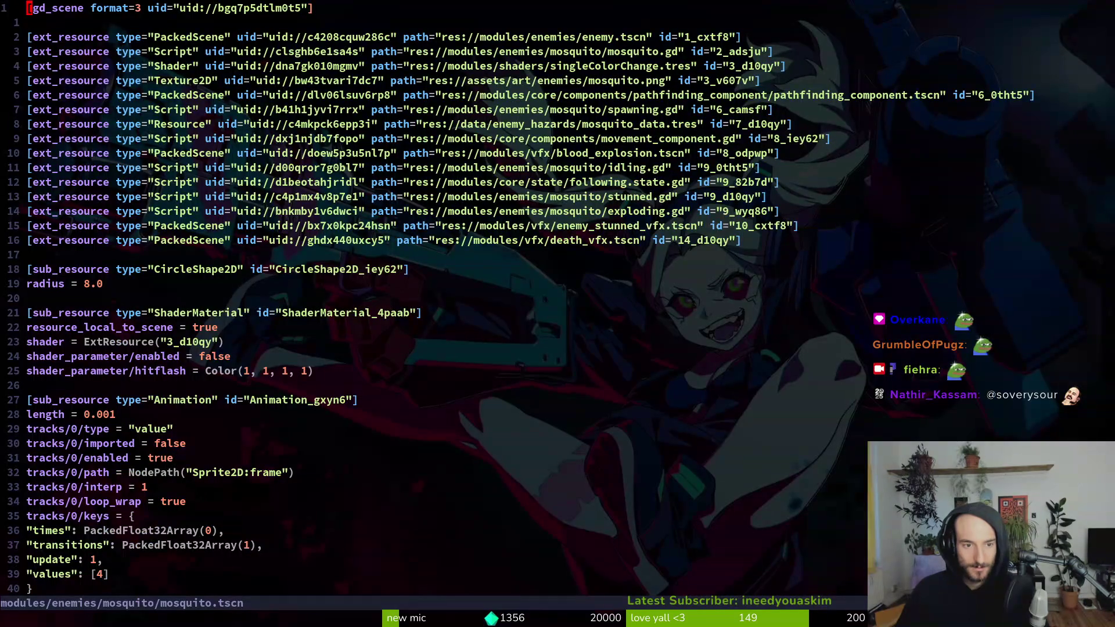
pyautogui.press('2')
pyautogui.press('8')
pyautogui.press('j')
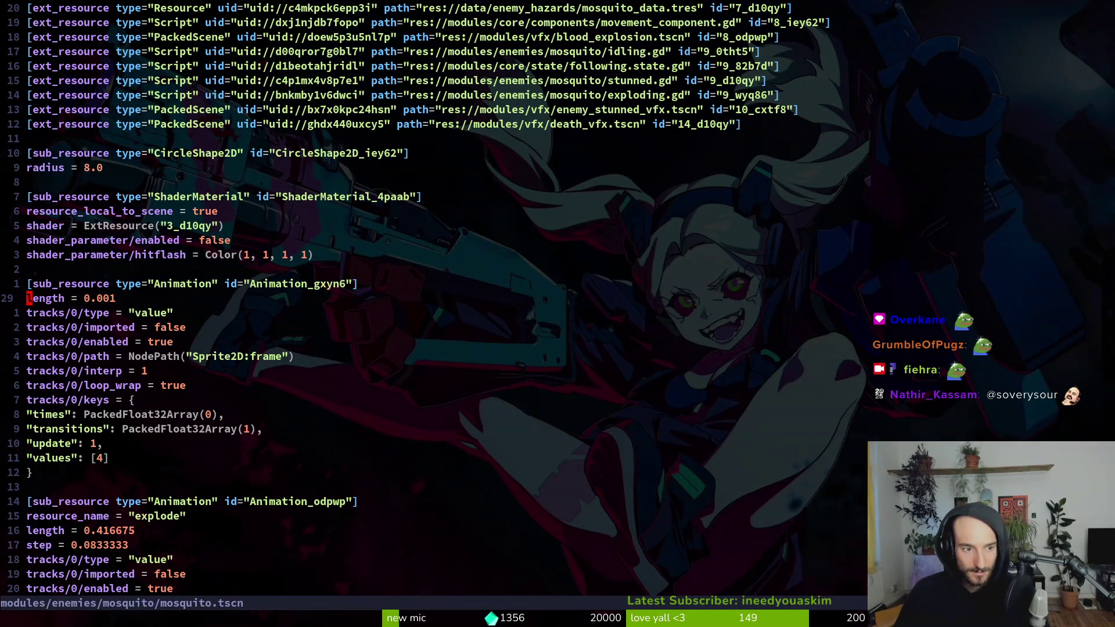
pyautogui.hotkey('ctrl', 'd')
pyautogui.hotkey('ctrl', 'd')
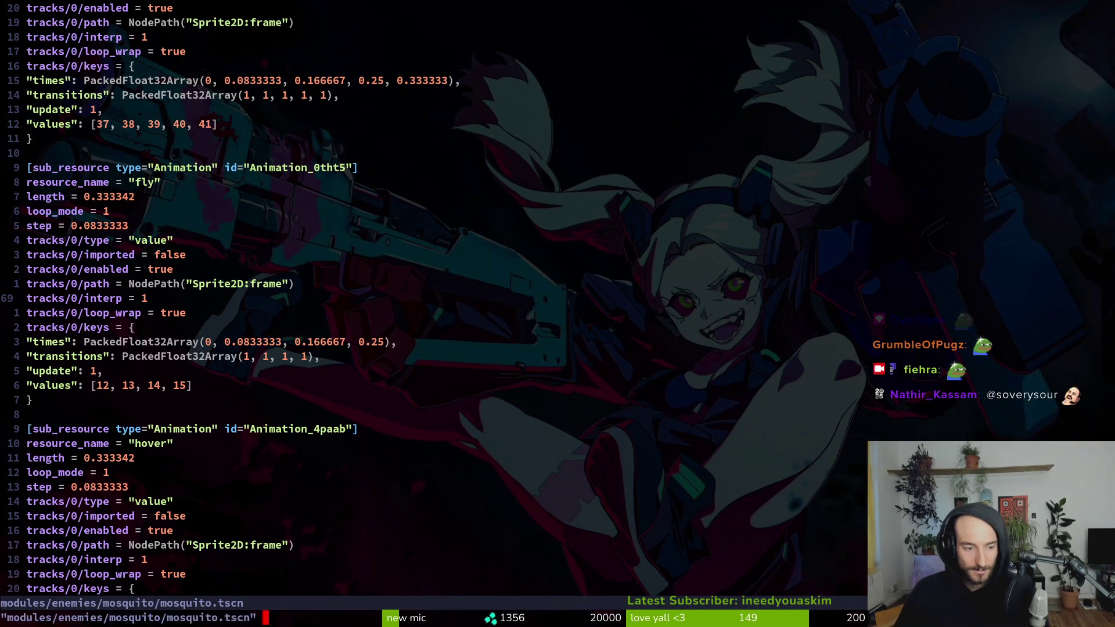
# - Quit Neovim and launch tig to list the repository's changed files
pyautogui.write(':q')
pyautogui.press('Return')
pyautogui.write('tig')
pyautogui.press('Return')
pyautogui.press('Down')
pyautogui.press('Down')
pyautogui.press('Down')
pyautogui.press('Down')
pyautogui.press('Down')
pyautogui.press('Down')
pyautogui.press('Down')
pyautogui.press('Down')
pyautogui.press('Down')
pyautogui.press('Down')
# - Review the tig diffs for fly.tscn, fruitfly.tscn, mantis.tscn and mantis_data.tres
pyautogui.press('Return')
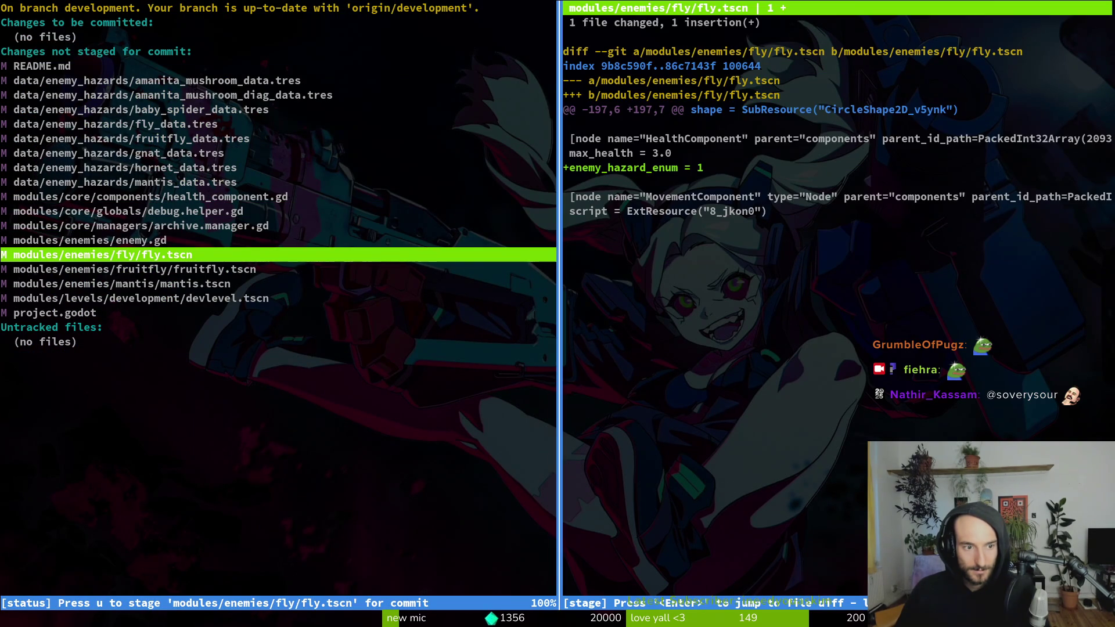
pyautogui.press('Down')
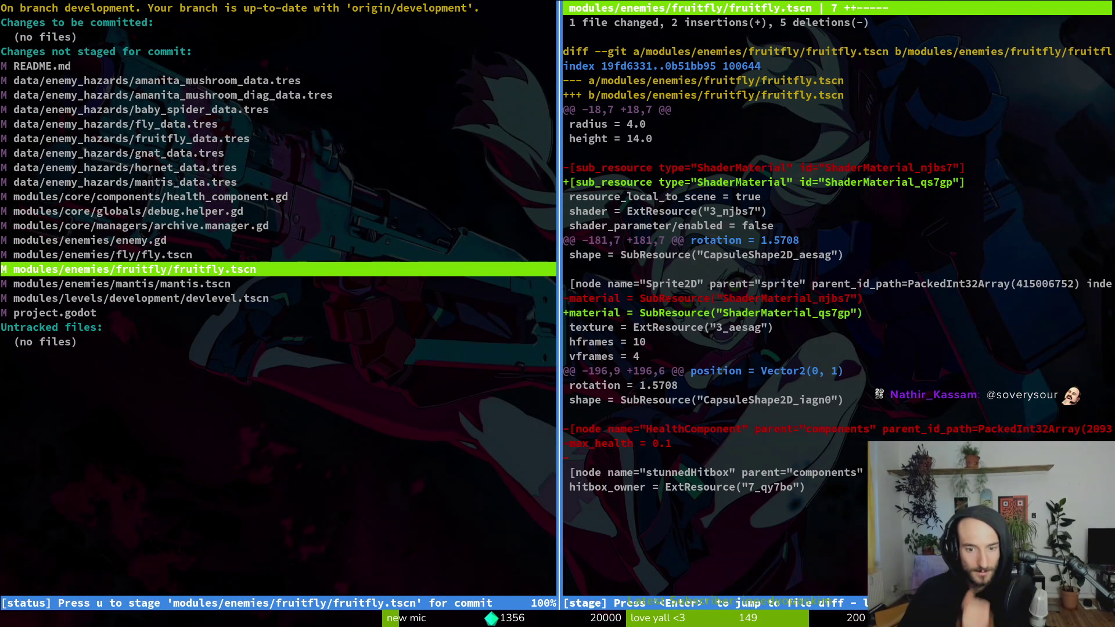
pyautogui.press('Down')
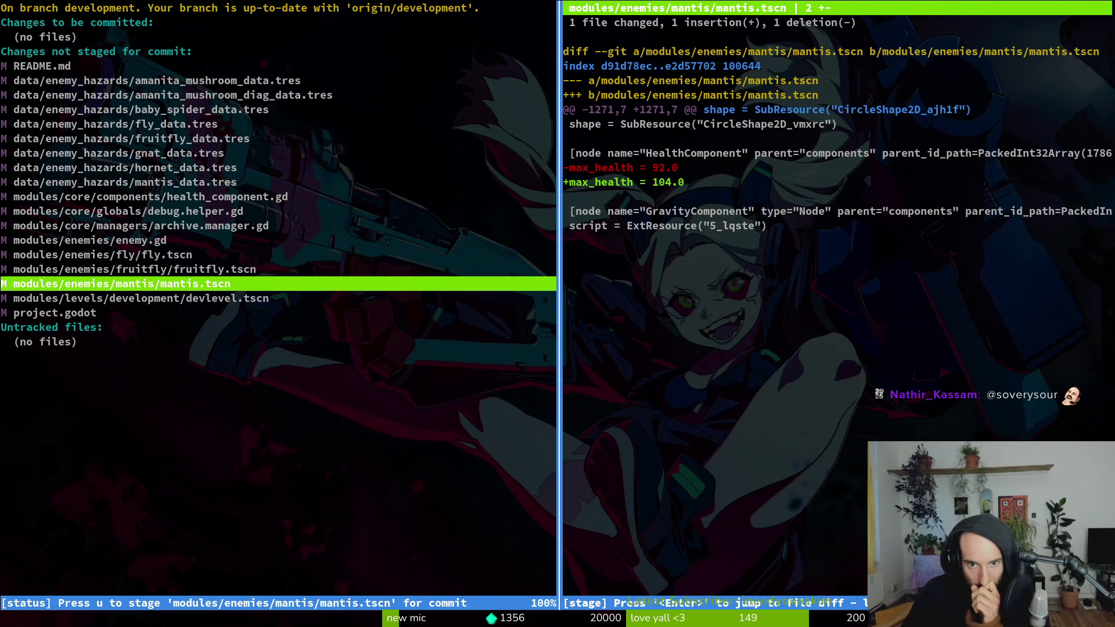
pyautogui.press('Up')
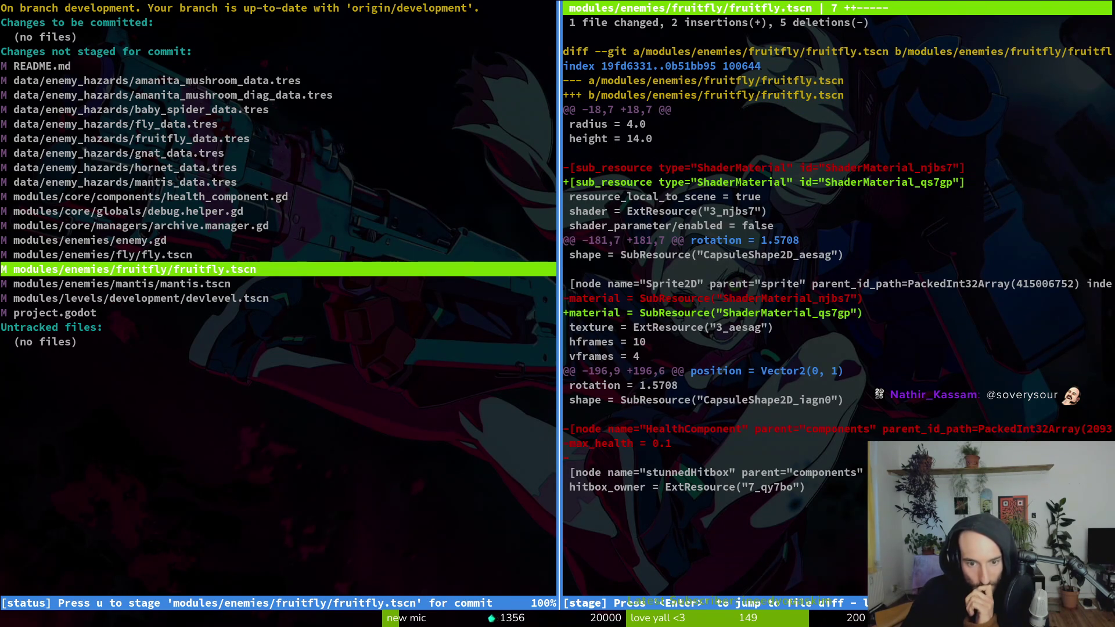
pyautogui.press('Down')
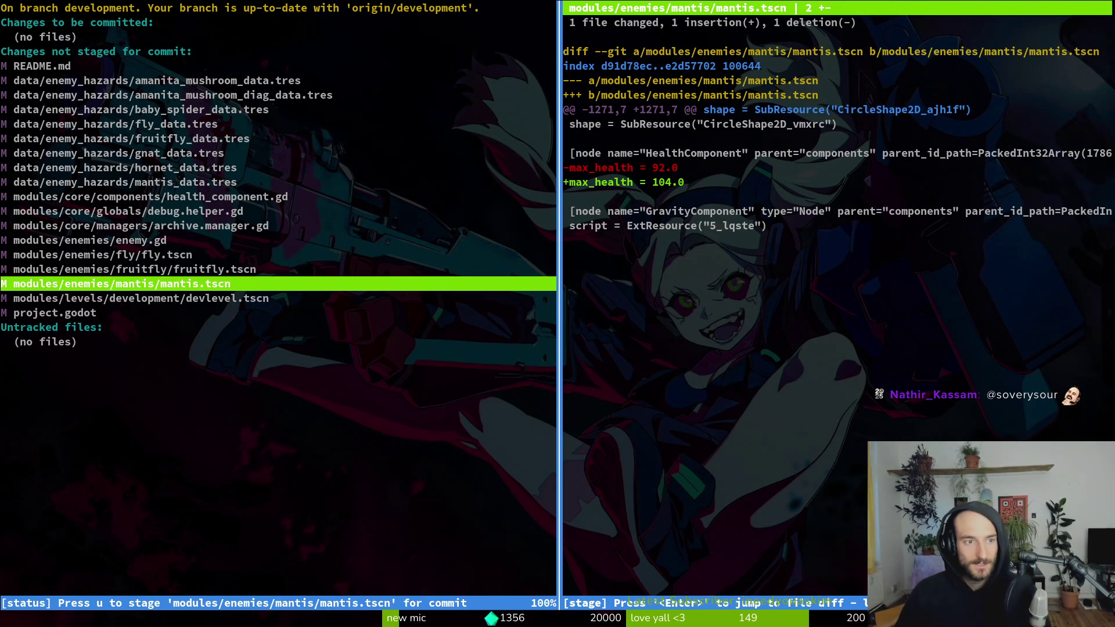
pyautogui.press('Down')
pyautogui.press('Up')
pyautogui.press('Up')
pyautogui.press('Up')
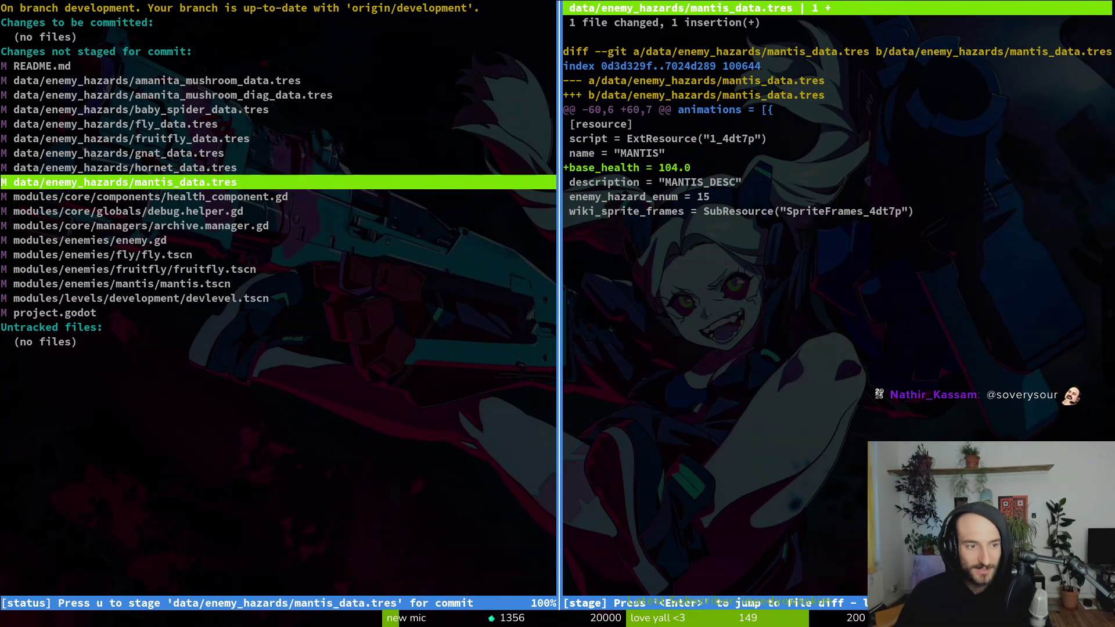
# - Quick Open mutated_flower.tscn in the Godot editor
pyautogui.hotkey('alt', 'Tab')
pyautogui.hotkey('ctrl', 'shift', 'o')
pyautogui.write('mjuflowerts')
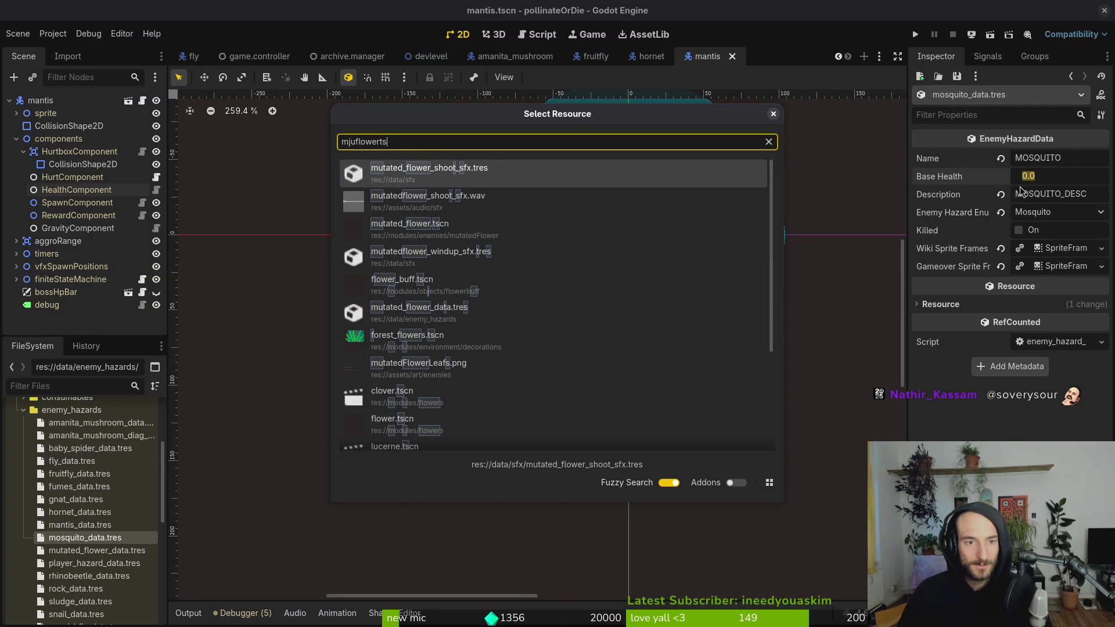
pyautogui.press('Down')
pyautogui.press('Down')
pyautogui.press('Return')
# - Quit and relaunch tig to reload the git status
pyautogui.hotkey('alt', 'Tab')
pyautogui.write(':q')
pyautogui.press('Return')
pyautogui.write('tig')
pyautogui.press('Return')
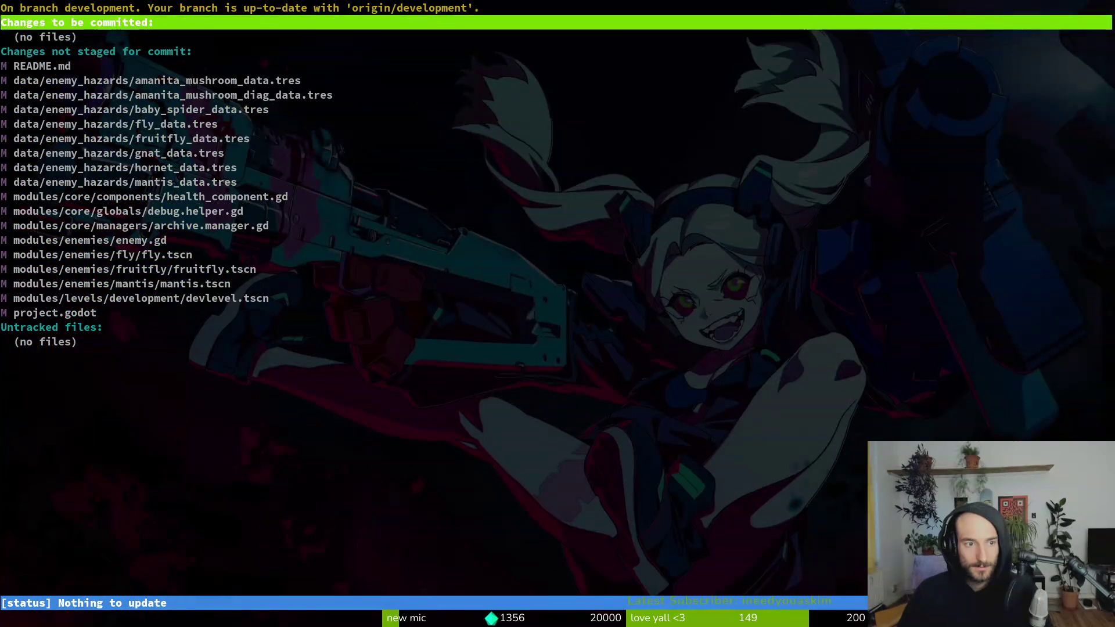
# - View the fruitfly.tscn diff removing its HealthComponent max_health of 0.1
pyautogui.press('Down')
pyautogui.press('Down')
pyautogui.press('Down')
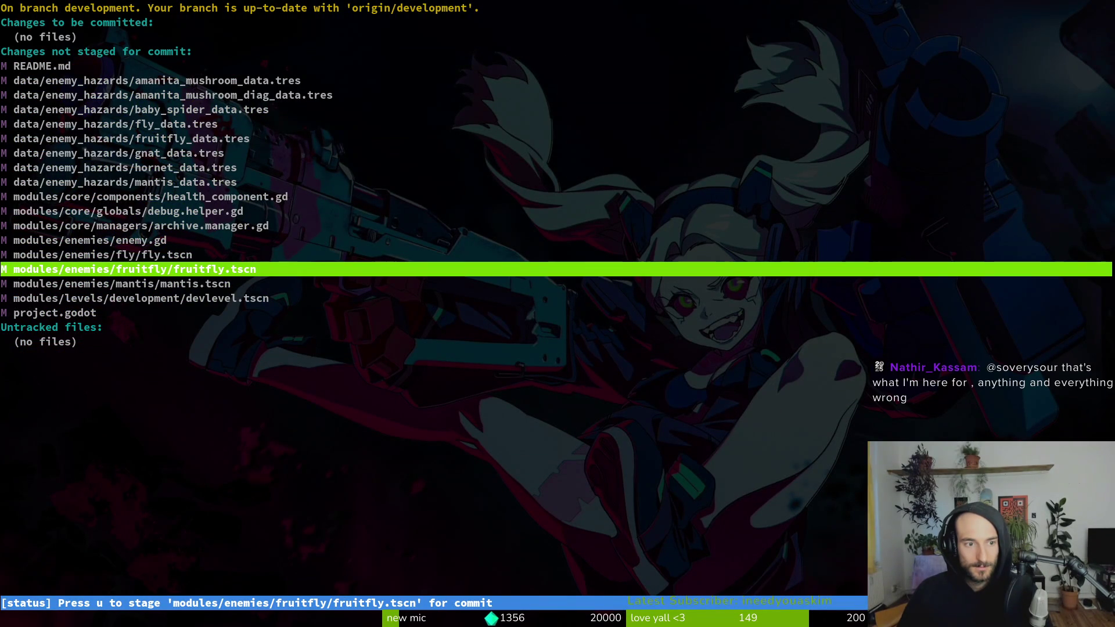
pyautogui.press('Up')
pyautogui.press('Up')
pyautogui.press('Up')
pyautogui.press('Down')
pyautogui.press('Down')
pyautogui.press('Down')
pyautogui.press('Down')
pyautogui.press('Down')
pyautogui.press('Down')
pyautogui.press('Up')
pyautogui.press('Down')
pyautogui.press('Down')
pyautogui.press('Down')
pyautogui.press('Down')
pyautogui.press('Up')
pyautogui.press('Return')
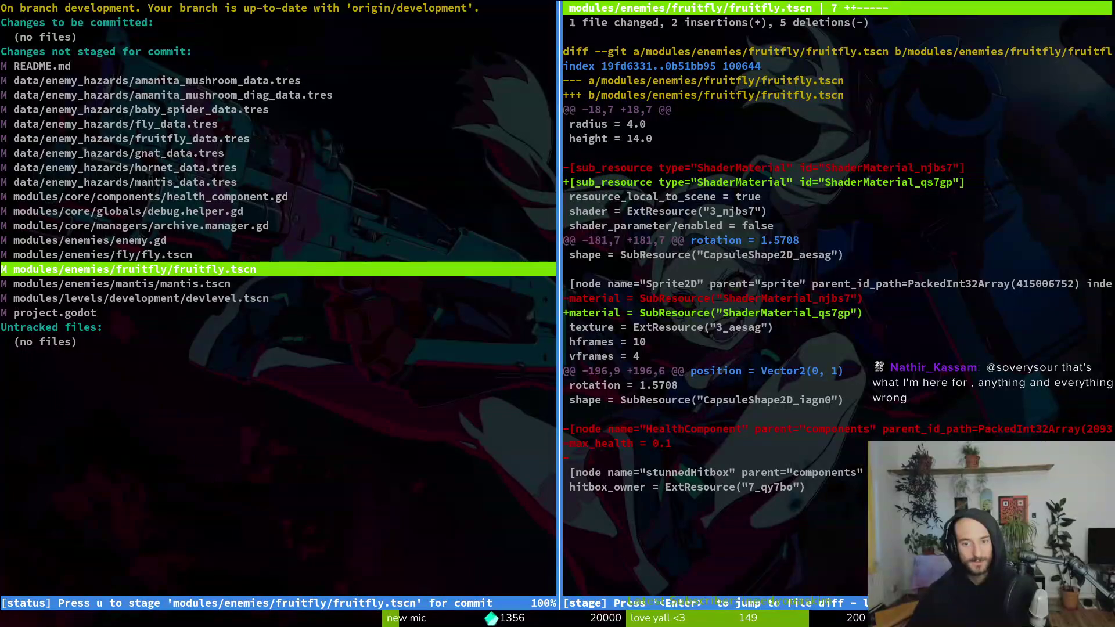
pyautogui.hotkey('alt', 'Tab')
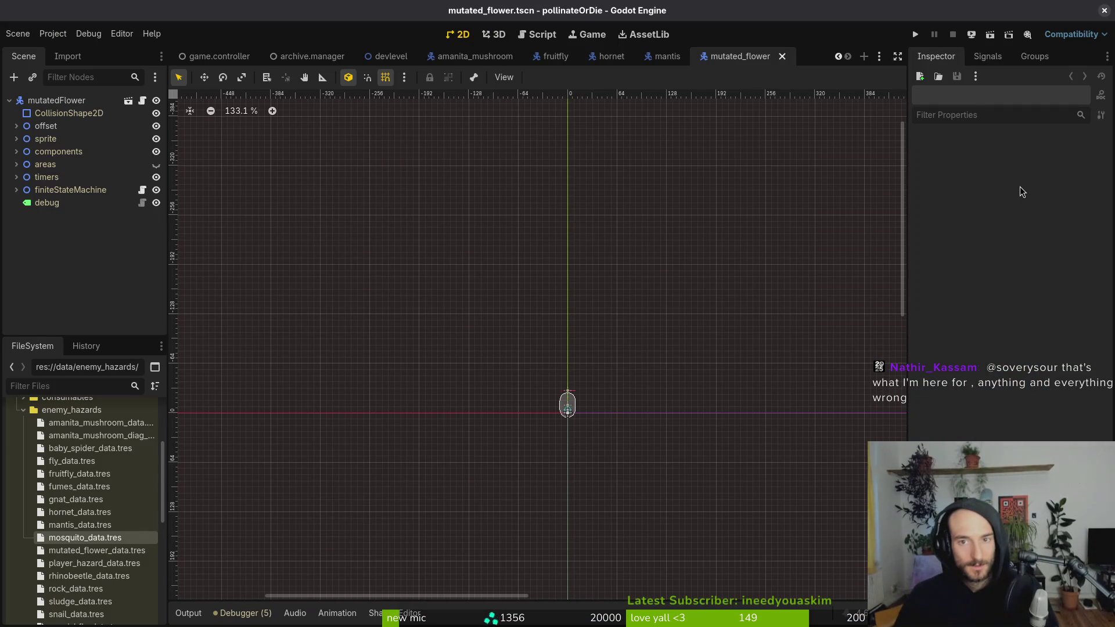
# - Inspect mutated_flower.tscn's components/HealthComponent, which shows only Actor and Enemy Hazard Enum
pyautogui.click(17, 151)
pyautogui.click(67, 201)
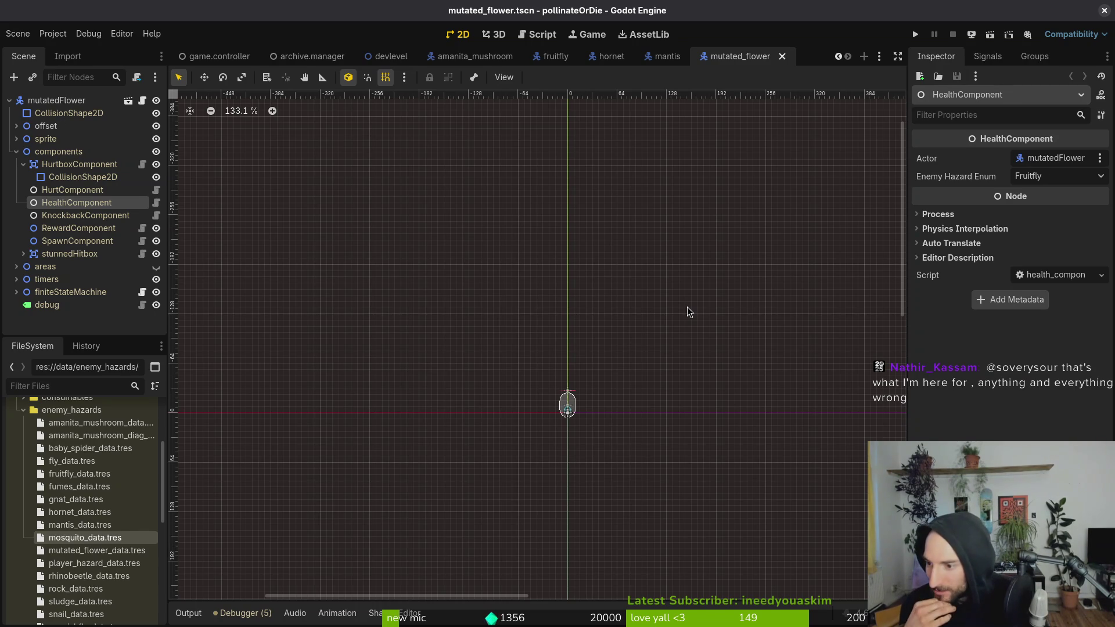
pyautogui.hotkey('alt', 'Tab')
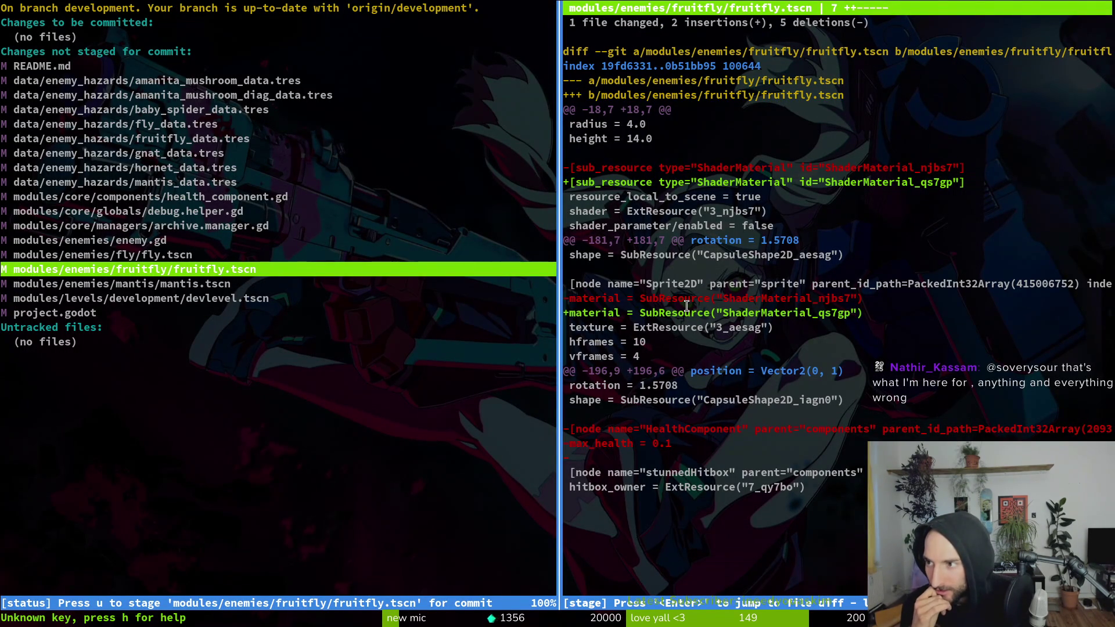
pyautogui.hotkey('alt', 'Tab')
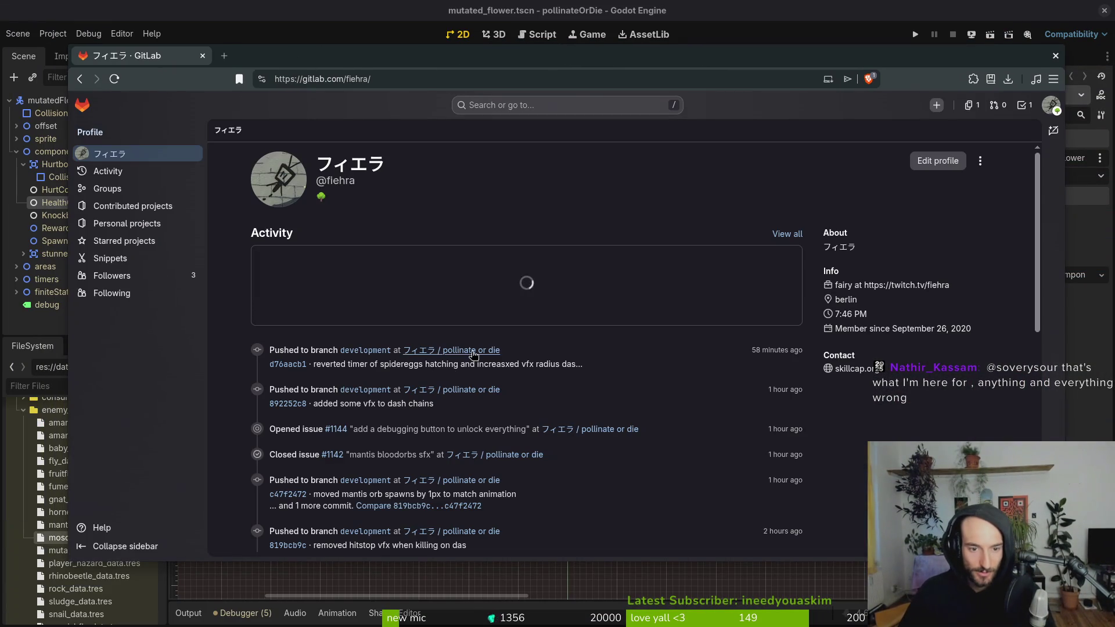
# - Open modules/enemies/mutatedFlower/mutated_flower.tscn on GitLab and search 'healt' to find max_health 3.0
pyautogui.click(474, 351)
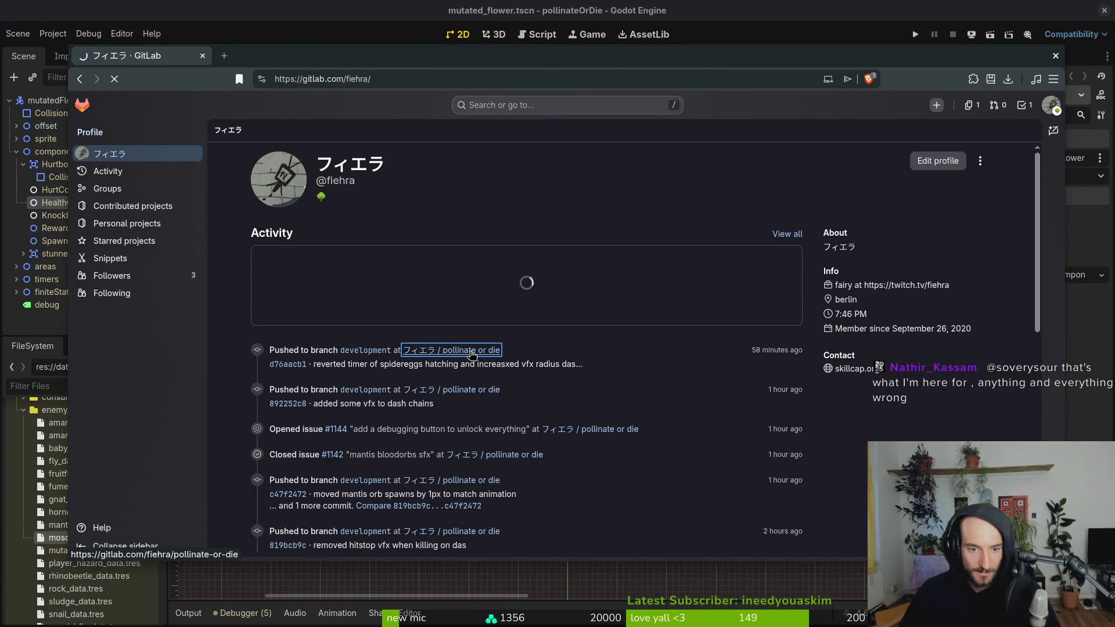
pyautogui.moveTo(153, 323)
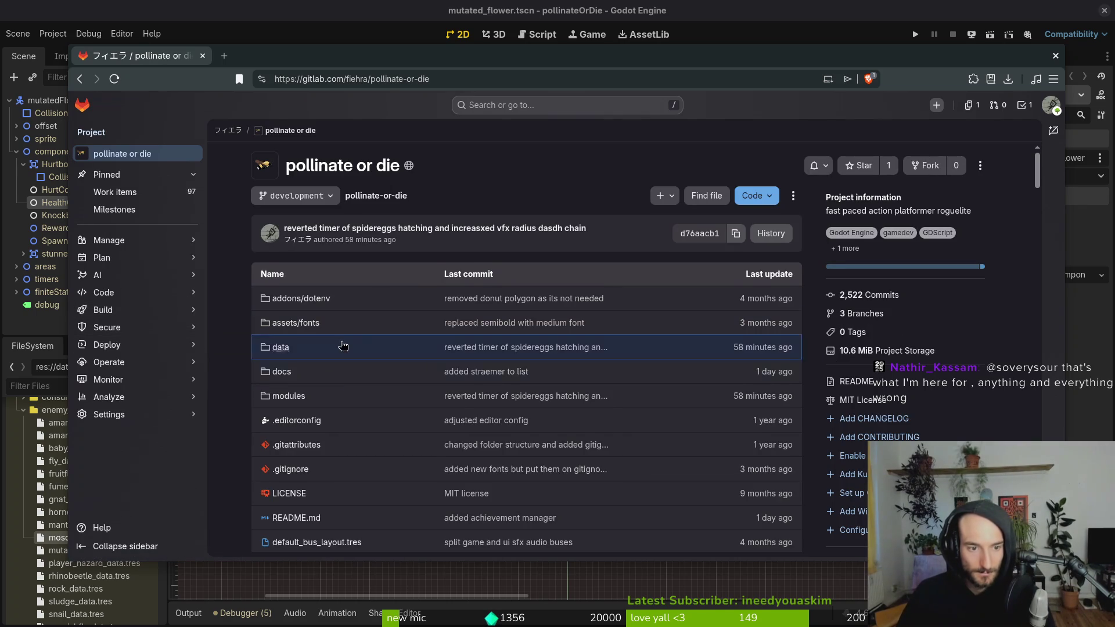
pyautogui.click(351, 393)
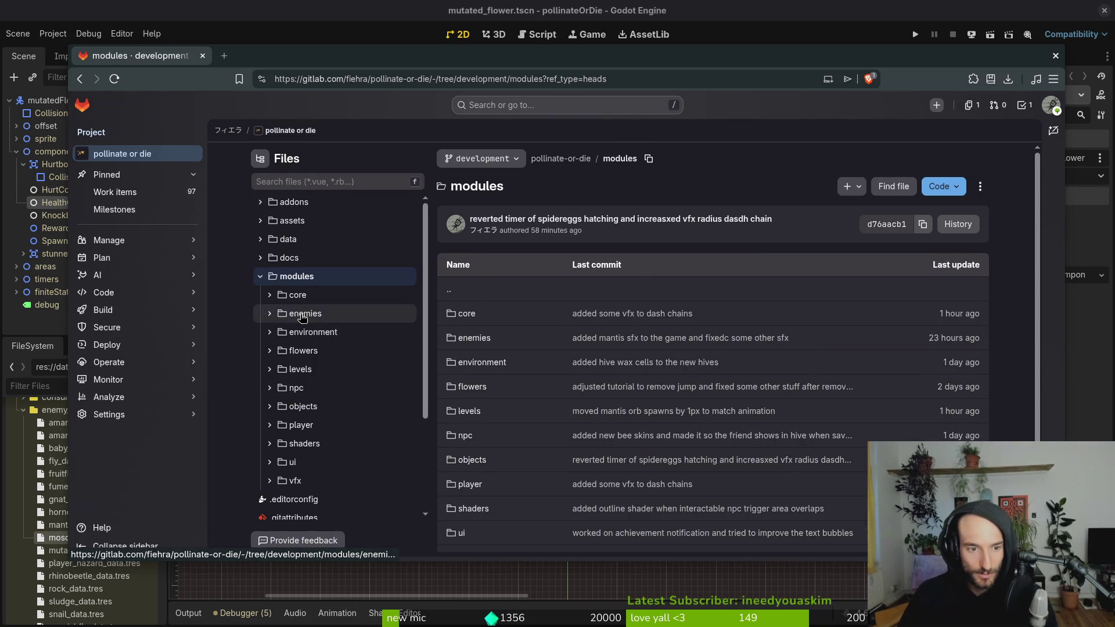
pyautogui.click(302, 315)
pyautogui.scroll(-5, 329, 341)
pyautogui.scroll(3, 329, 341)
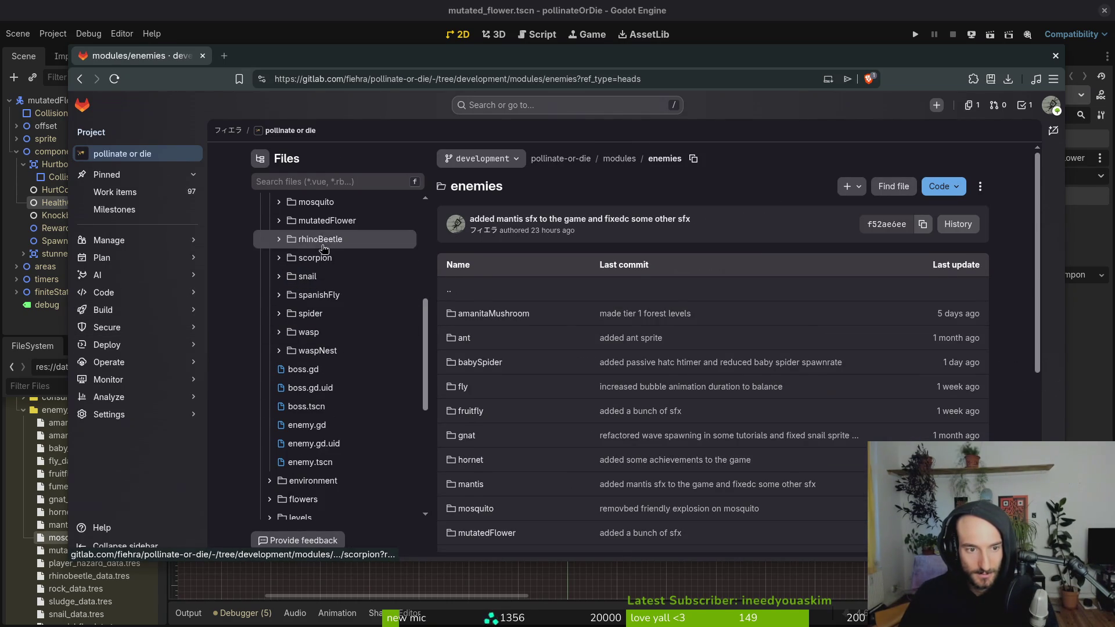
pyautogui.click(316, 290)
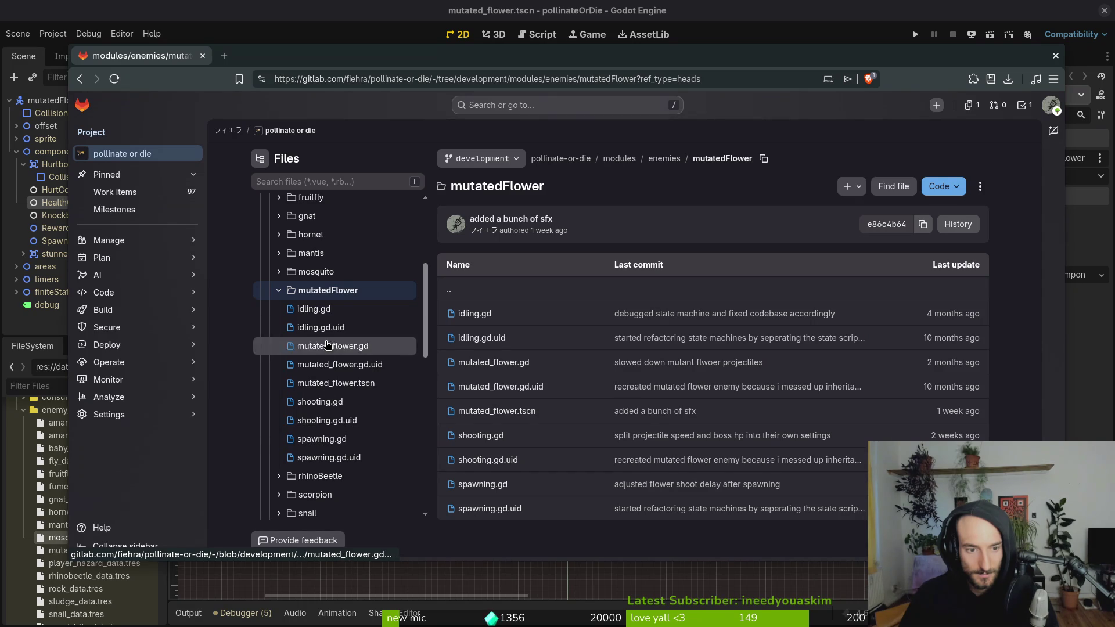
pyautogui.click(336, 383)
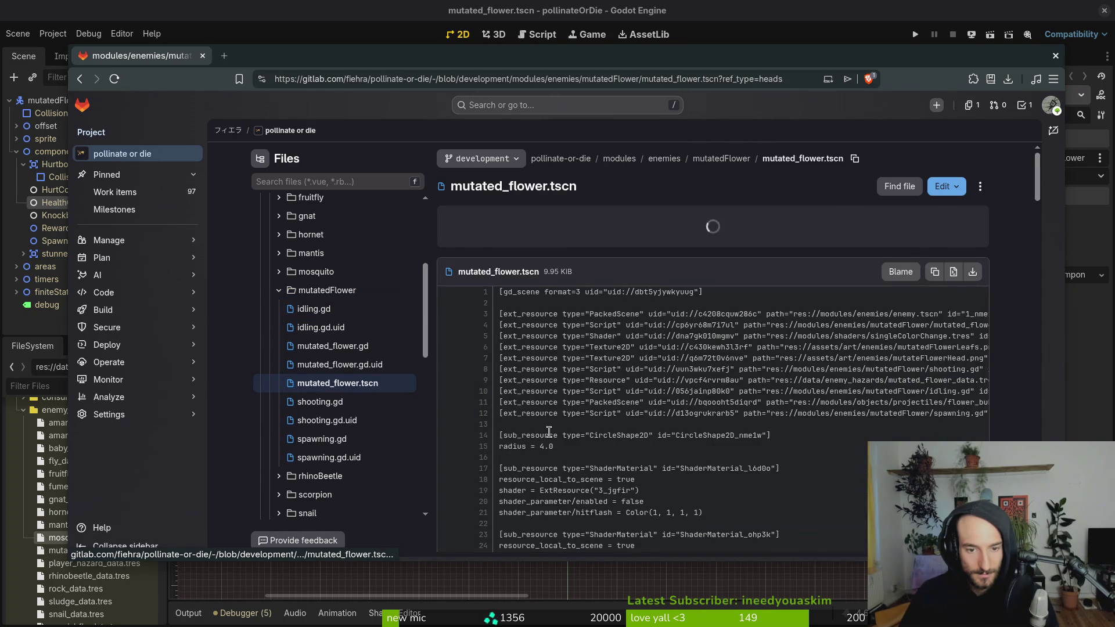
pyautogui.scroll(-5, 659, 398)
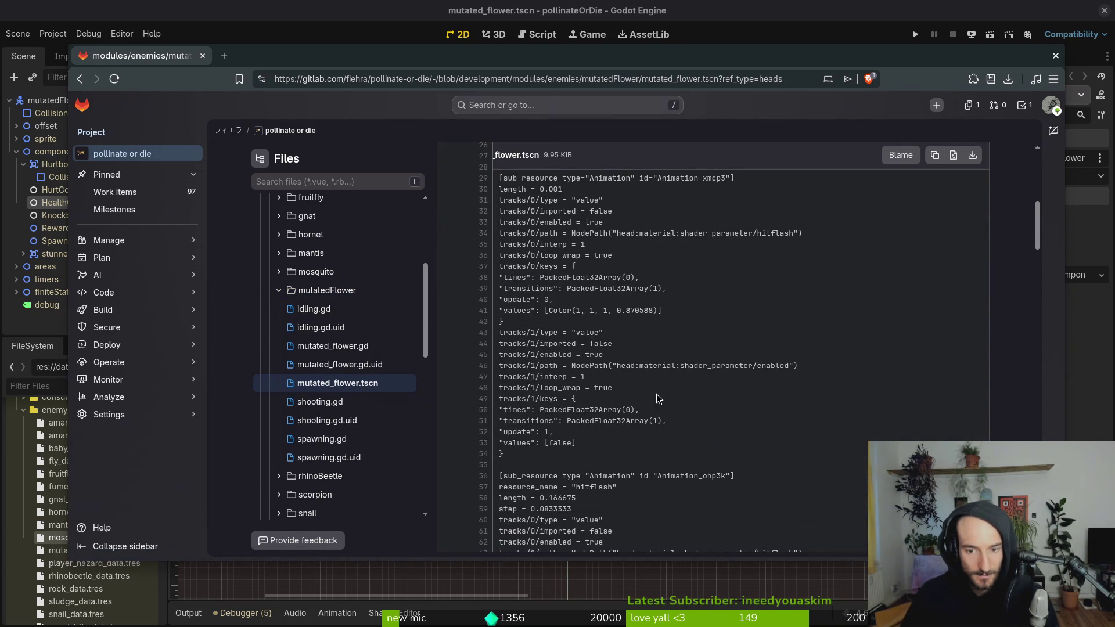
pyautogui.hotkey('ctrl', 'f')
pyautogui.write('healt')
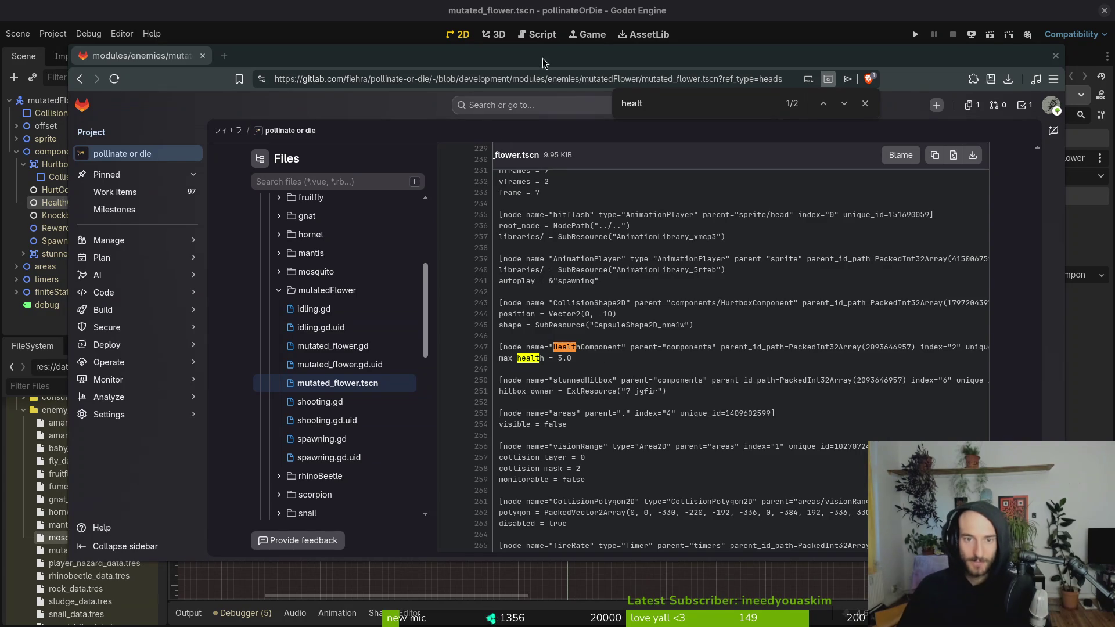
# - Read mosquito.tscn's max_health of 4.0 on GitLab, then select mosquito_data.tres in Godot
pyautogui.hotkey('alt', 'Tab')
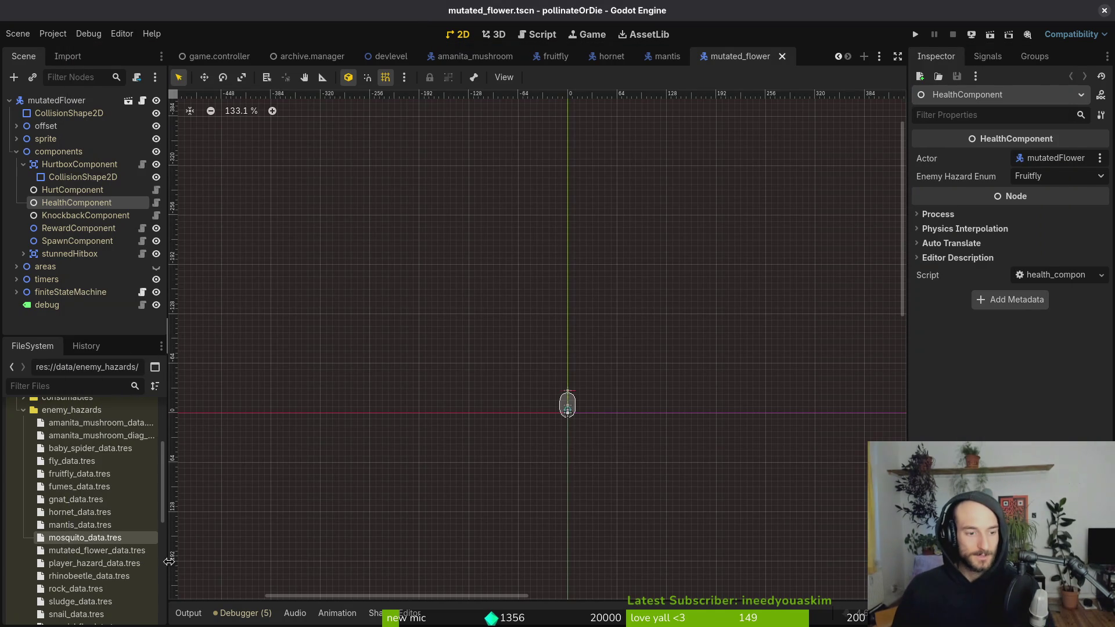
pyautogui.hotkey('alt', 'Tab')
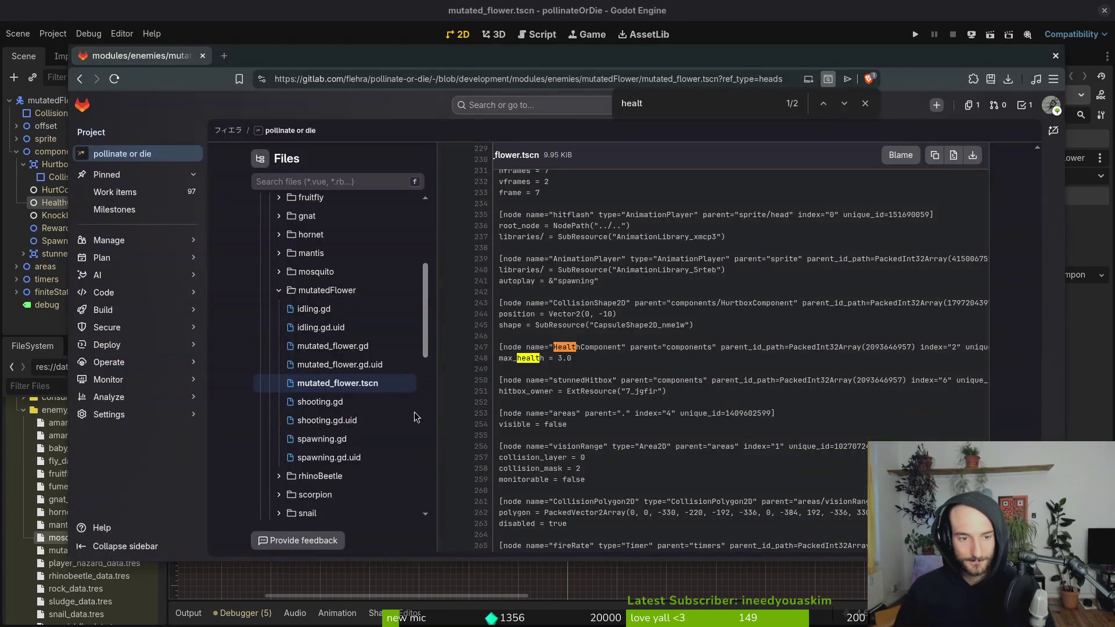
pyautogui.click(286, 272)
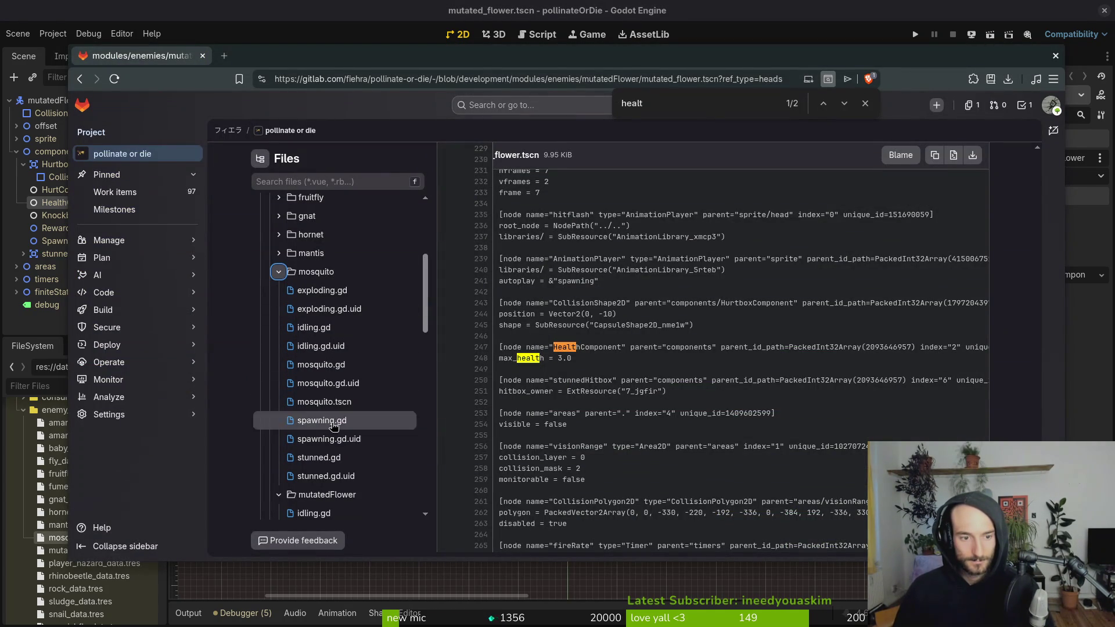
pyautogui.click(334, 401)
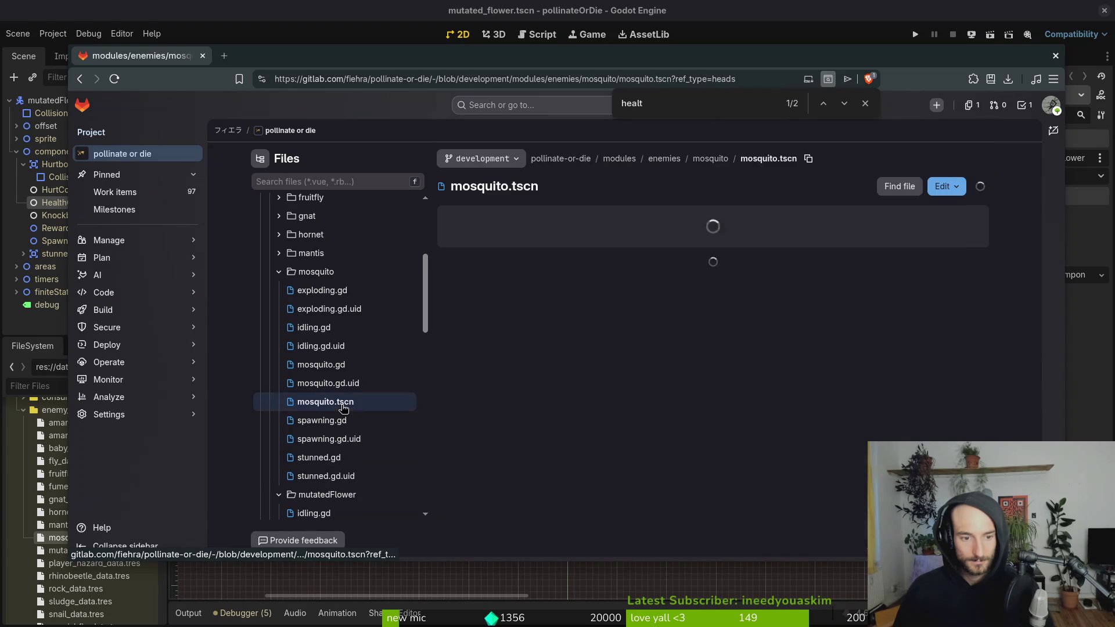
pyautogui.write('healt')
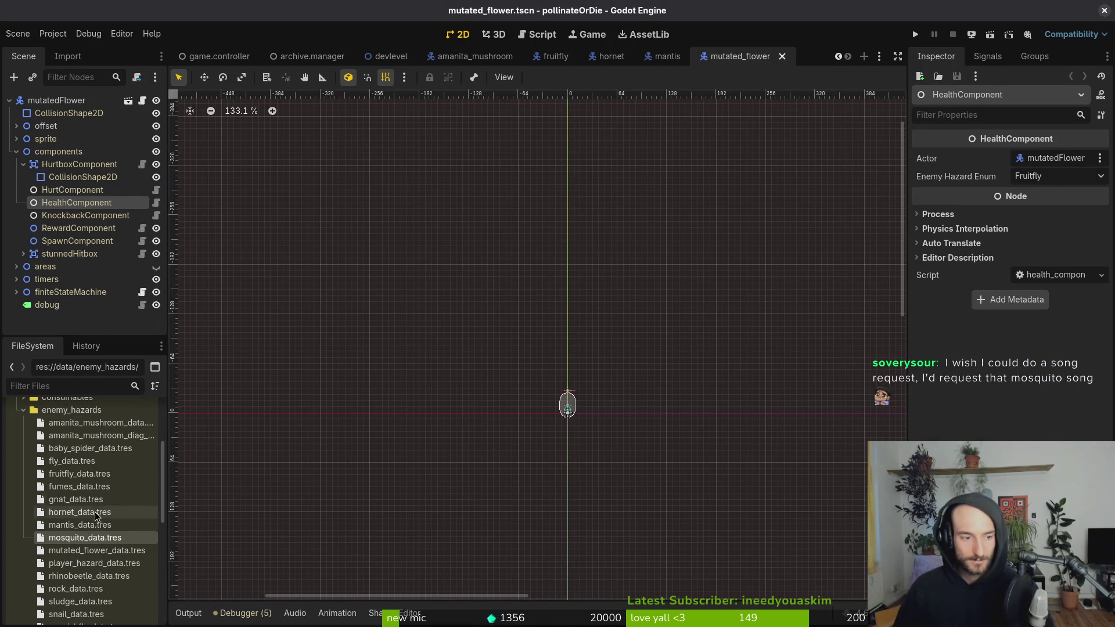
pyautogui.click(85, 538)
# - Set Base Health to 4.0 for mosquito_data.tres (saved) and 3.0 for mutated_flower_data.tres
pyautogui.click(1039, 177)
pyautogui.write('4')
pyautogui.press('Return')
pyautogui.hotkey('ctrl', 's')
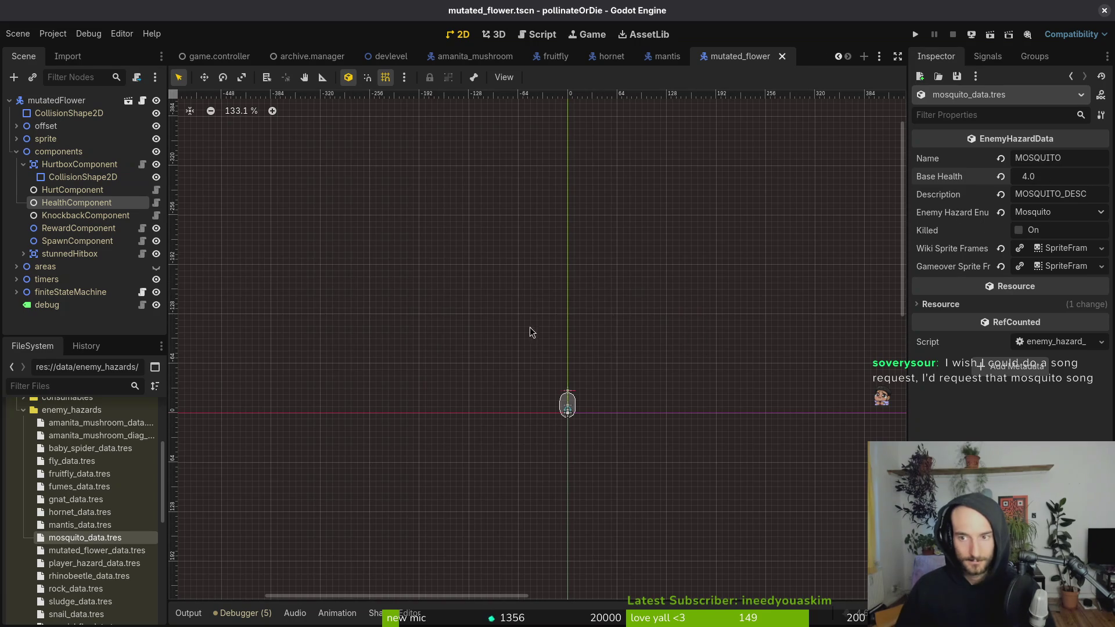
pyautogui.click(93, 551)
pyautogui.click(1037, 177)
pyautogui.write('3')
pyautogui.press('Return')
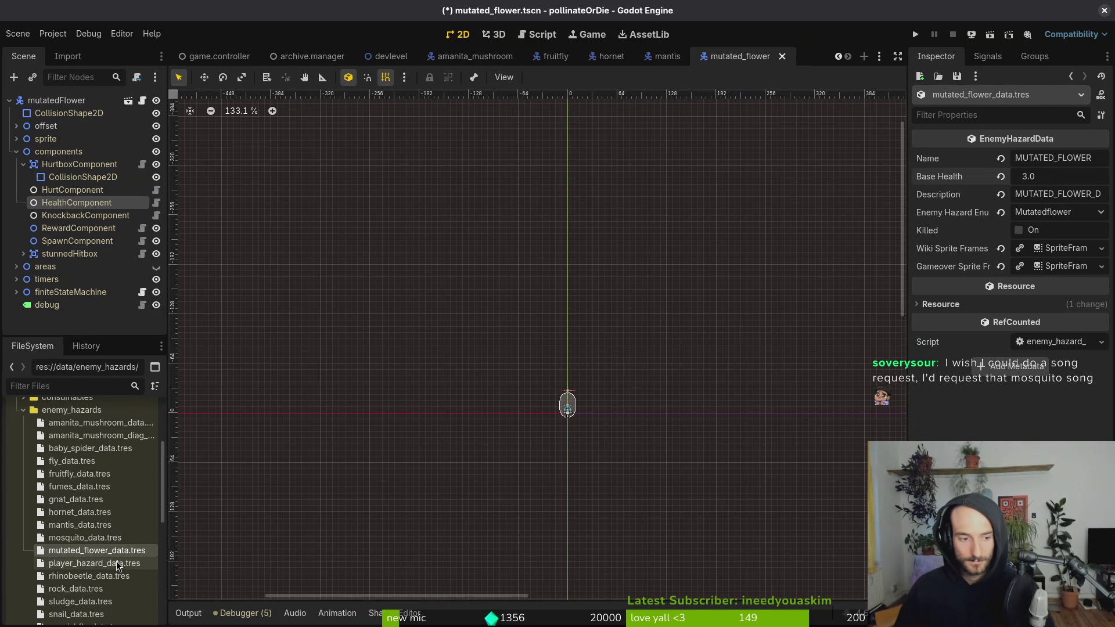
# - Select rhinobeetle_data.tres and open rhino_beetle.tscn on GitLab to search for its health
pyautogui.click(110, 563)
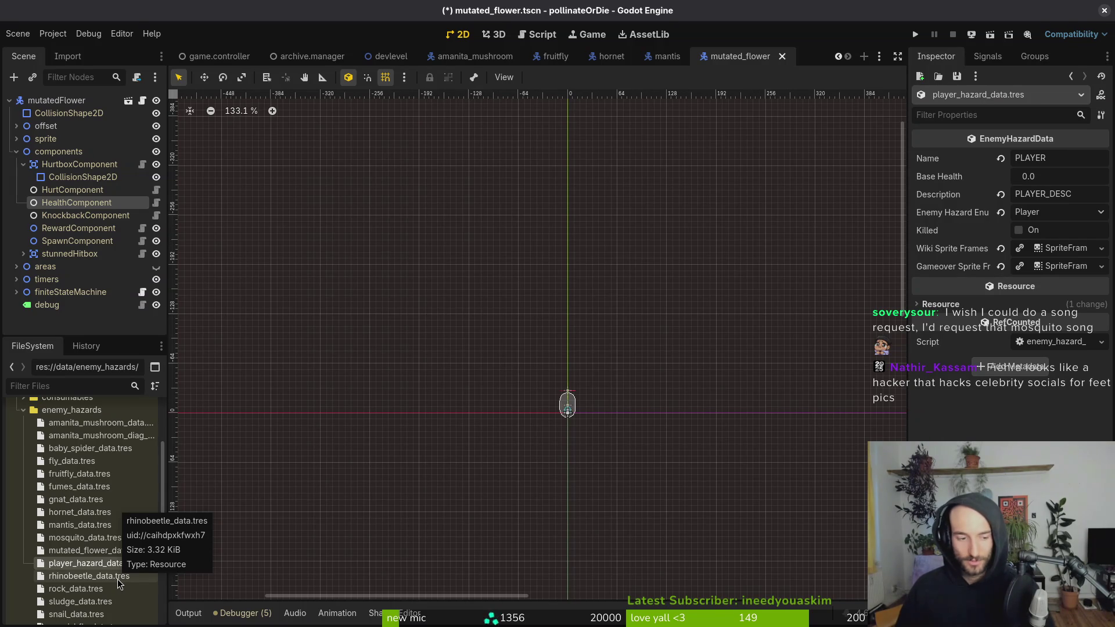
pyautogui.click(117, 577)
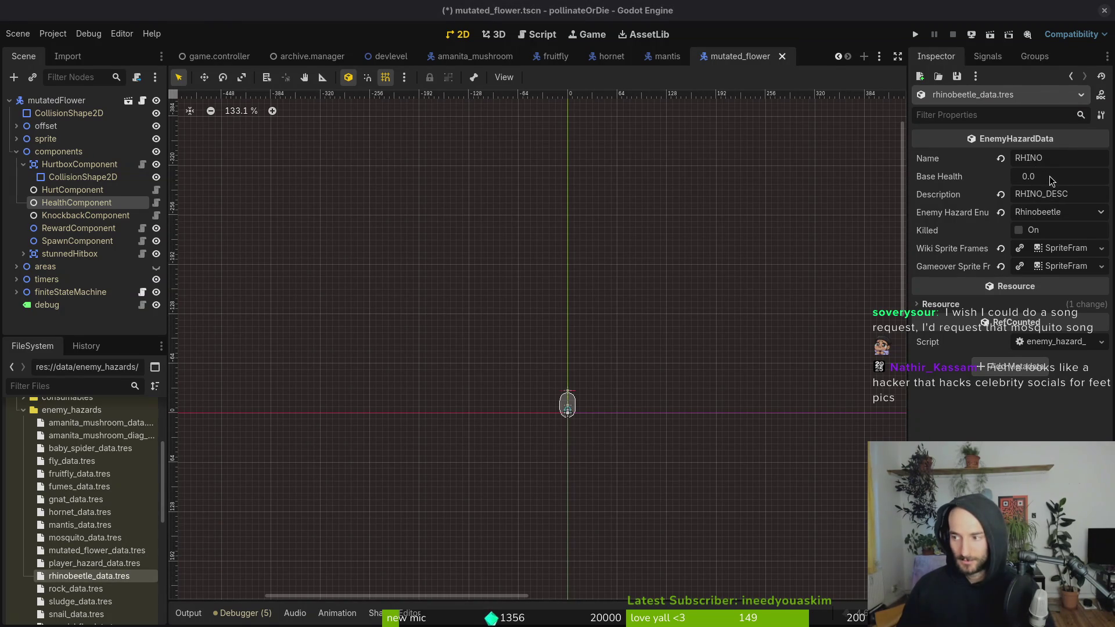
pyautogui.hotkey('alt', 'Tab')
pyautogui.click(279, 272)
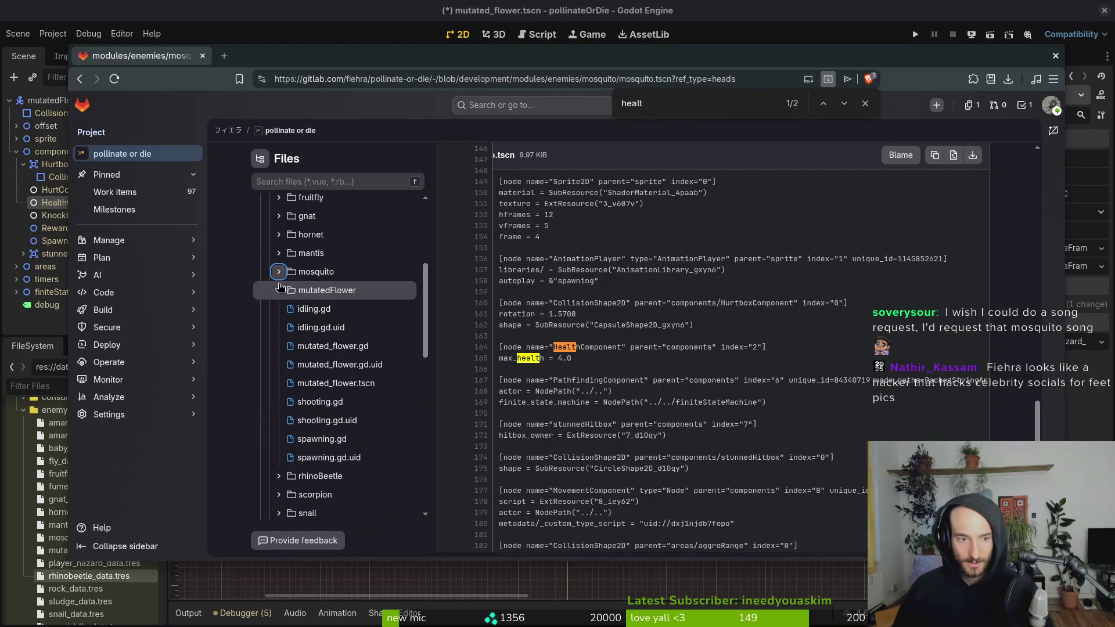
pyautogui.click(279, 291)
pyautogui.click(279, 309)
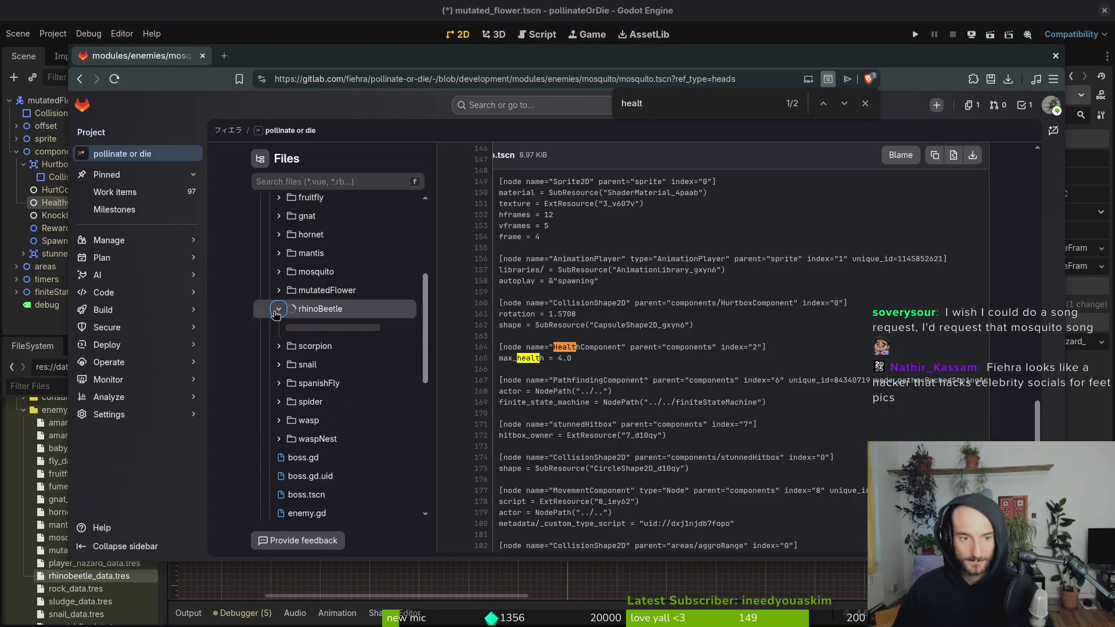
pyautogui.click(358, 476)
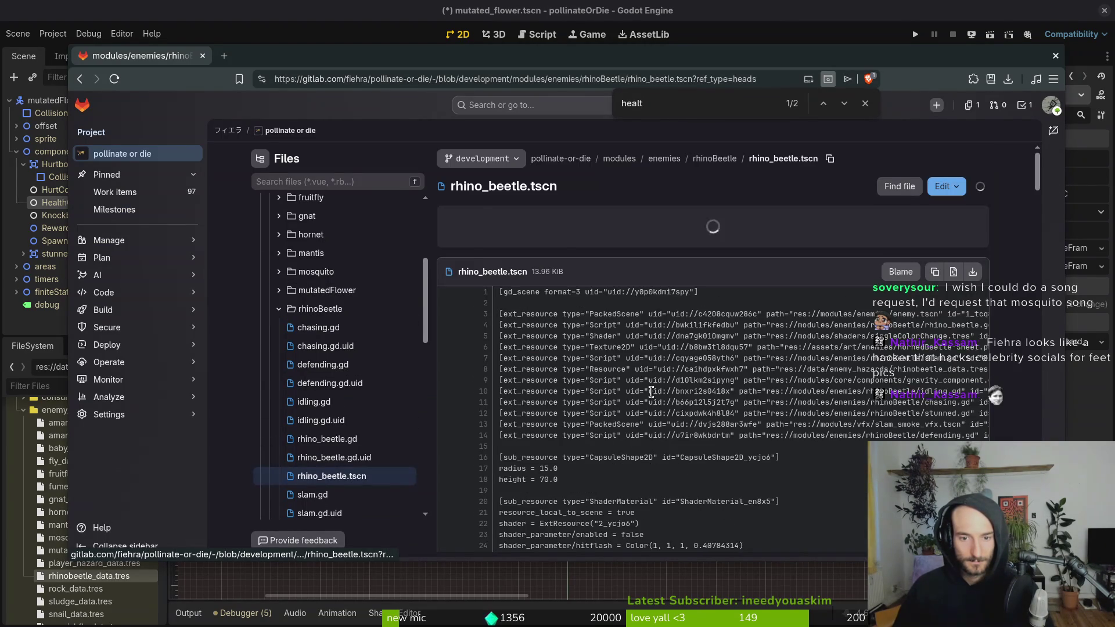
pyautogui.write('h')
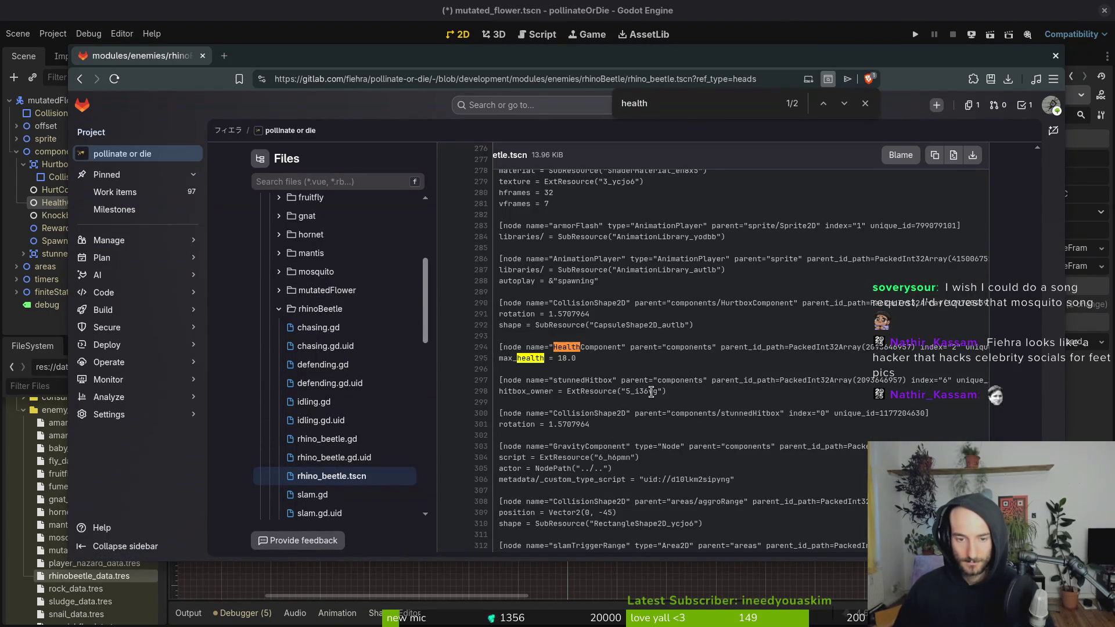
# - Set rhinobeetle_data.tres Base Health to 18.0
pyautogui.hotkey('alt', 'Tab')
pyautogui.click(1064, 174)
pyautogui.write('18')
pyautogui.press('Return')
pyautogui.click(74, 589)
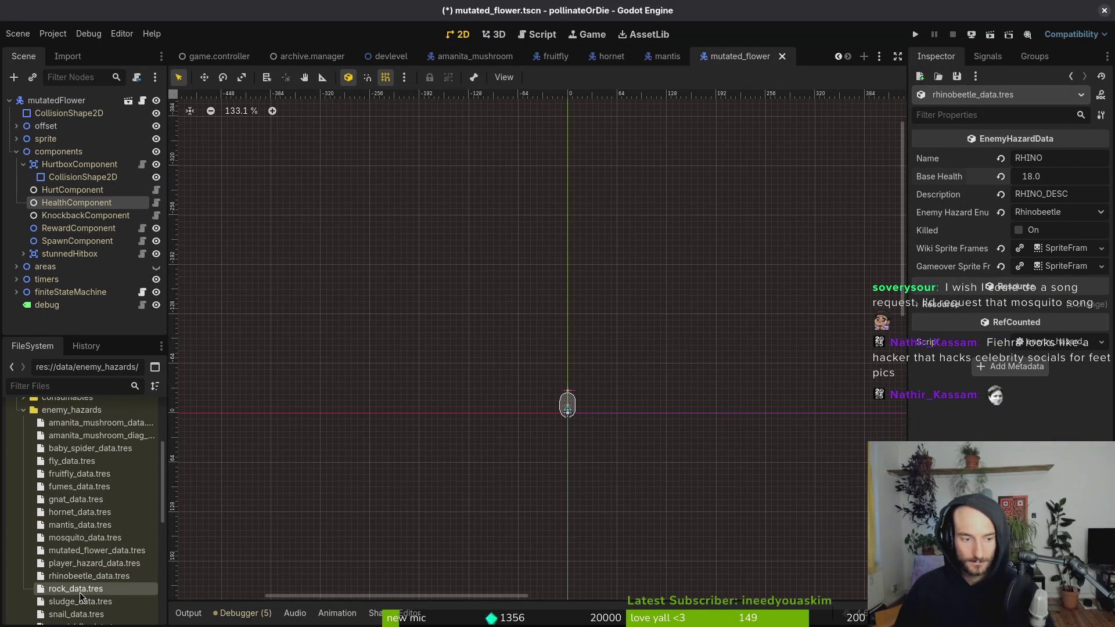
# - Cancel the rock Base Health edit and collapse the rhinoBeetle and enemies folders on GitLab
pyautogui.click(1067, 178)
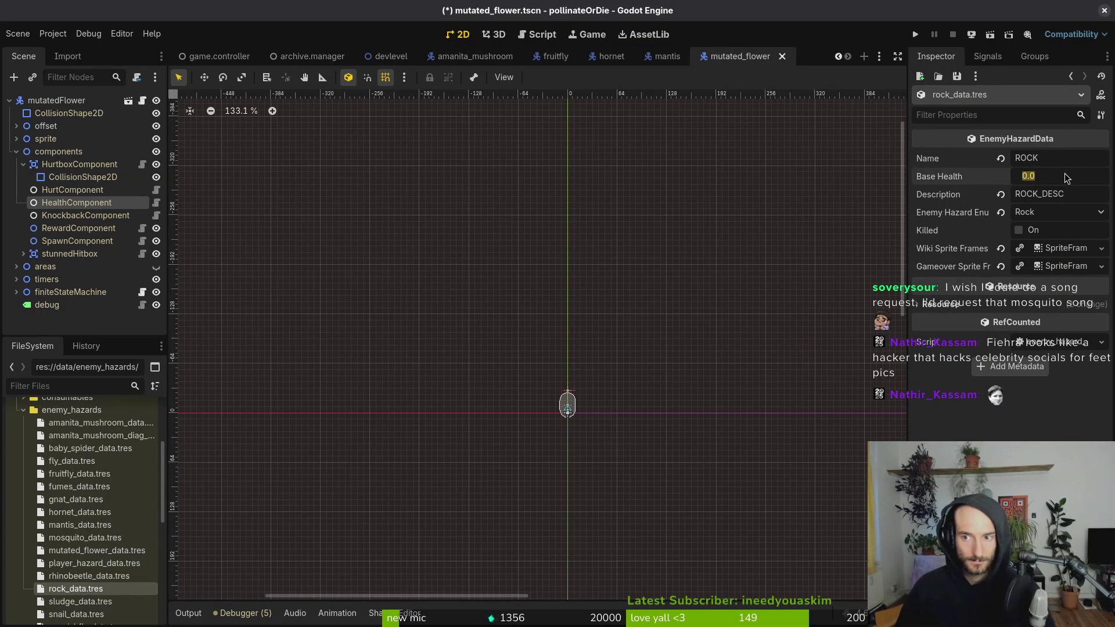
pyautogui.press('Escape')
pyautogui.hotkey('alt', 'Tab')
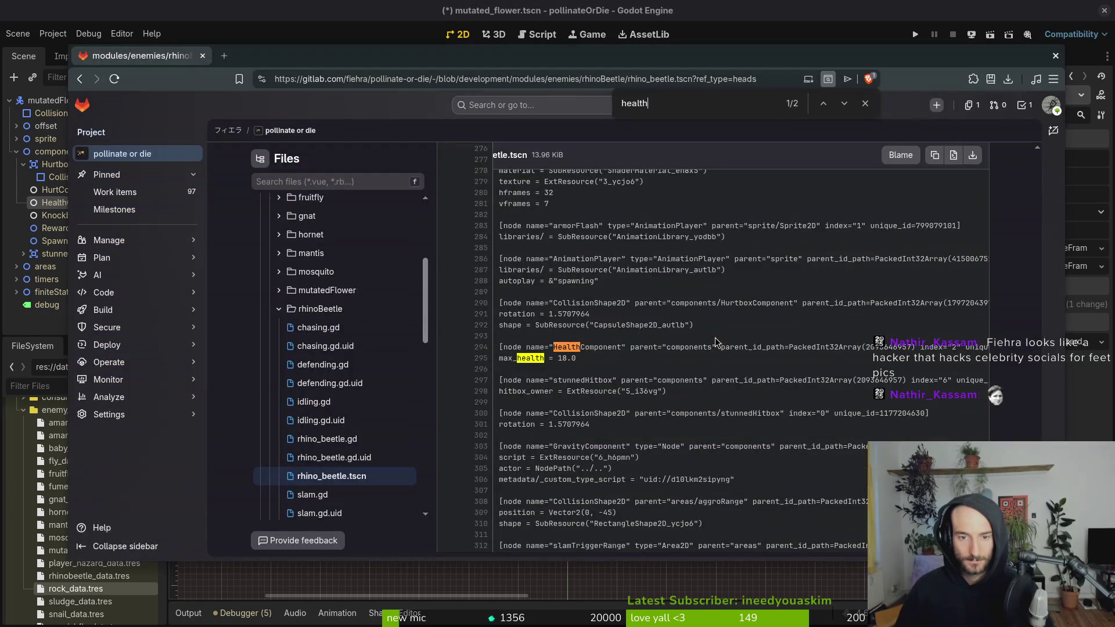
pyautogui.click(278, 310)
pyautogui.scroll(4, 278, 312)
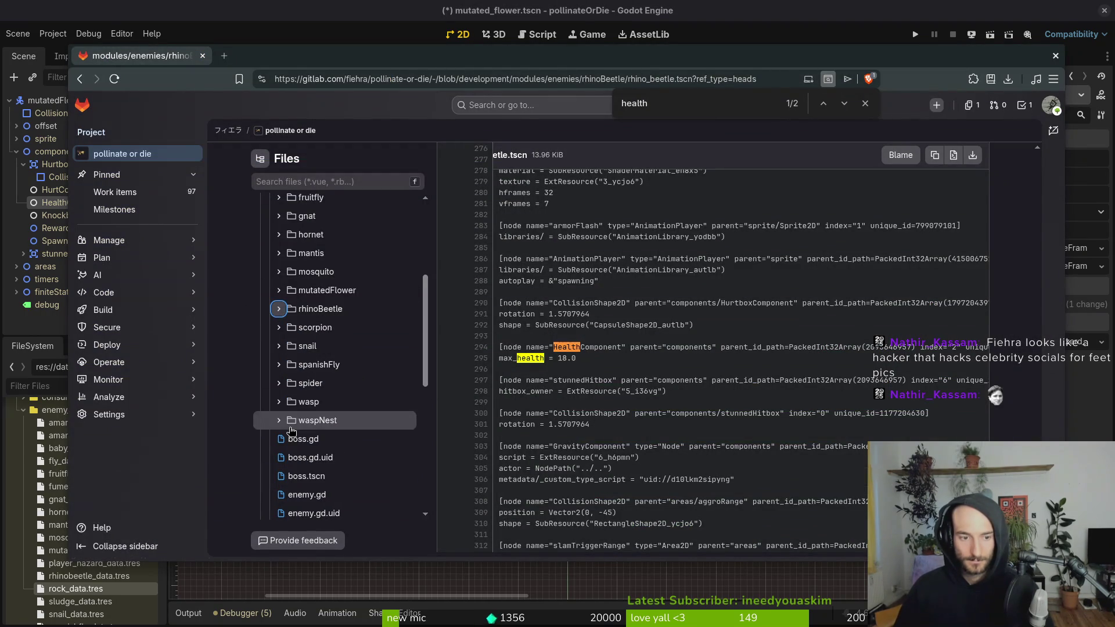
pyautogui.click(269, 314)
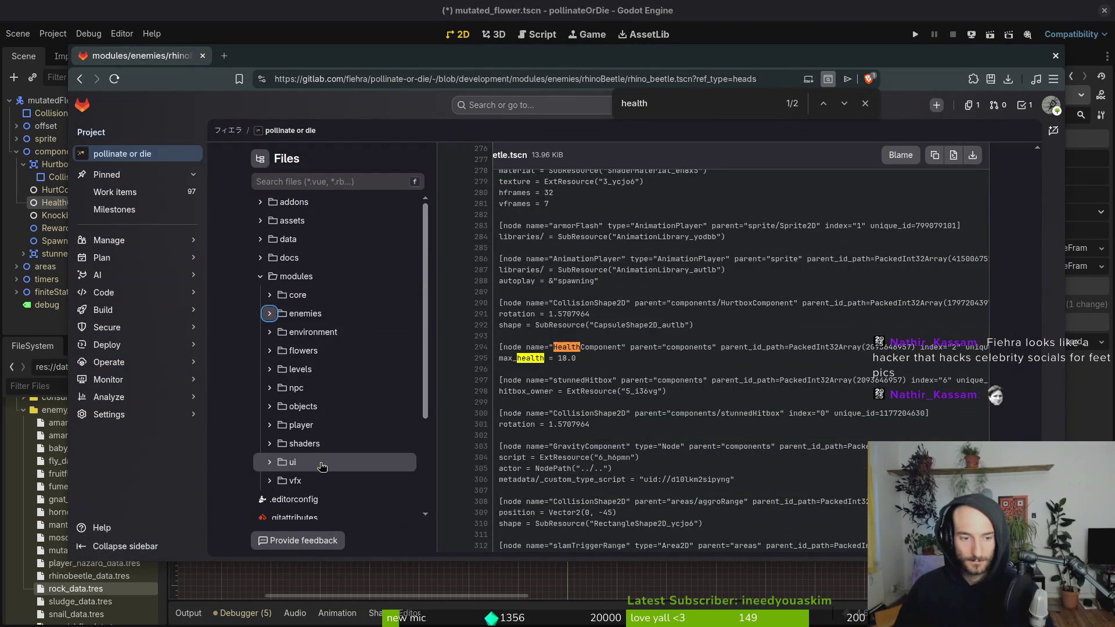
pyautogui.hotkey('alt', 'Tab')
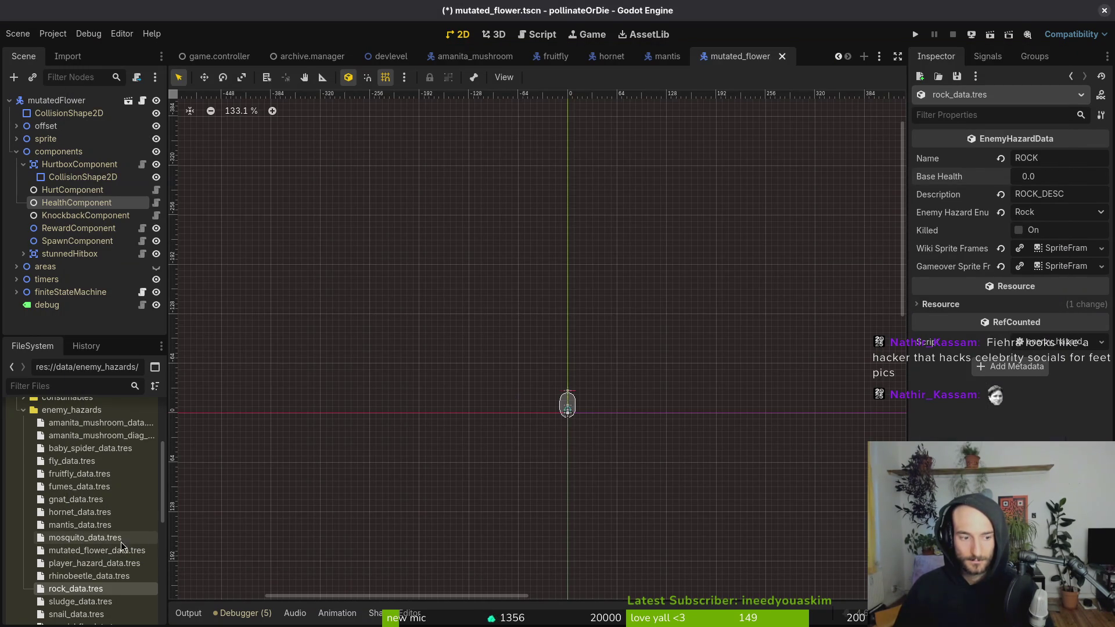
# - Set snail_data.tres Base Health to 3.0
pyautogui.scroll(-3, 99, 552)
pyautogui.click(77, 549)
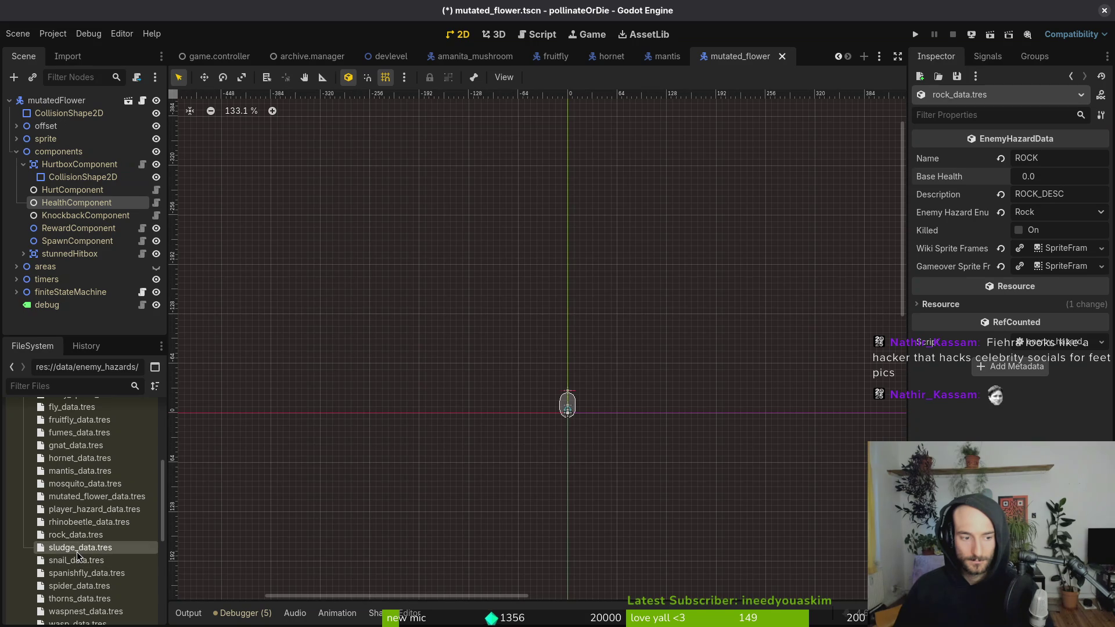
pyautogui.click(77, 560)
pyautogui.click(1062, 172)
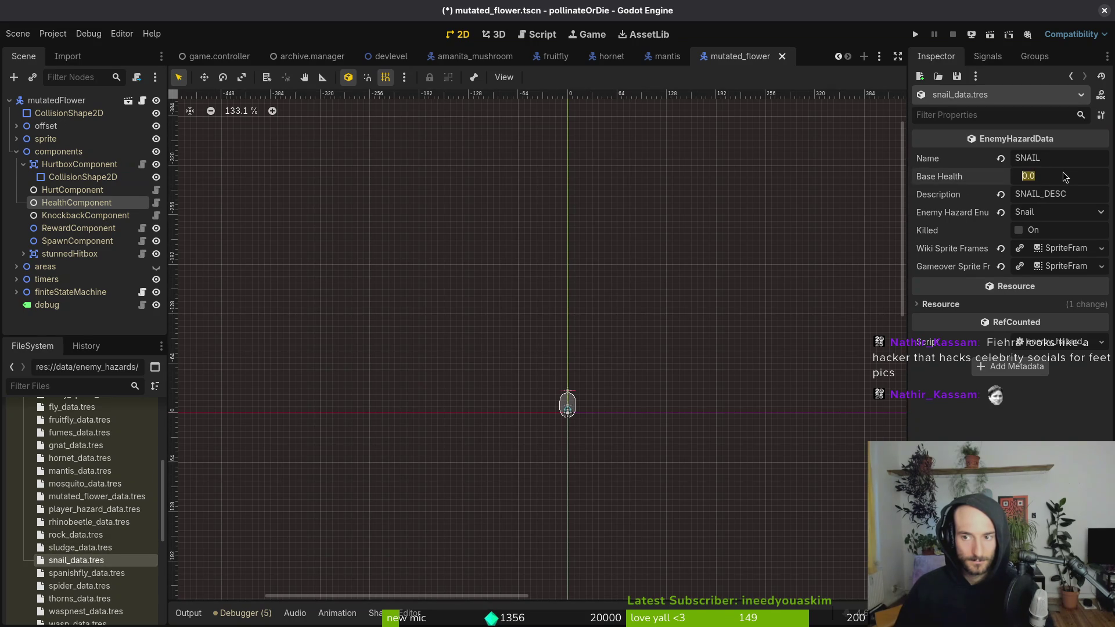
pyautogui.write('3')
pyautogui.press('Return')
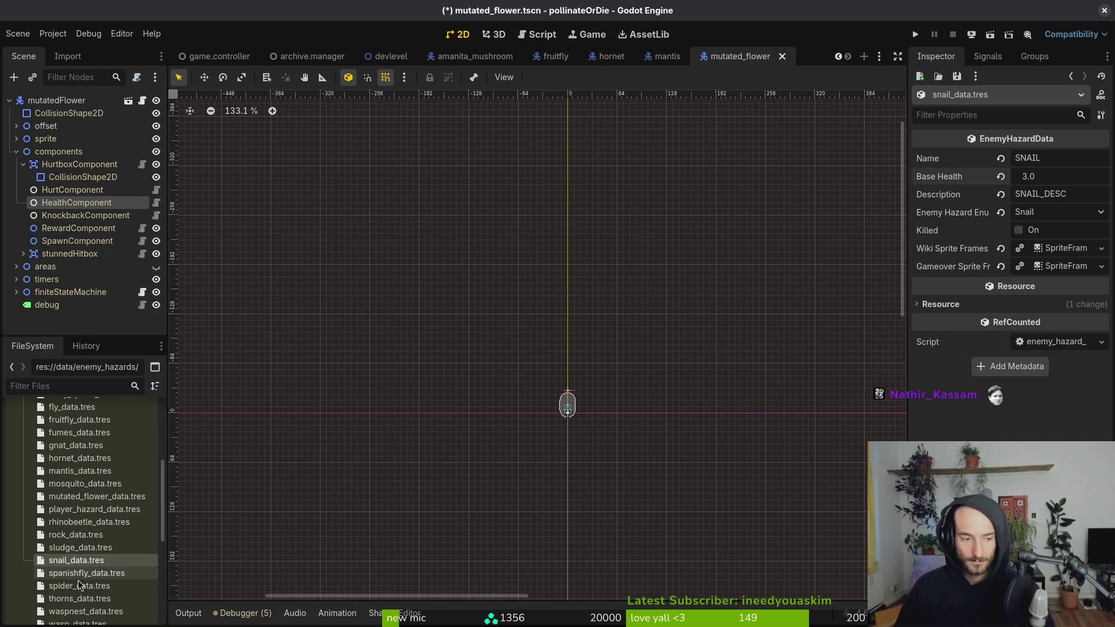
# - Enter 2 as the spanish fly's Base Health, then read spanish_fly.tscn's max_health 5.0 on GitLab
pyautogui.click(87, 573)
pyautogui.click(1057, 179)
pyautogui.write('2')
pyautogui.press('Return')
pyautogui.hotkey('alt', 'Tab')
pyautogui.click(304, 313)
pyautogui.scroll(-5, 331, 366)
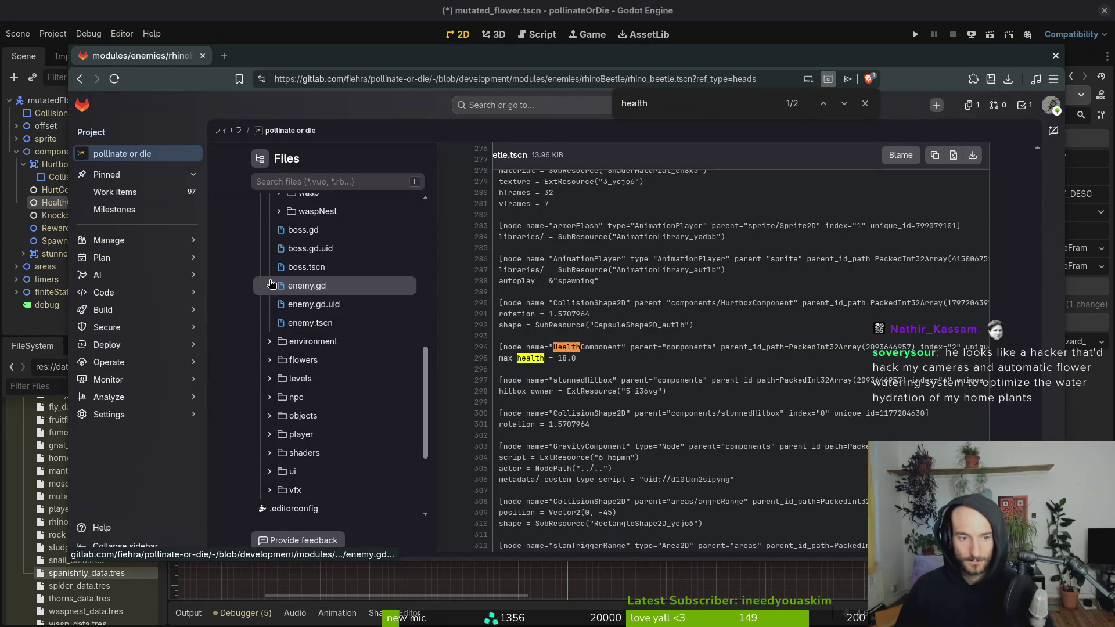
pyautogui.scroll(3, 285, 283)
pyautogui.click(279, 225)
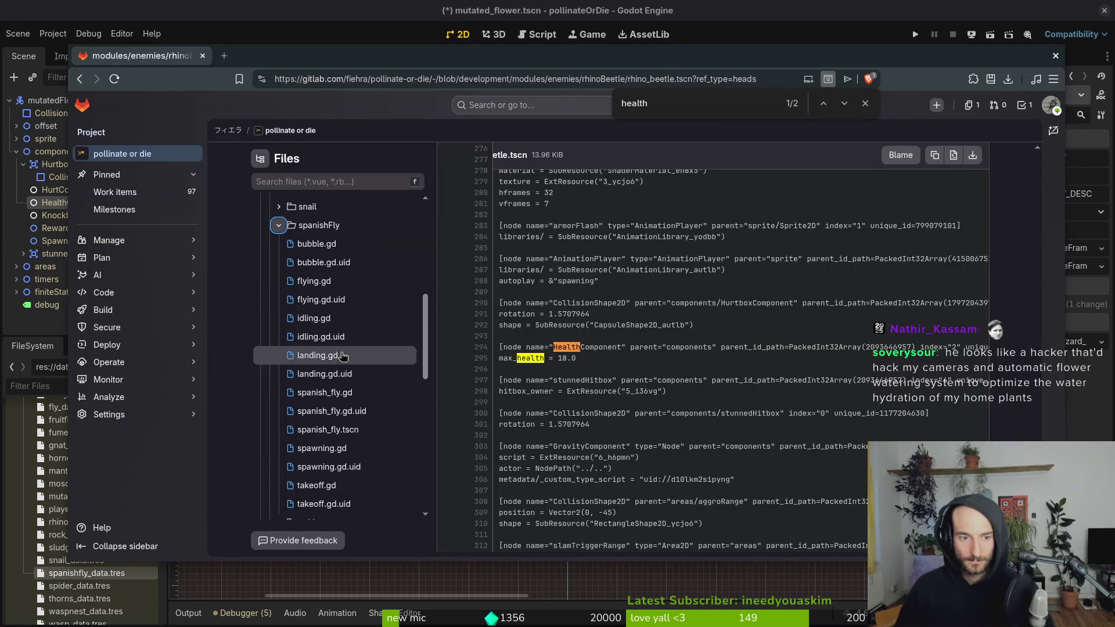
pyautogui.click(348, 429)
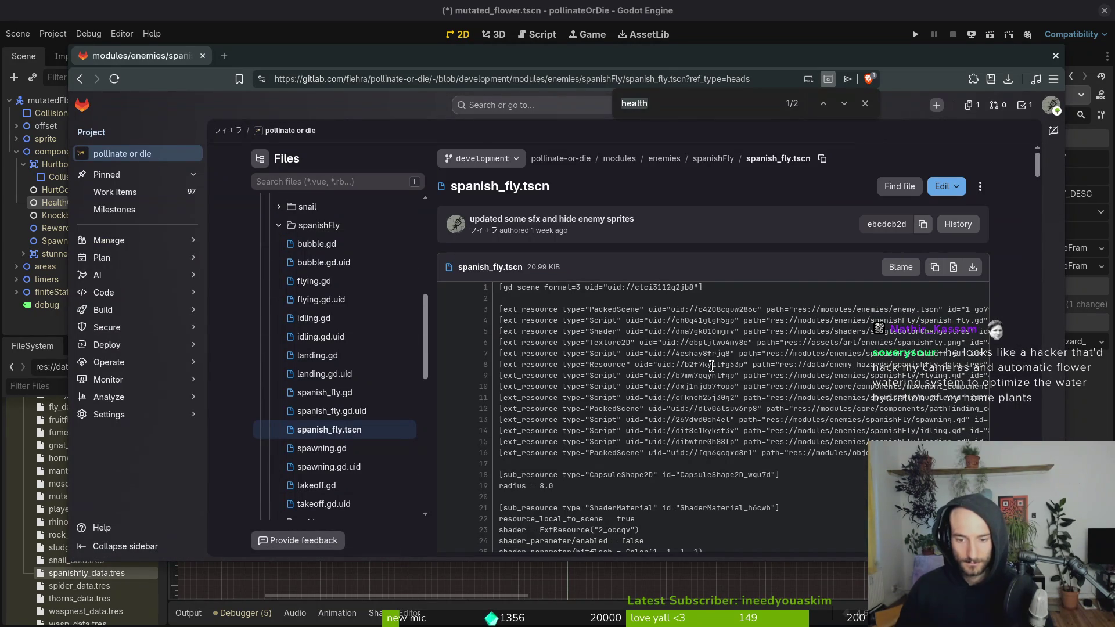
pyautogui.press('BackSpace')
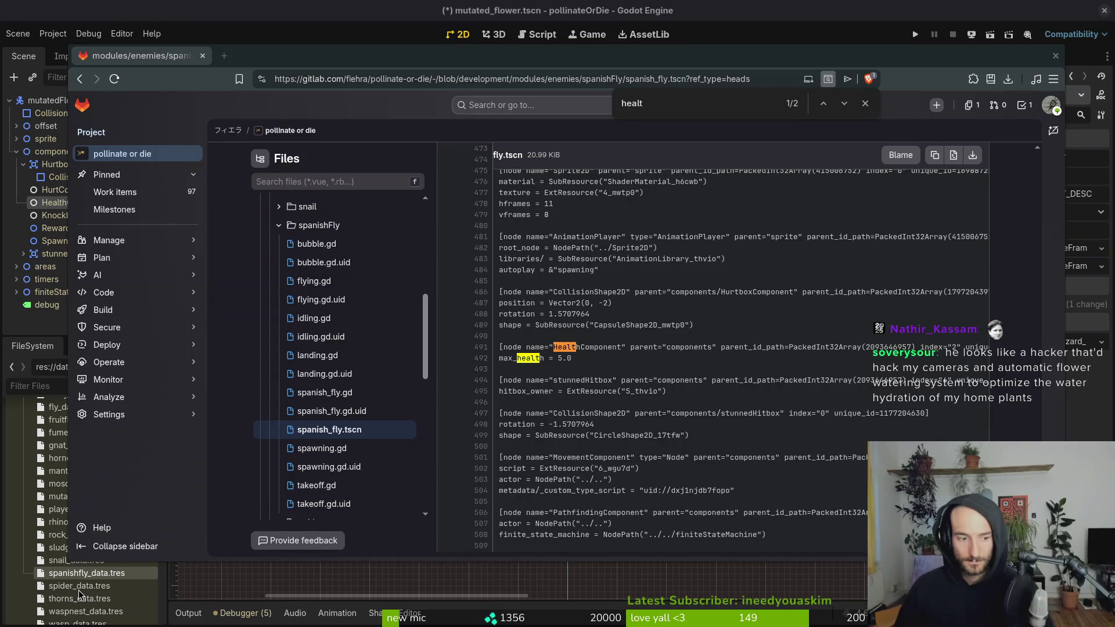
# - Select spider_data.tres and start editing its Base Health of 0.0
pyautogui.click(69, 561)
pyautogui.click(79, 586)
pyautogui.click(1083, 177)
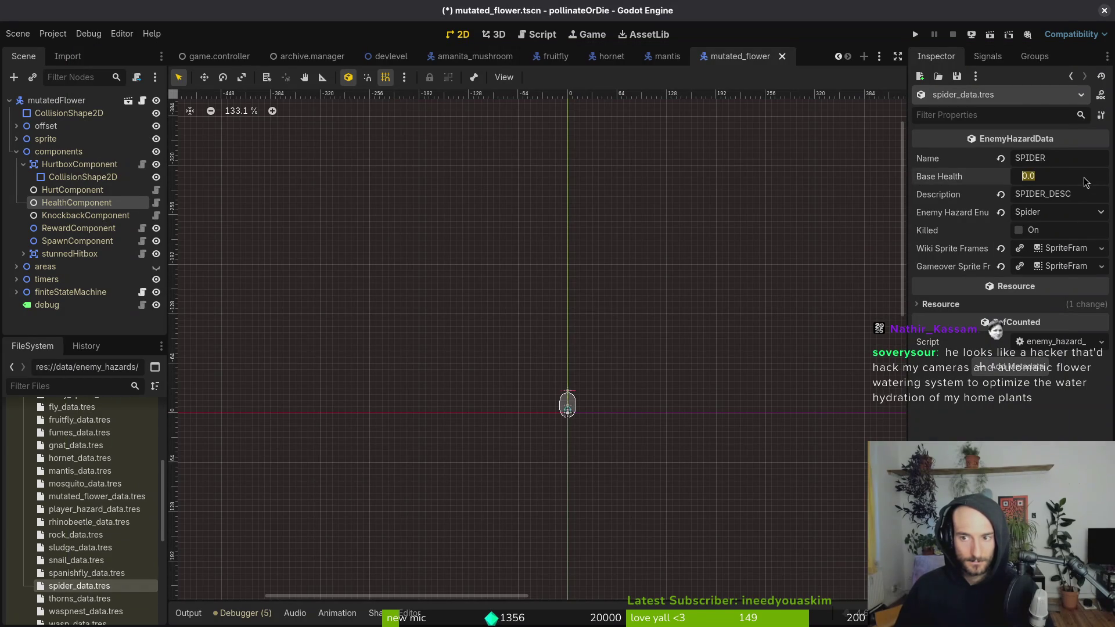
# - Set the spider's Base Health to 69.0, then give wasp_data.tres a Base Health of 10 and save
pyautogui.write('69')
pyautogui.press('Return')
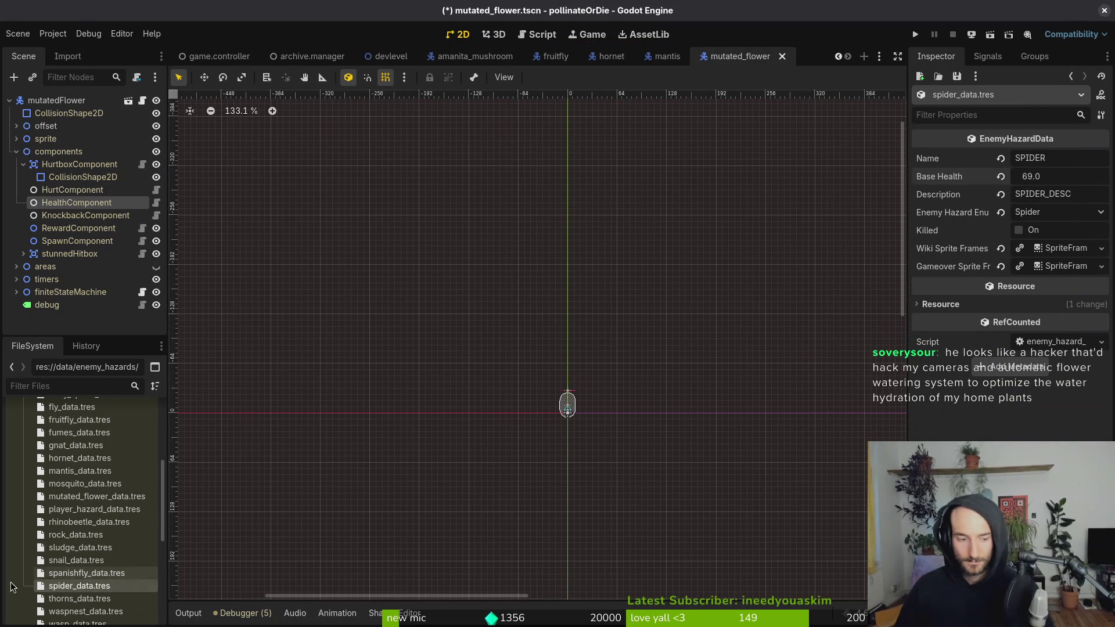
pyautogui.scroll(-3, 79, 522)
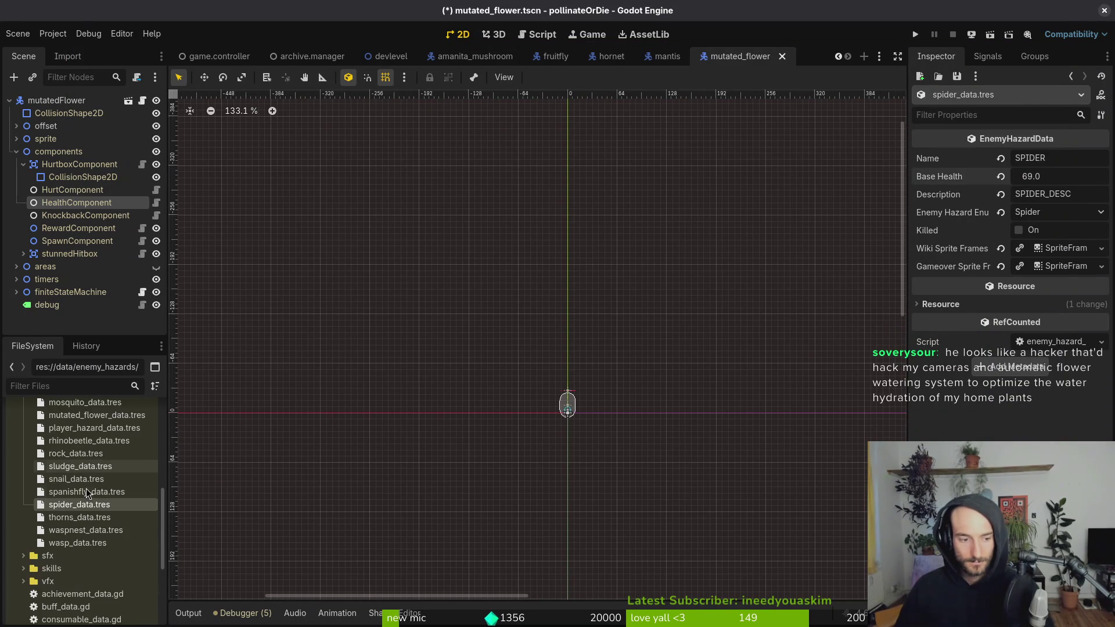
pyautogui.click(77, 543)
pyautogui.click(1055, 169)
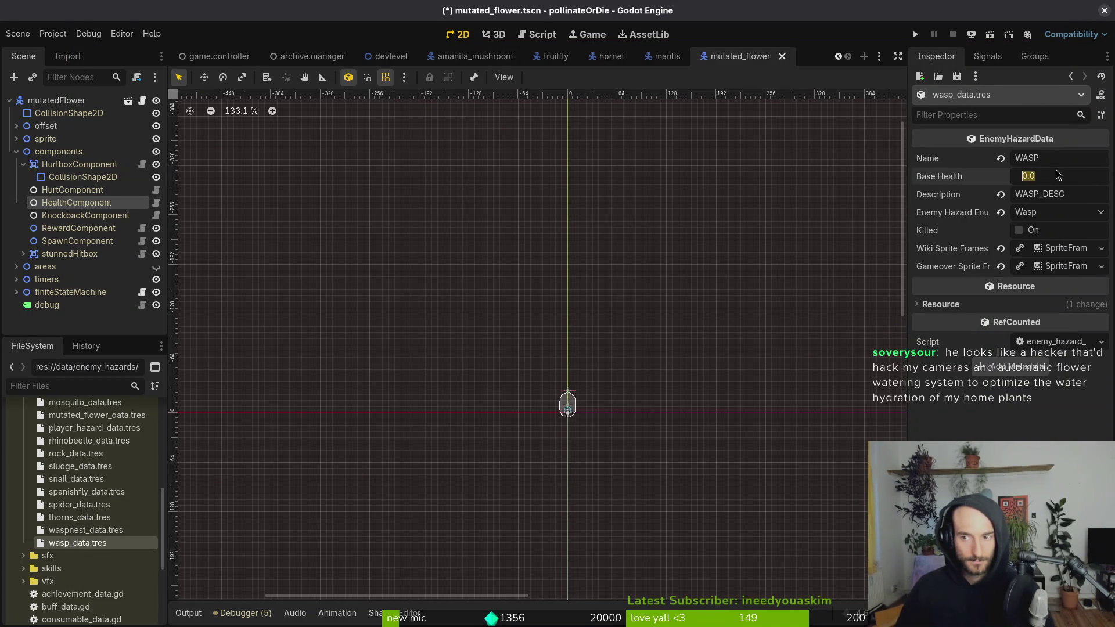
pyautogui.write('10')
pyautogui.press('Return')
pyautogui.hotkey('ctrl', 's')
# - In the GitLab repo, open wasp/wasp.tscn and search it for the max_health value (6.2)
pyautogui.hotkey('alt', 'Tab')
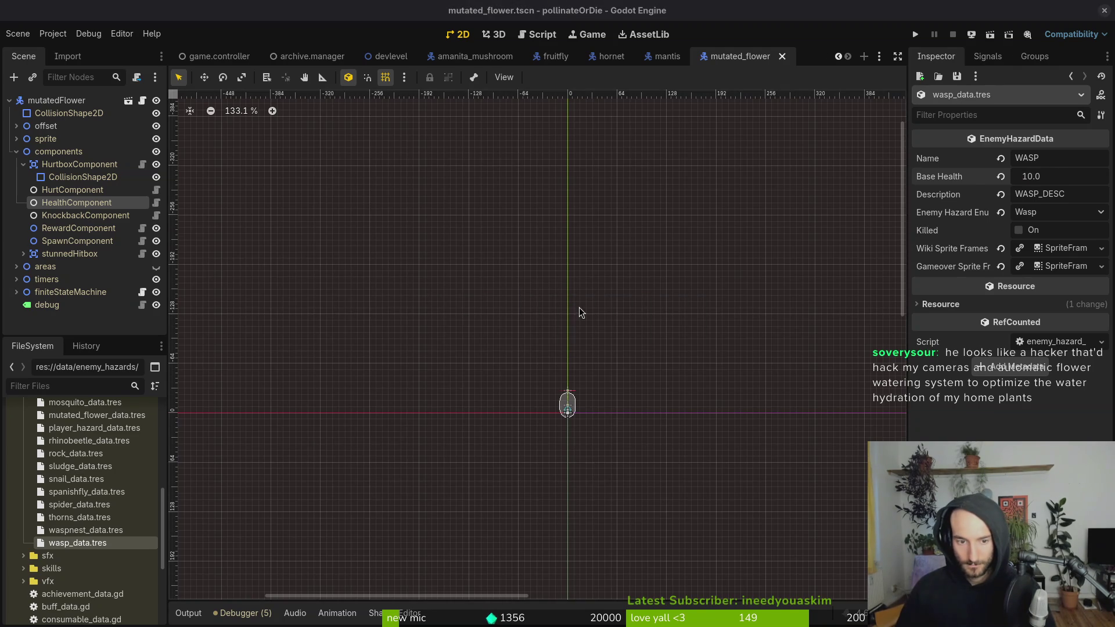
pyautogui.click(278, 434)
pyautogui.click(278, 471)
pyautogui.scroll(-2, 347, 472)
pyautogui.scroll(-10, 349, 473)
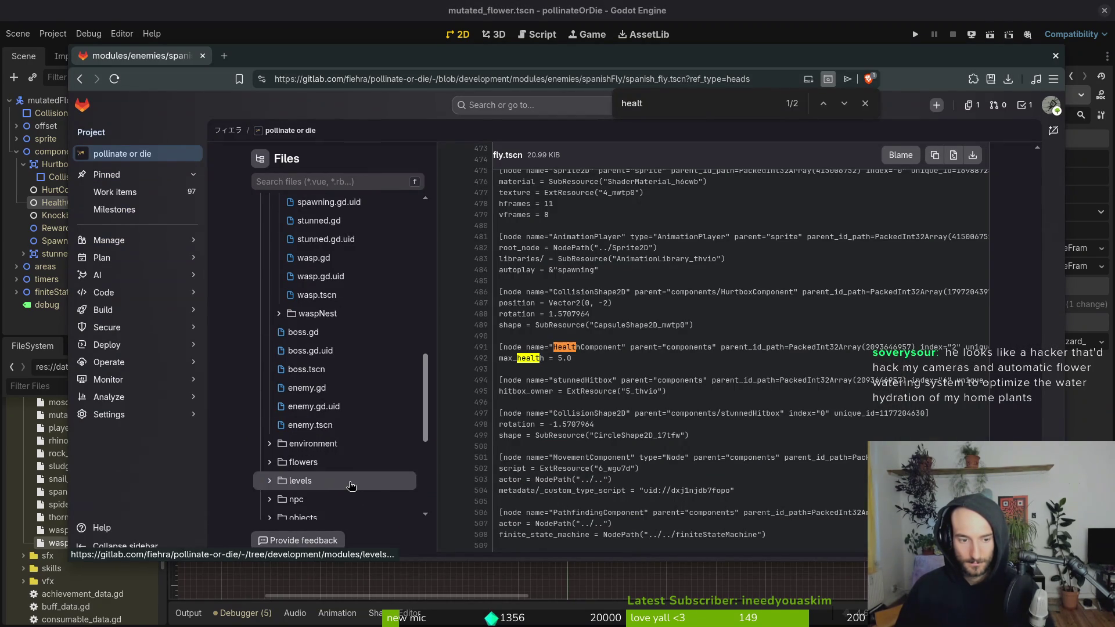
pyautogui.click(352, 290)
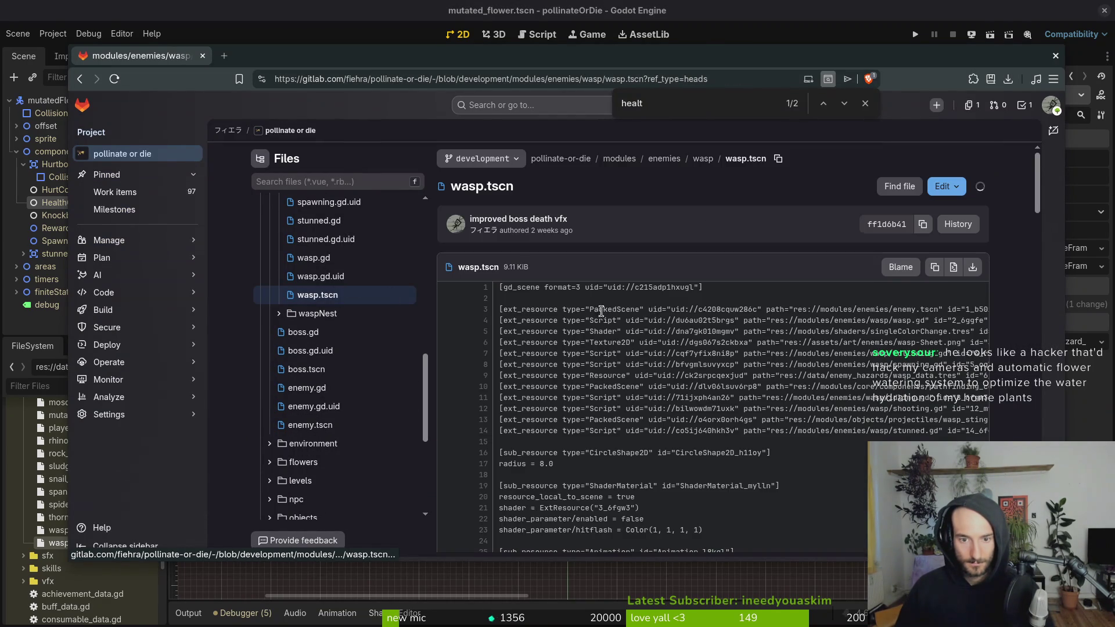
pyautogui.hotkey('ctrl', 'f')
pyautogui.write('heatl')
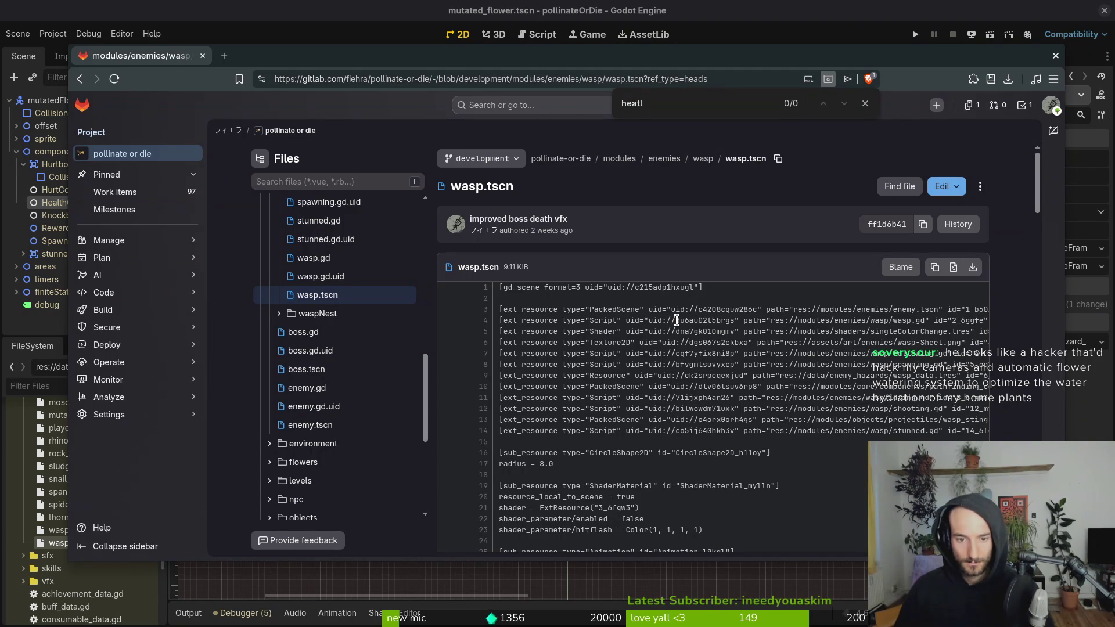
pyautogui.press('BackSpace')
pyautogui.press('BackSpace')
pyautogui.write('lt')
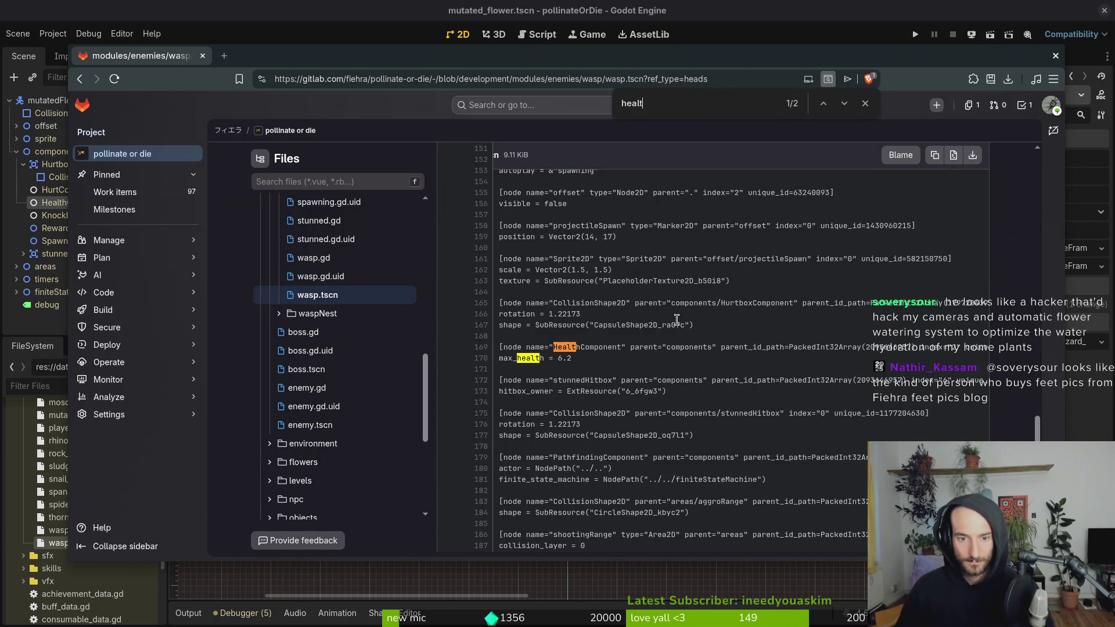
pyautogui.press('Escape')
# - Back in Godot, enter 6 as the wasp's Base Health and save the scene
pyautogui.click(1100, 424)
pyautogui.click(1057, 175)
pyautogui.write('6.2')
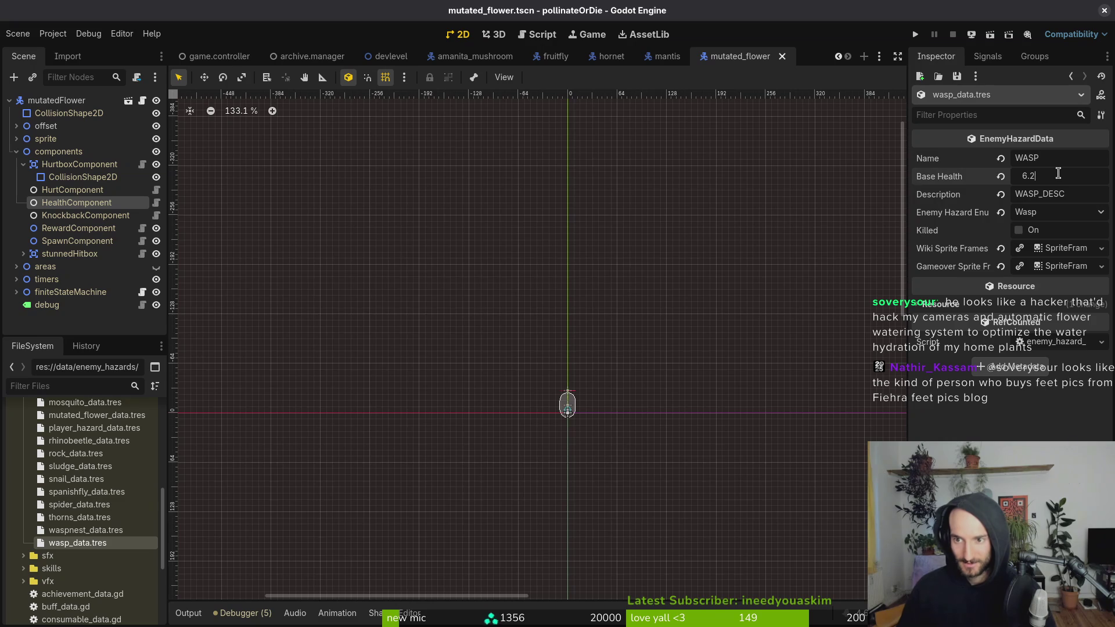
pyautogui.press('Return')
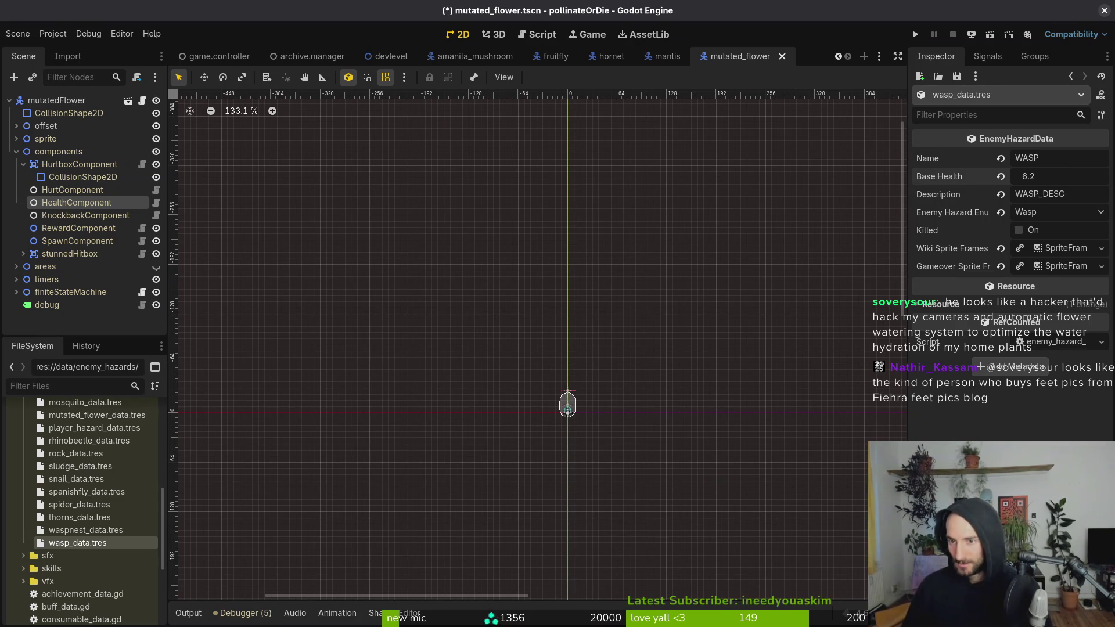
pyautogui.click(1062, 177)
pyautogui.write('6')
pyautogui.press('Return')
pyautogui.hotkey('ctrl', 's')
# - Change the wasp's Base Health to 7.0 and save the scene
pyautogui.click(1063, 178)
pyautogui.write('7')
pyautogui.press('Return')
pyautogui.hotkey('ctrl', 's')
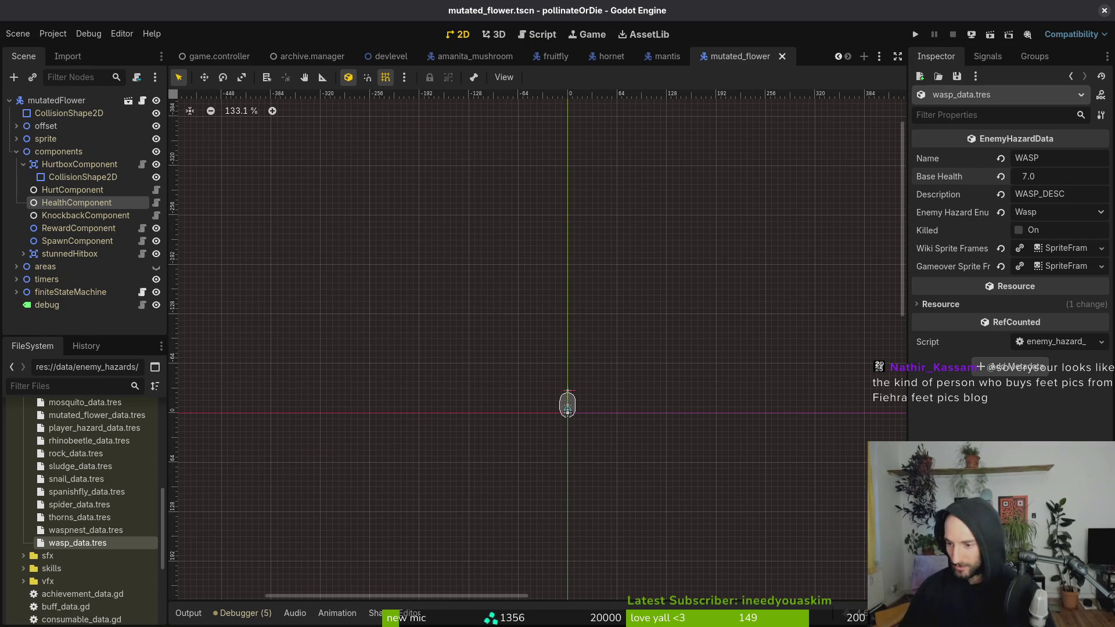